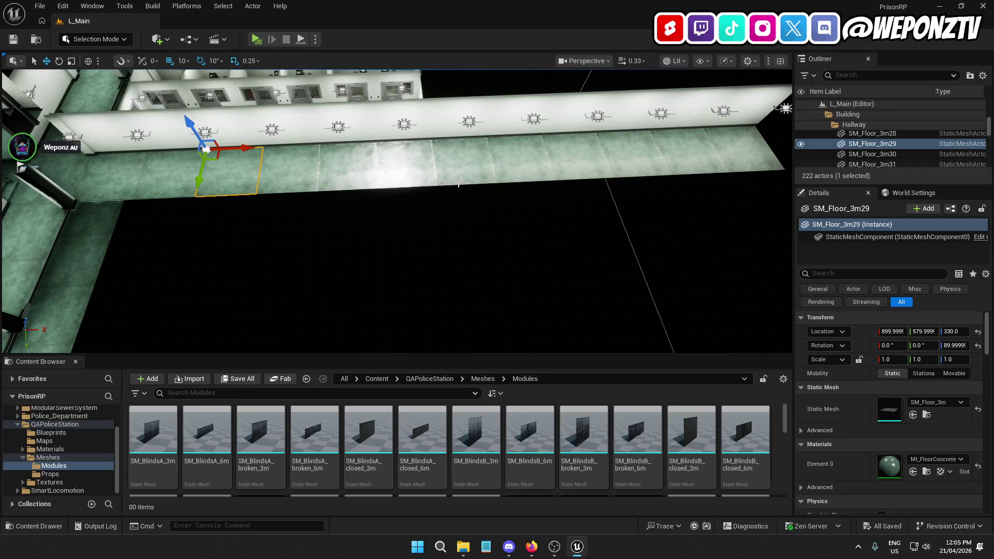
- Delete wall section SM_Wall_3m45 from the hallway wall
click(522, 170)
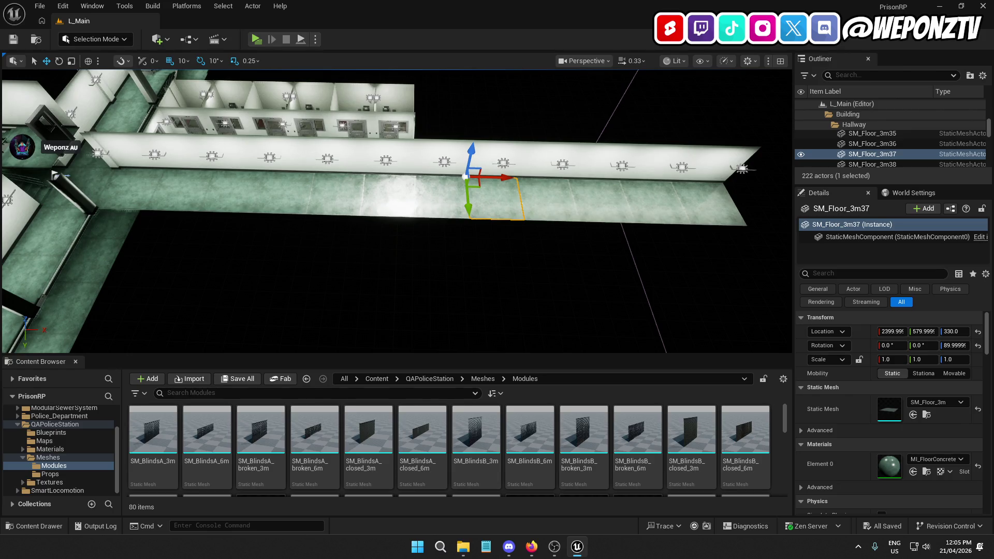
key(a)
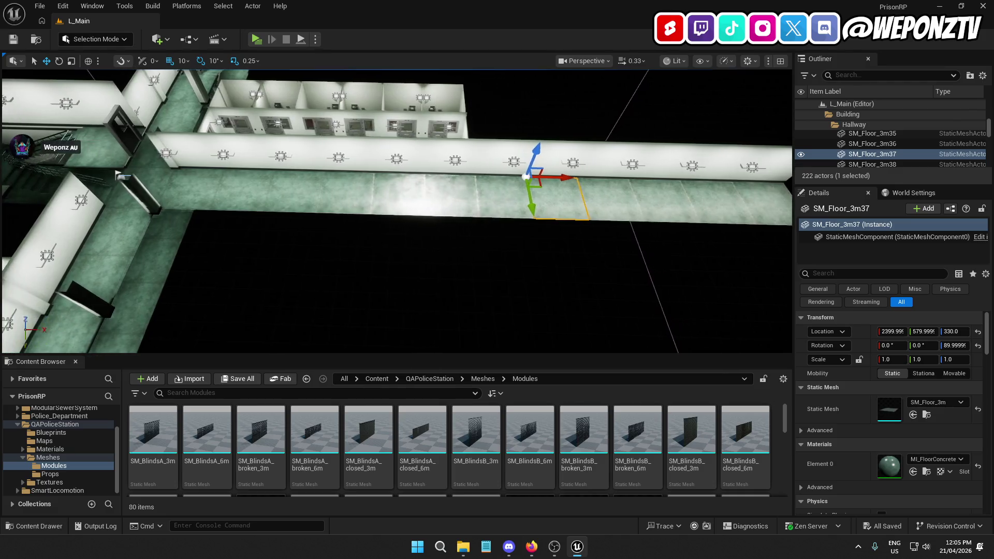
key(w)
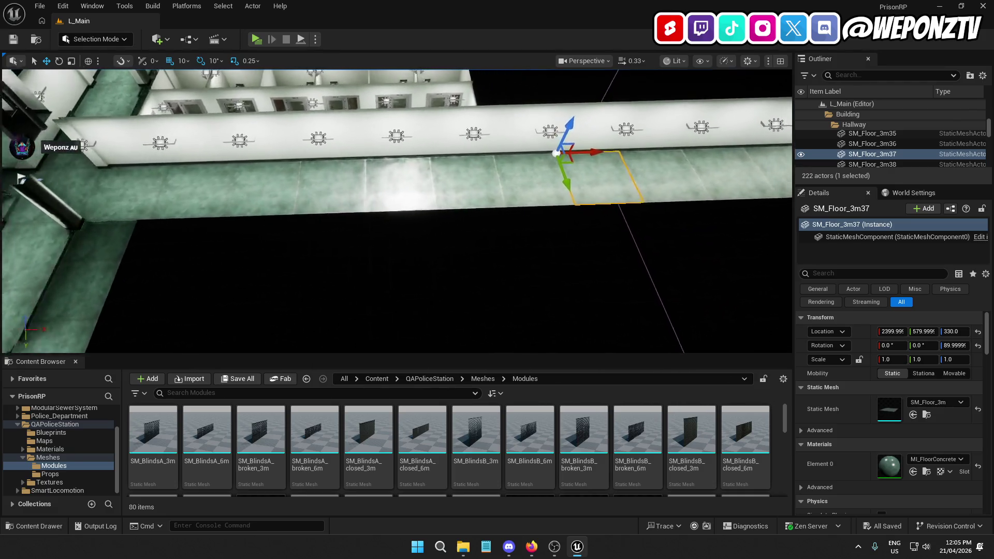
key(w)
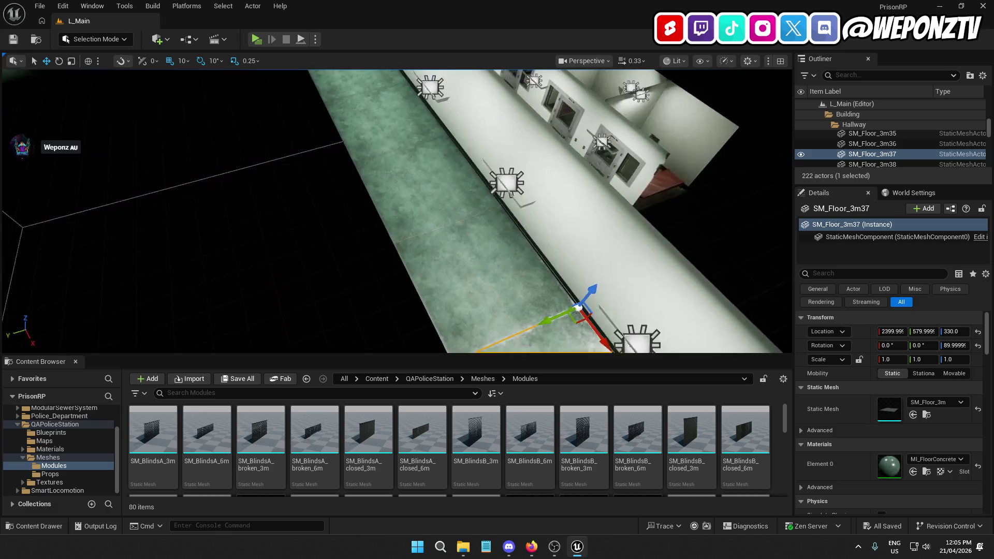
key(s)
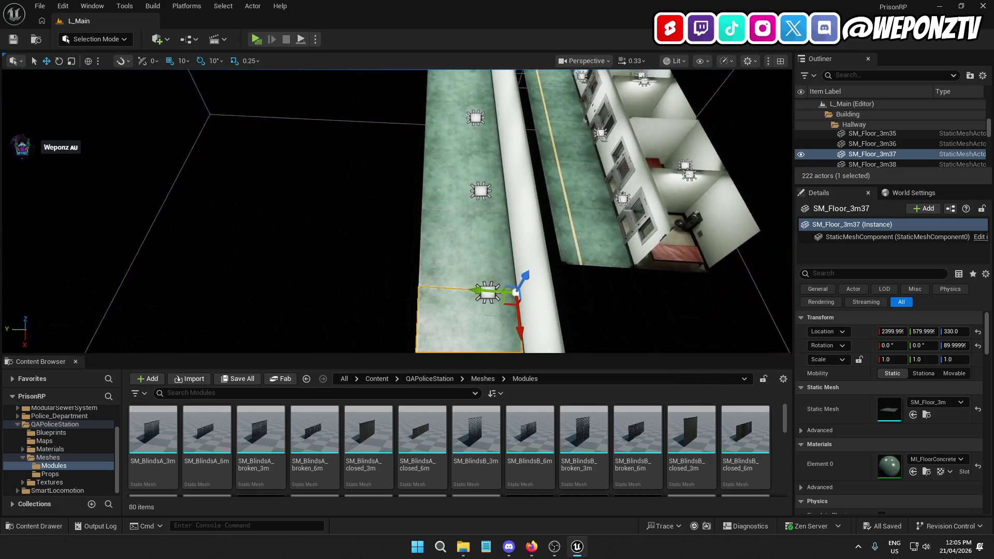
key(d)
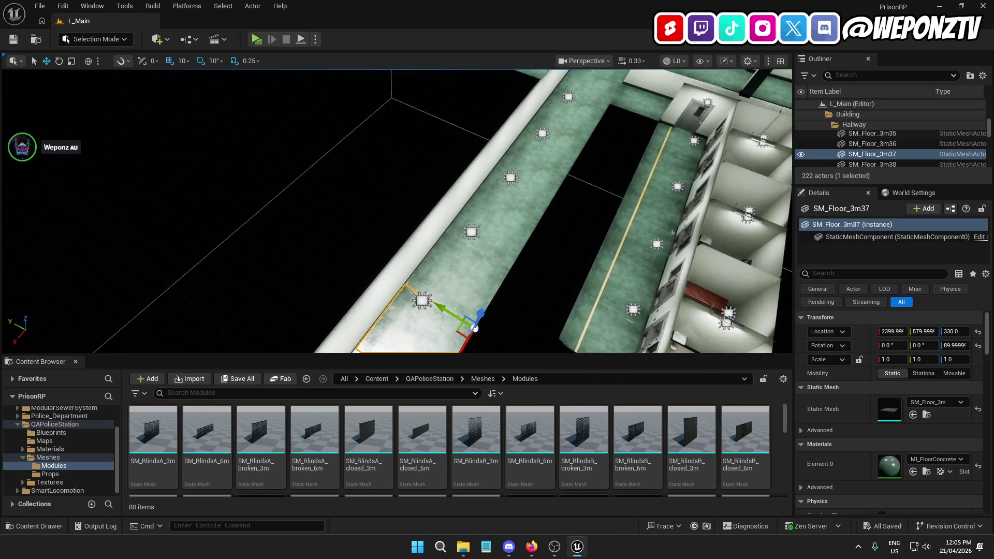
key(d)
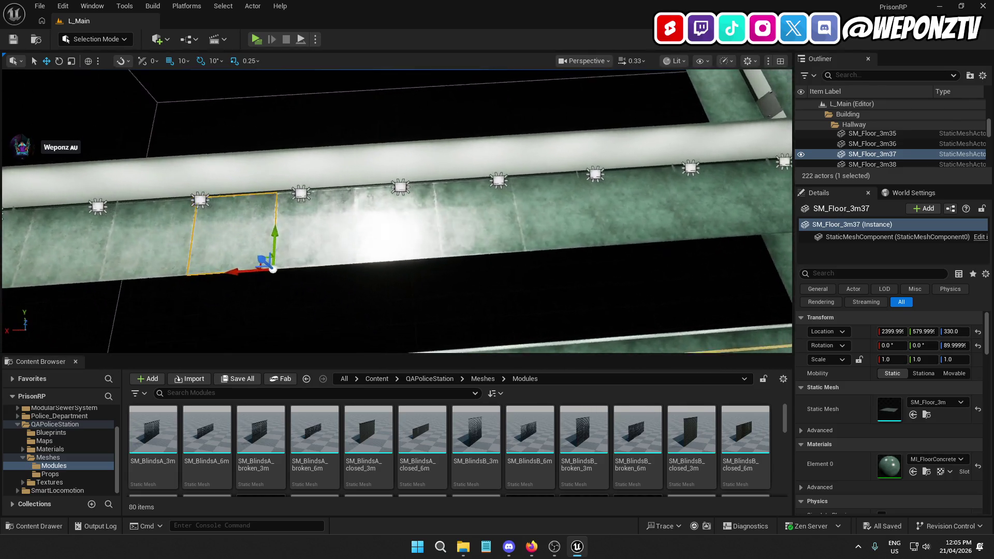
key(d)
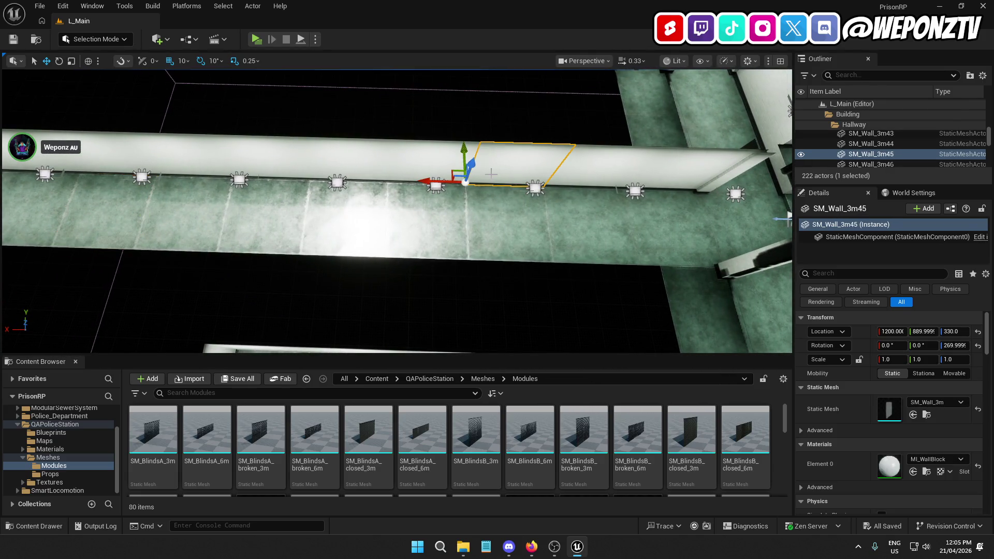
key(Delete)
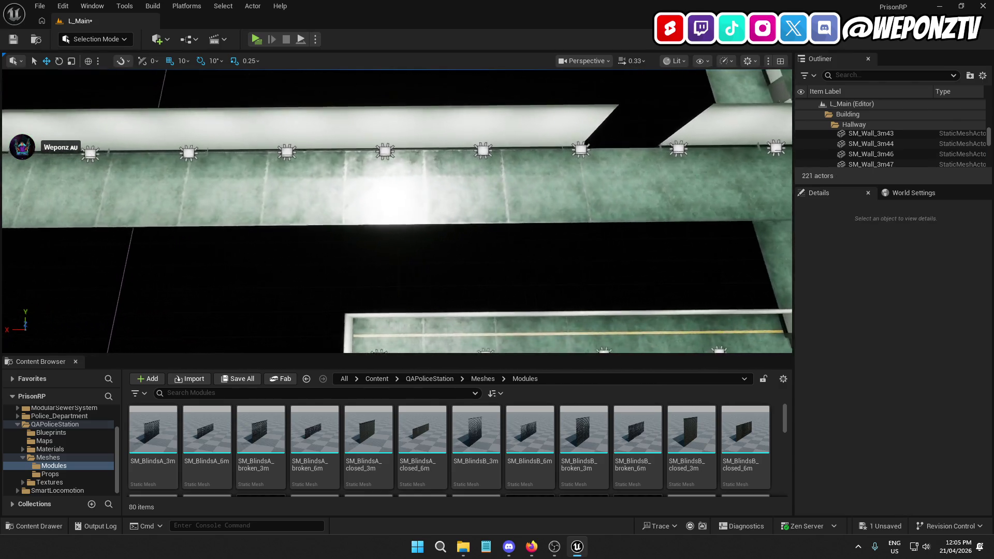
- Delete wall section SM_Wall_3m63 farther along the hallway, leaving a second gap
key(s)
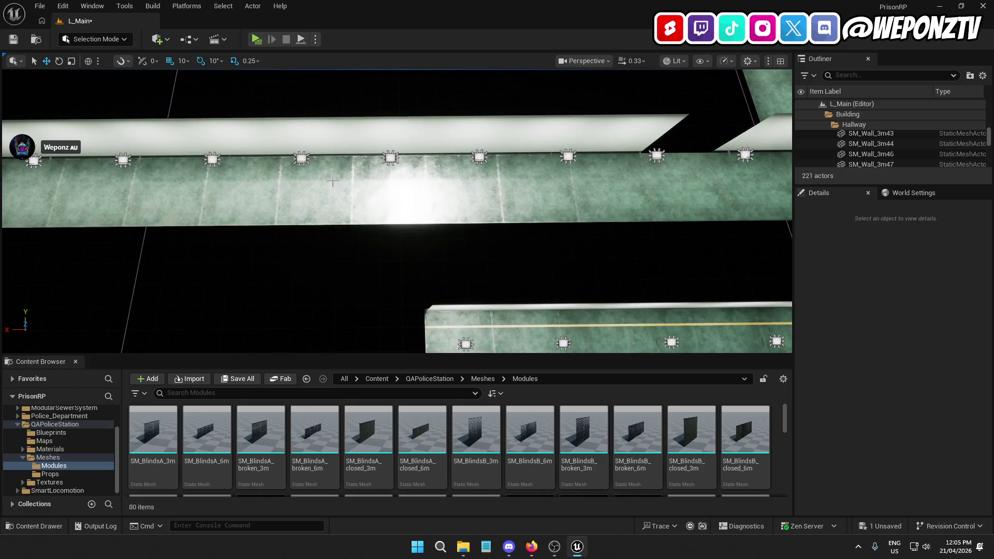
click(269, 143)
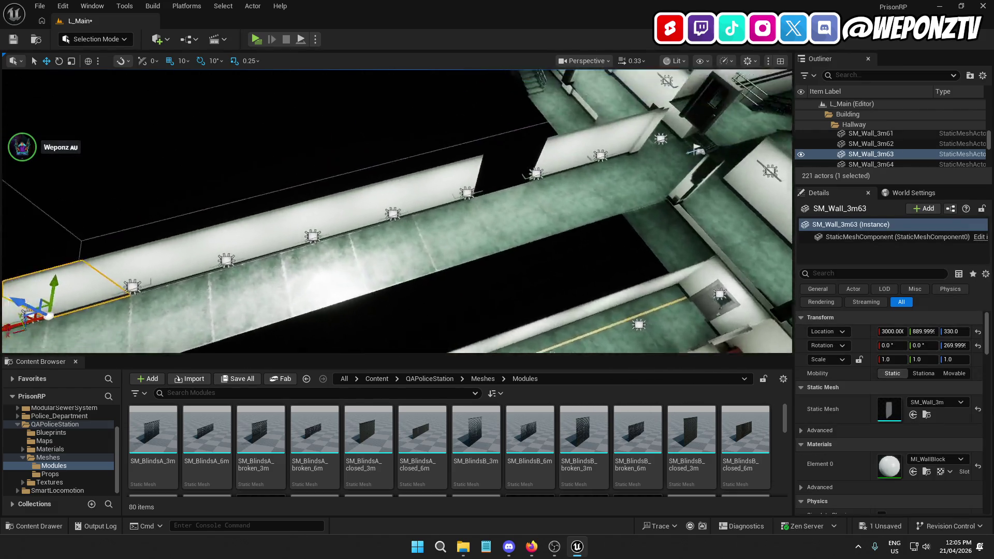
drag(233, 155, 233, 171)
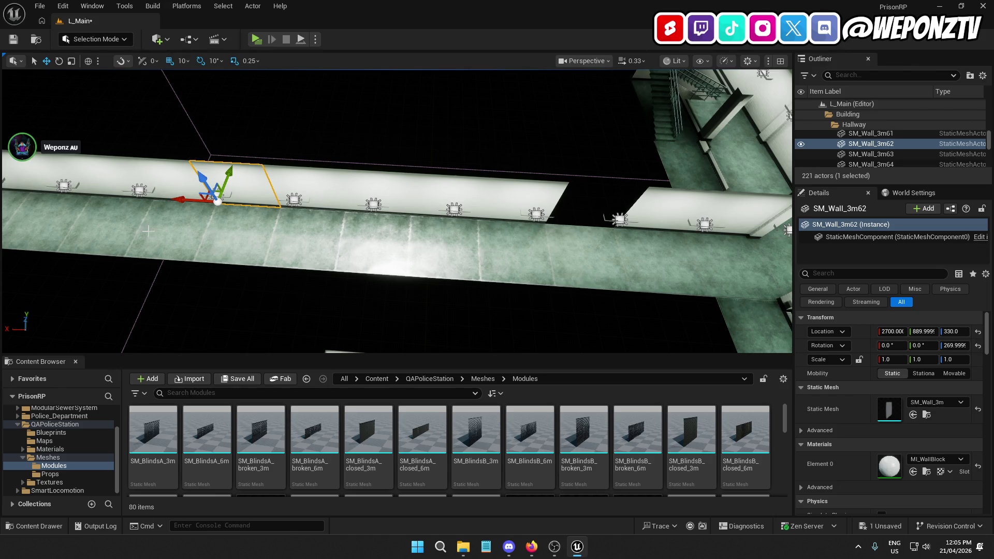
key(Delete)
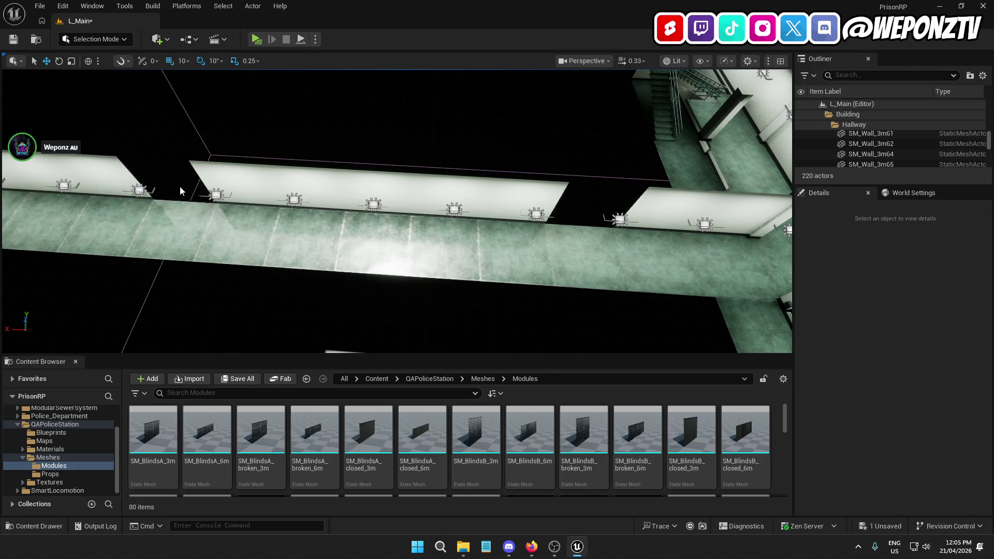
mouse_move(396, 212)
mouse_down()
mouse_move(419, 264)
mouse_move(489, 236)
mouse_move(530, 266)
mouse_move(541, 236)
mouse_up()
- Undo the last wall deletion to bring that wall section back
drag(273, 247, 273, 246)
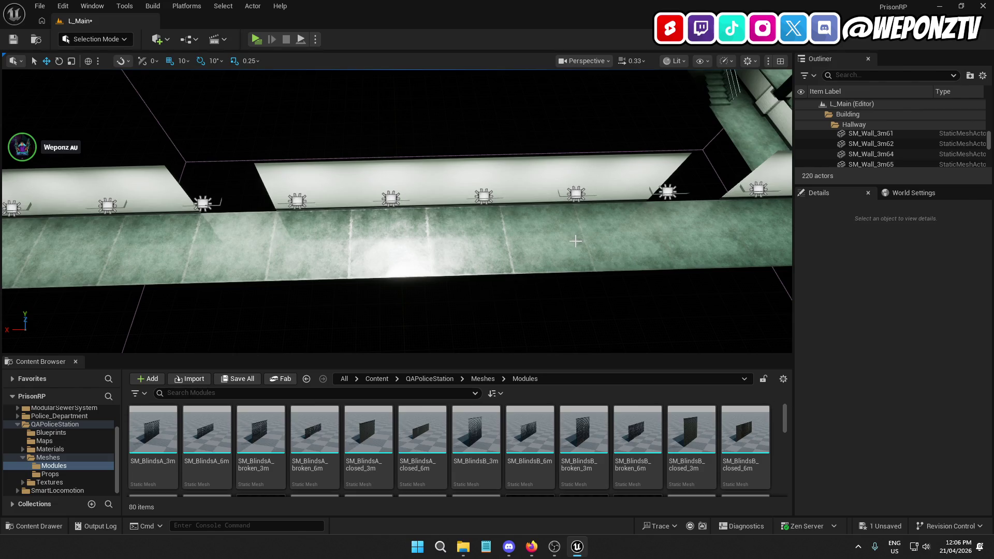
key(ctrl+z)
drag(575, 240, 404, 226)
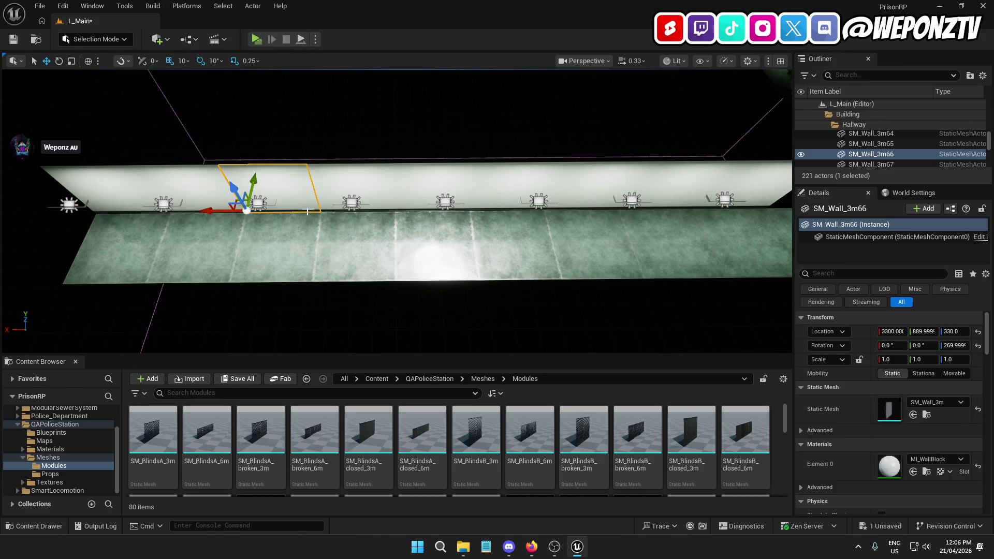
drag(543, 227, 540, 227)
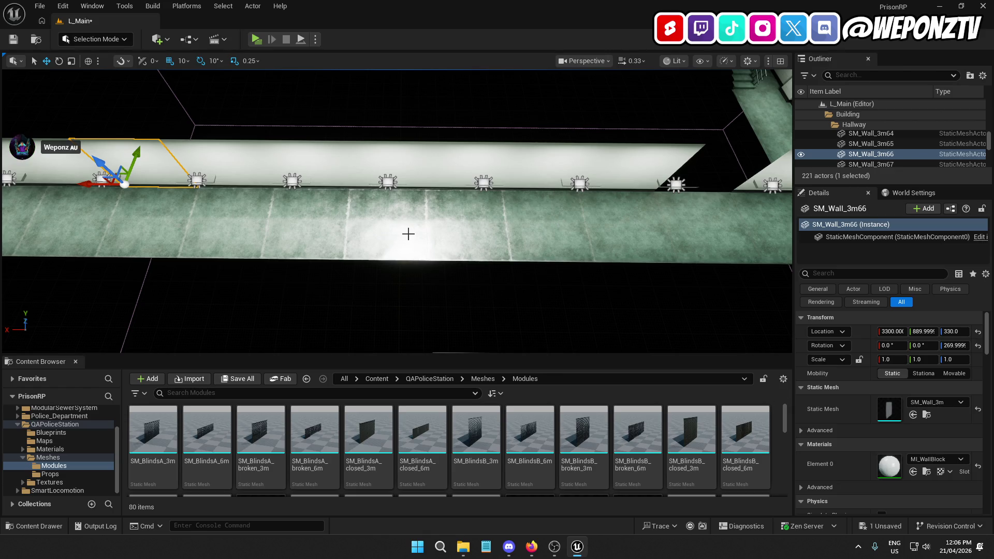
key(Delete)
drag(409, 235, 409, 233)
- Rotate wall SM_Wall_3m66 to Z 360 and reposition it across the hallway opening
click(438, 187)
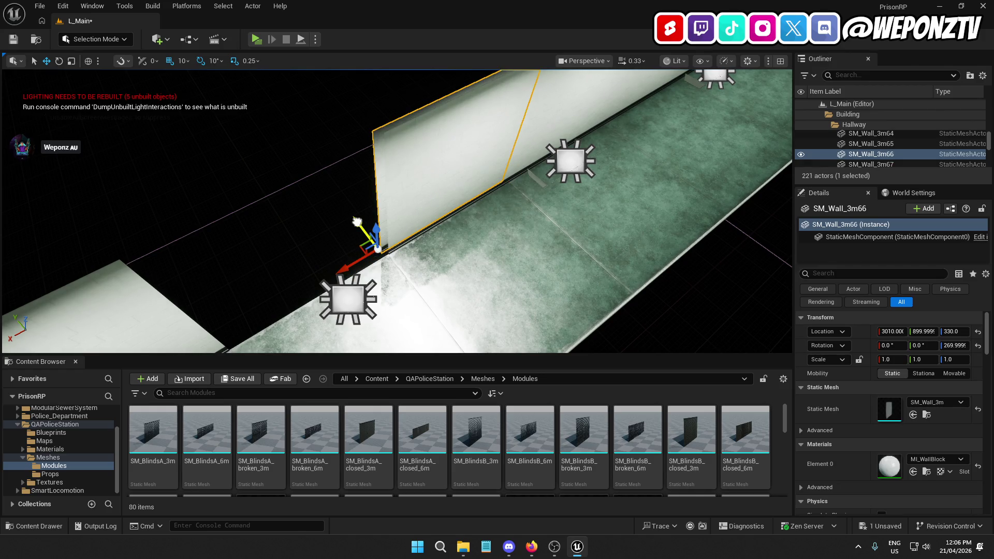
drag(353, 274, 244, 300)
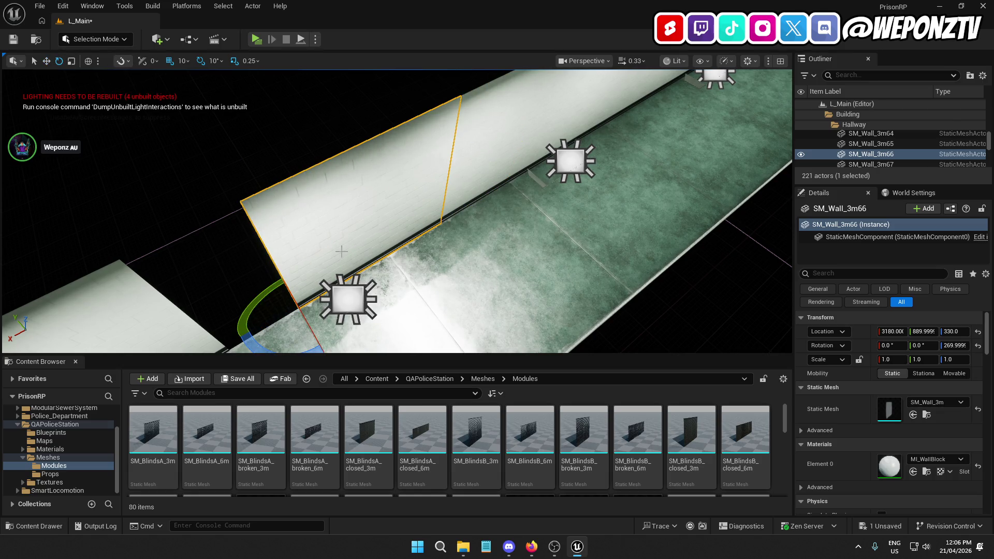
mouse_move(264, 349)
mouse_down()
mouse_move(231, 337)
mouse_move(216, 295)
mouse_move(230, 282)
mouse_up()
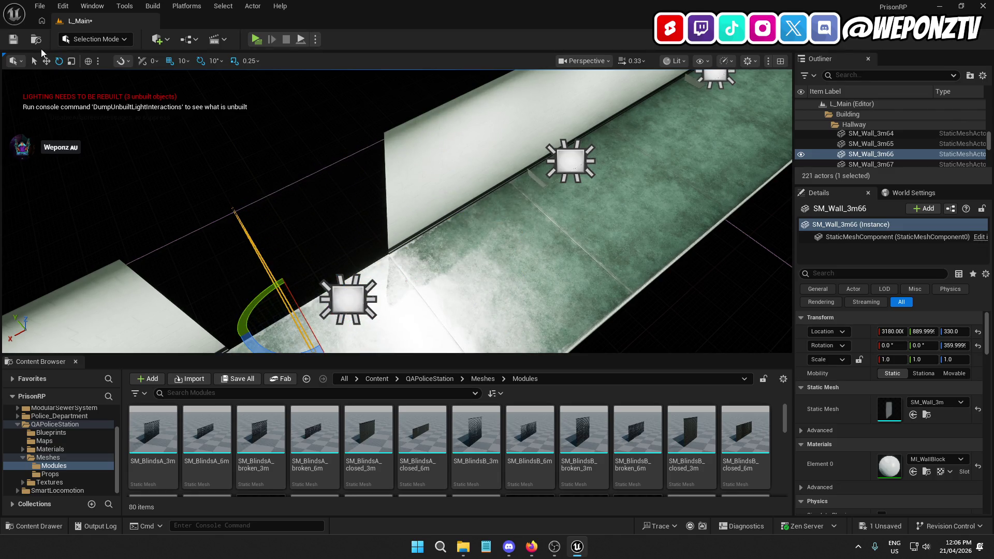
click(46, 60)
drag(286, 317, 366, 279)
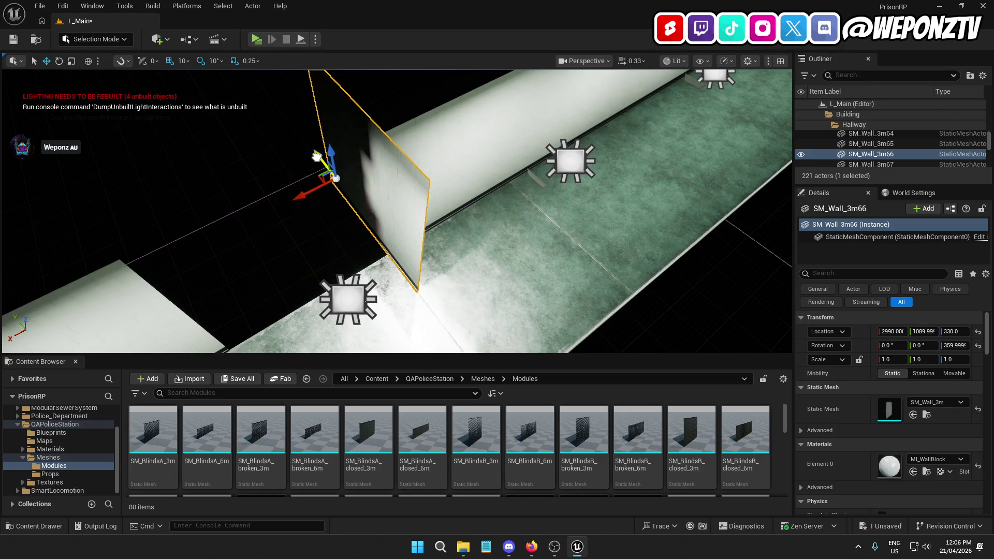
scroll(313, 160, up, 5)
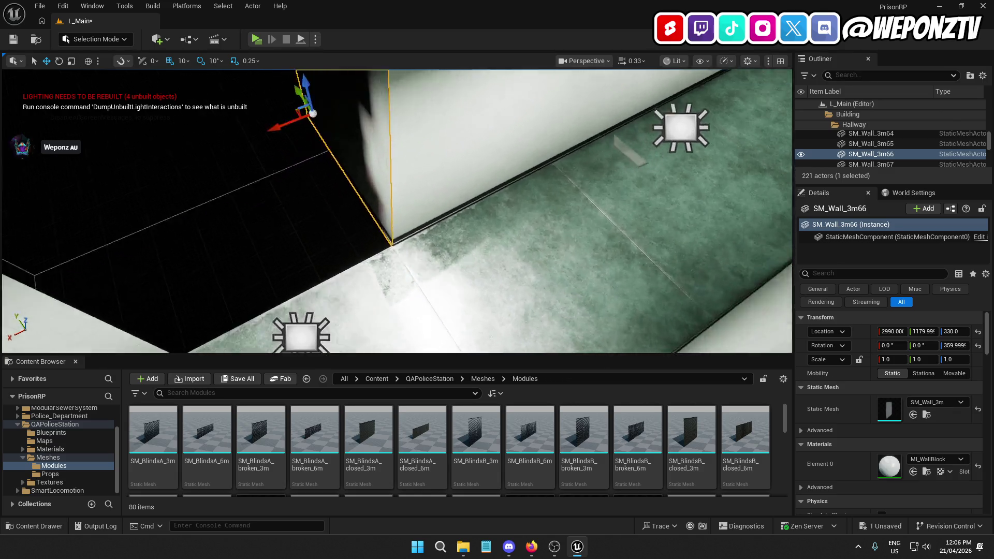
click(310, 184)
mouse_move(311, 183)
mouse_down()
mouse_move(299, 96)
mouse_move(274, 94)
mouse_move(342, 94)
mouse_move(290, 97)
mouse_move(286, 234)
mouse_up()
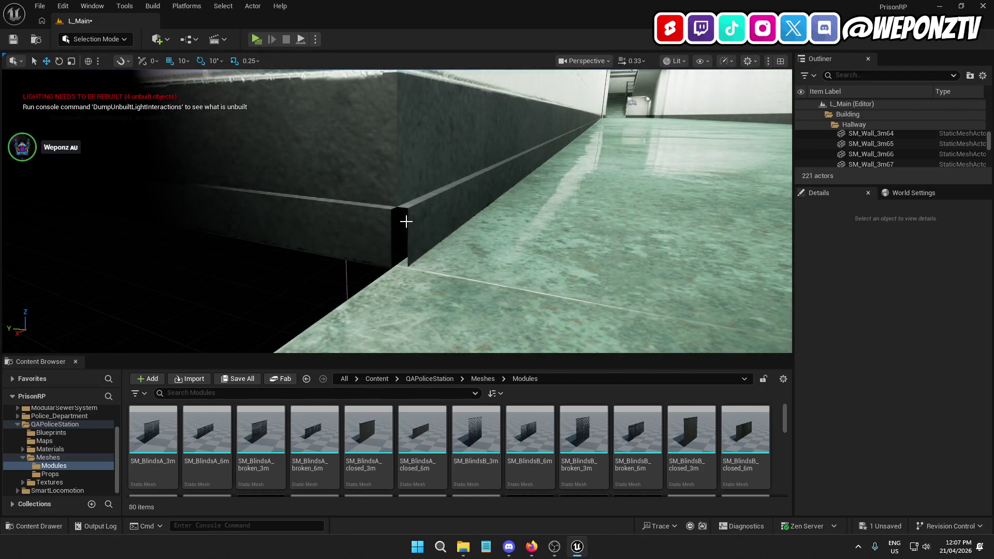
mouse_move(403, 242)
mouse_down()
mouse_move(370, 284)
mouse_move(367, 256)
mouse_up()
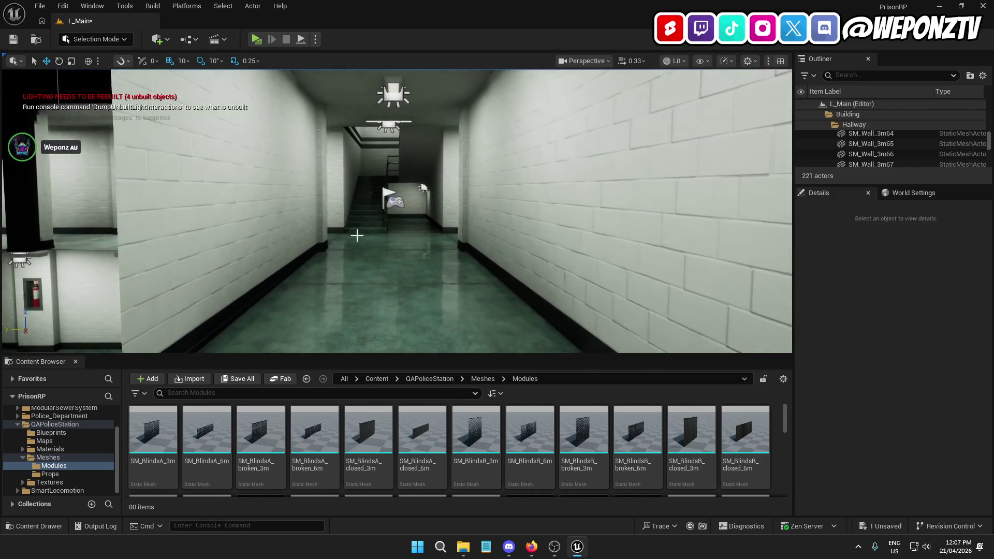
click(320, 199)
mouse_move(319, 198)
mouse_down()
mouse_move(300, 253)
mouse_move(262, 256)
mouse_move(324, 256)
mouse_move(289, 256)
mouse_move(290, 243)
mouse_move(318, 230)
mouse_move(285, 230)
mouse_up()
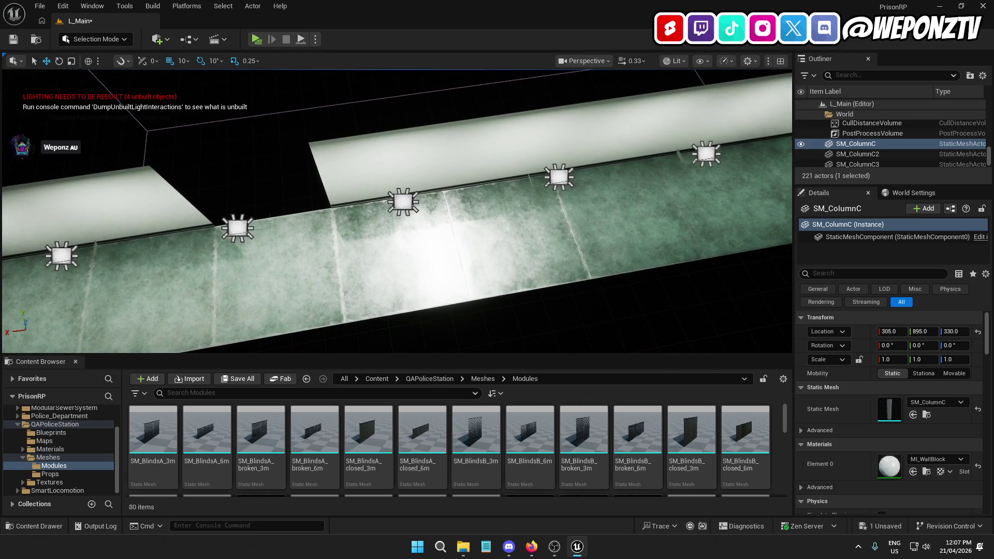
drag(285, 230, 325, 246)
- Add three more floor tiles to the selection
click(318, 248)
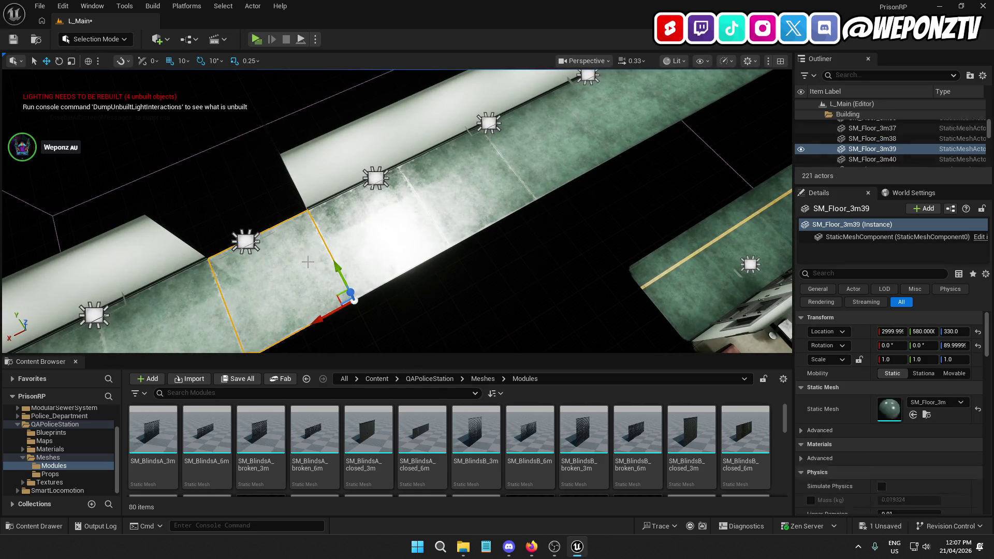
ctrl+click(388, 243)
ctrl+click(461, 191)
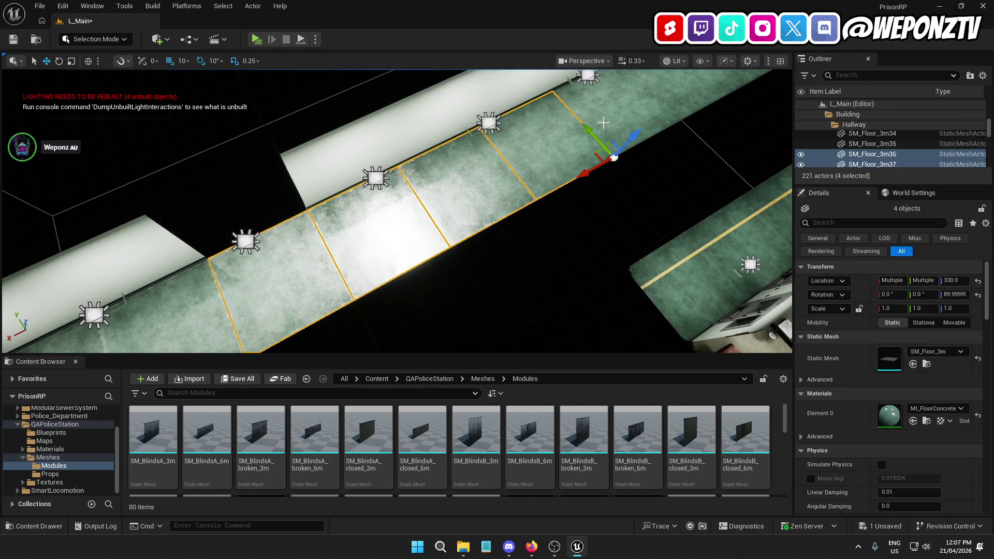
drag(628, 103, 598, 113)
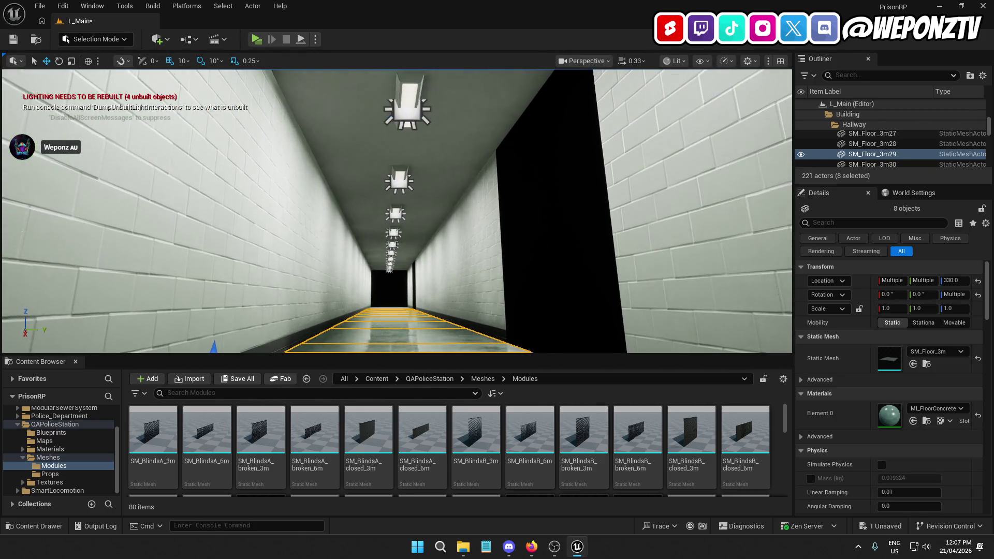
- Add a ceiling panel and three ceiling lamps, bringing the selection to 24 objects
ctrl+click(484, 103)
ctrl+click(405, 113)
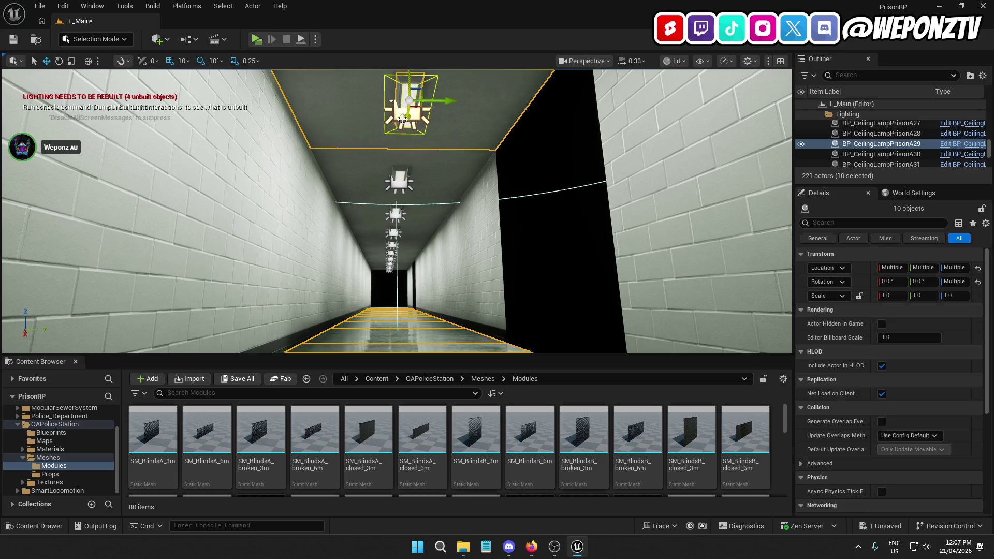
ctrl+click(394, 184)
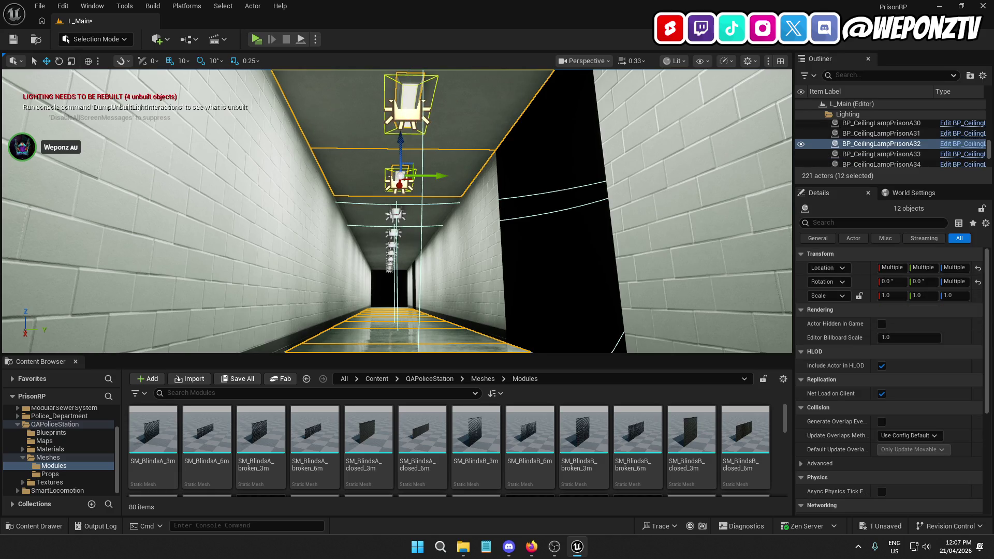
ctrl+click(394, 233)
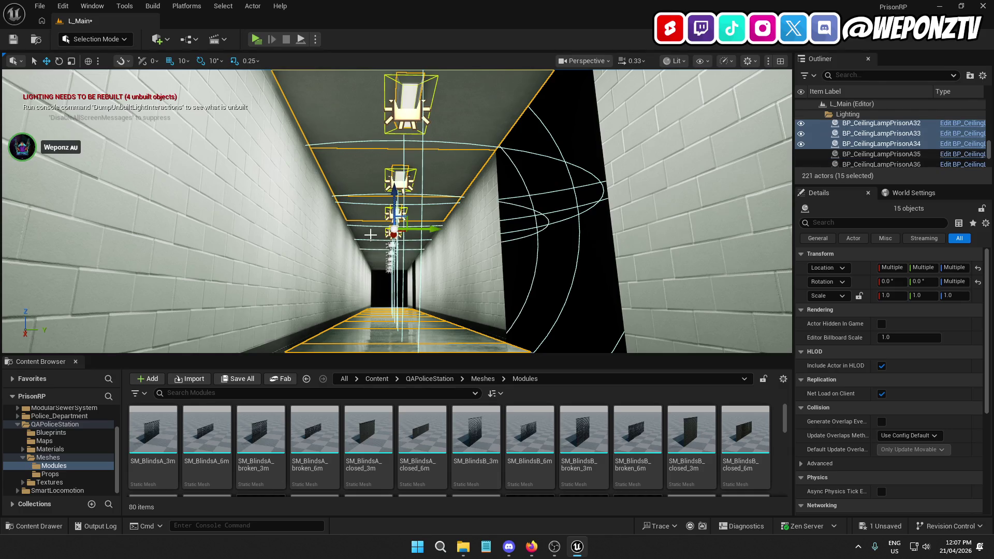
key(w)
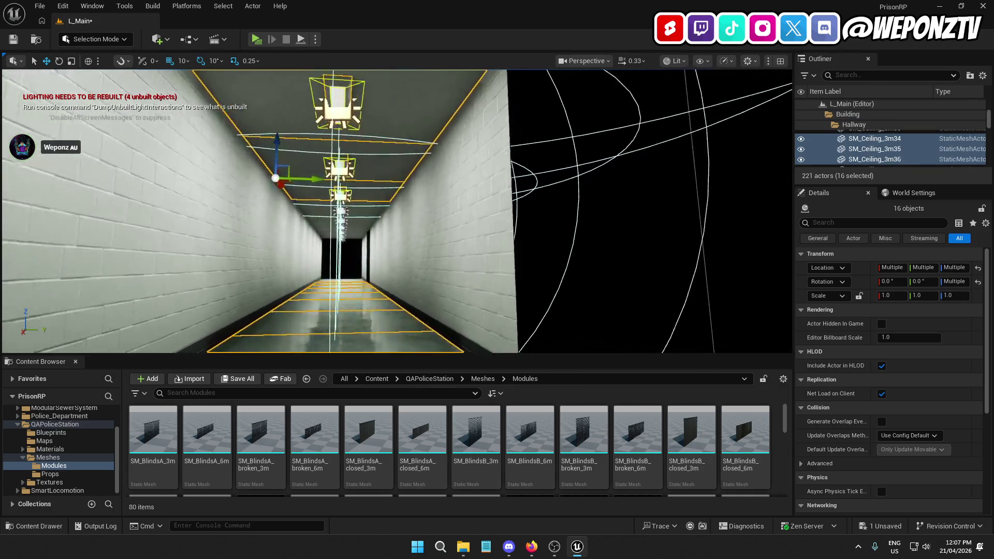
key(s)
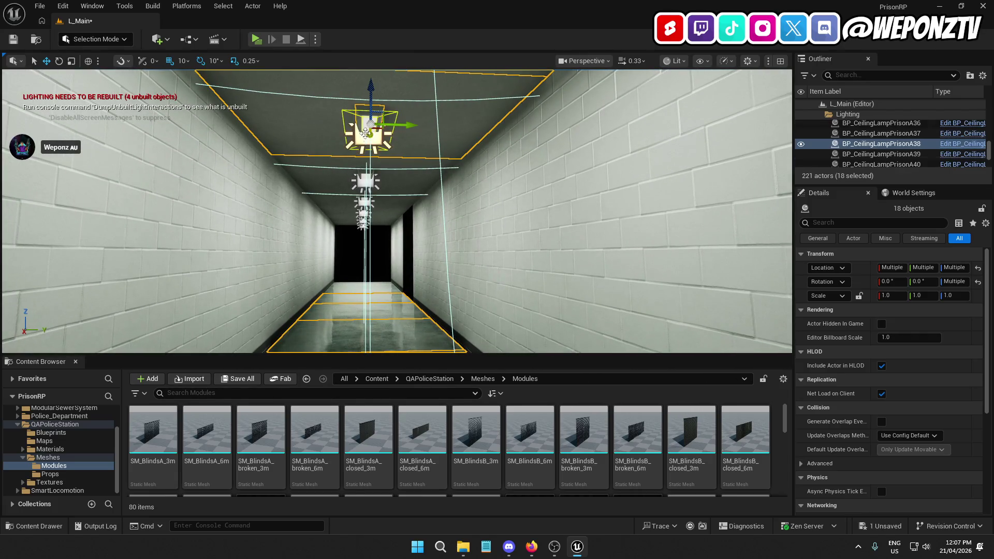
key(w)
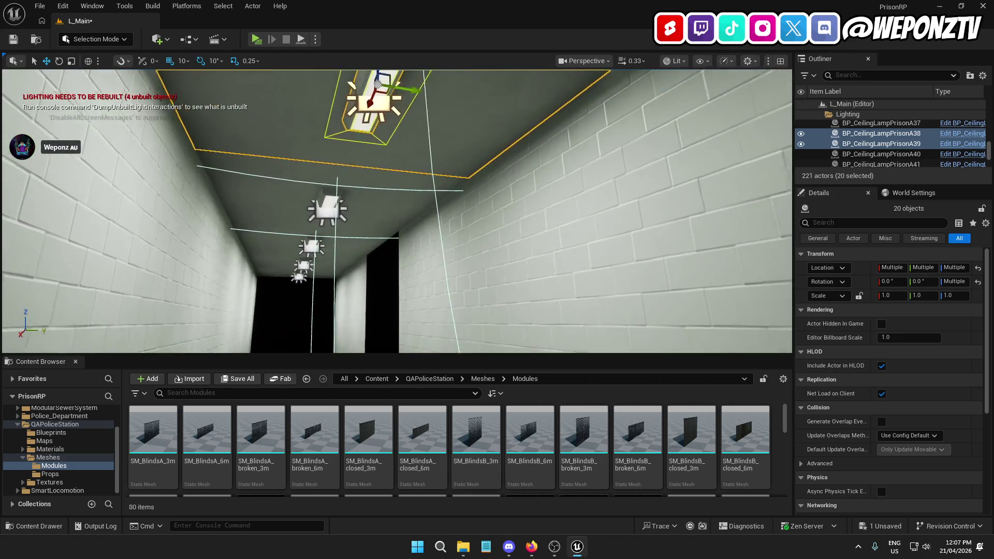
drag(374, 203, 374, 202)
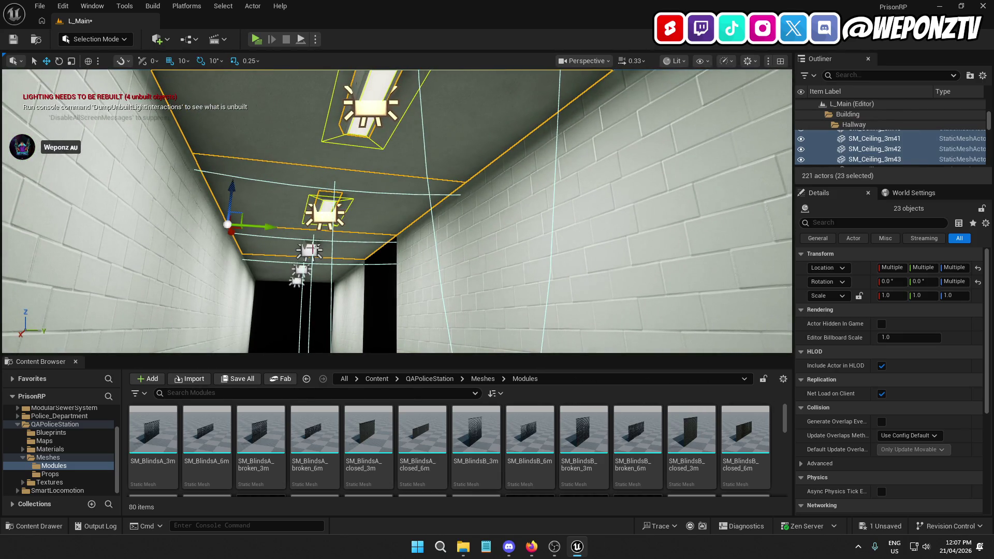
drag(322, 263, 332, 275)
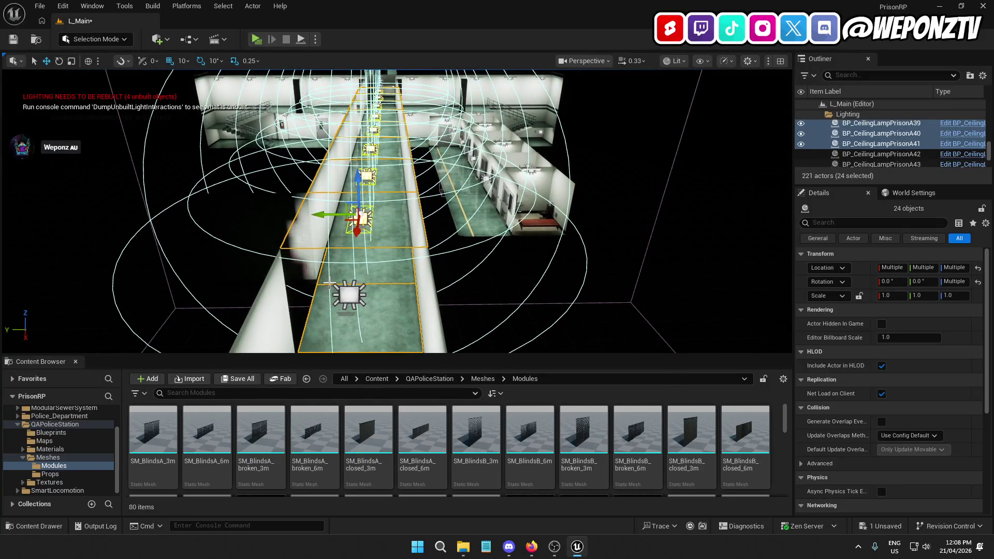
- Duplicate the 24-object lamp and panel group twice and offset the copies along Y
key(ctrl+d)
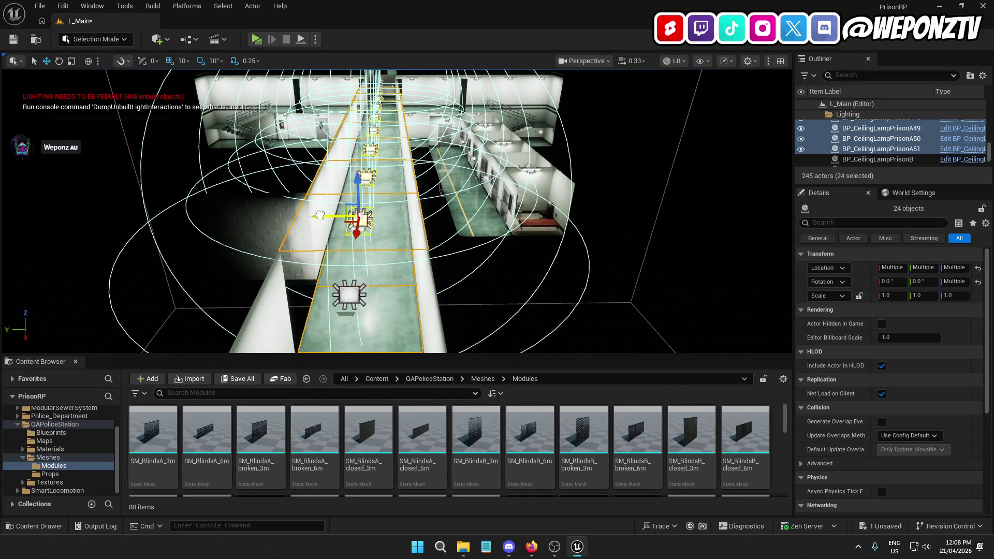
drag(319, 214, 406, 200)
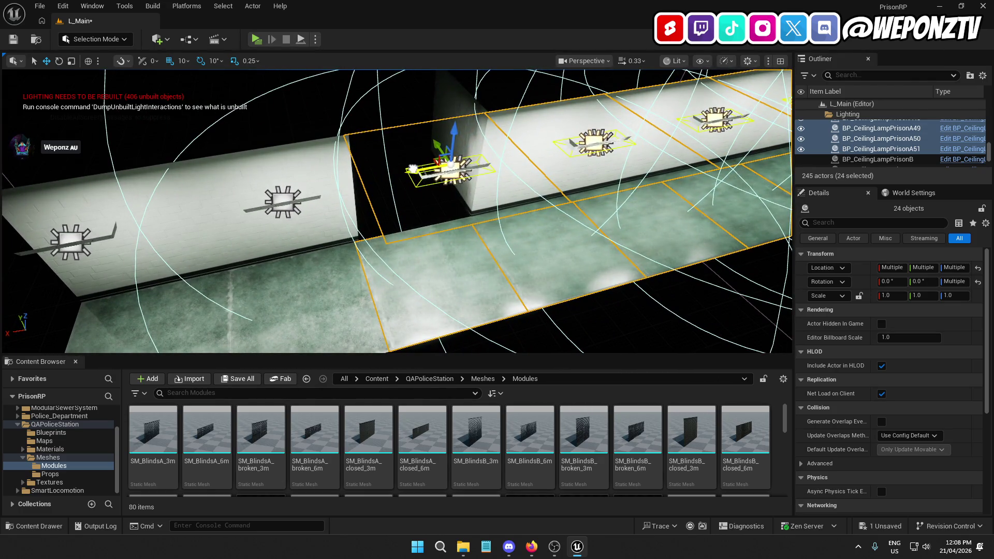
mouse_move(419, 167)
mouse_down()
mouse_move(378, 187)
mouse_move(279, 186)
mouse_up()
drag(300, 223, 299, 223)
key(ctrl+d)
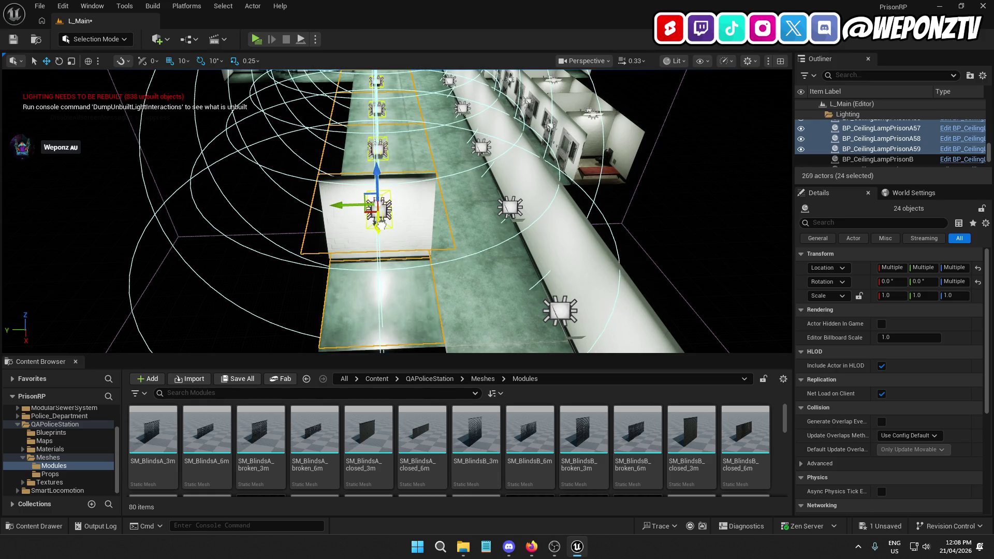
drag(337, 210, 217, 212)
drag(199, 215, 203, 217)
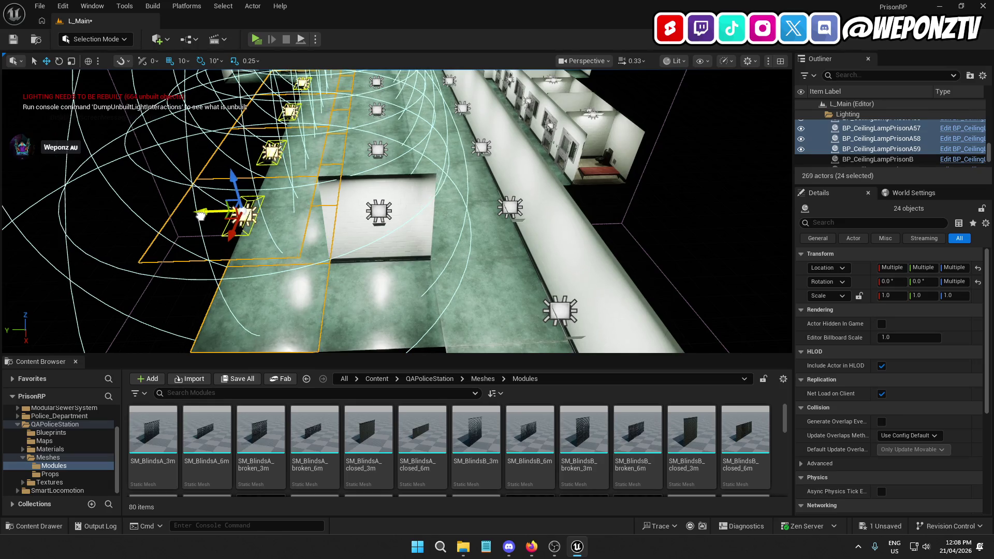
click(167, 311)
drag(167, 310, 202, 228)
- Delete a floor tile, ceiling lamp BP_CeilingLampPrisonA50 and the ceiling panel above it
key(w)
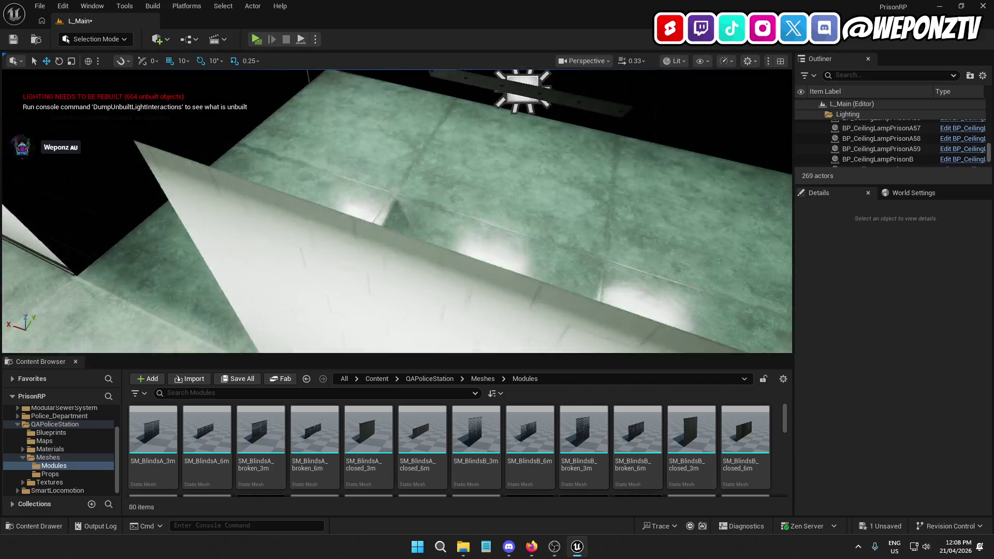
key(w)
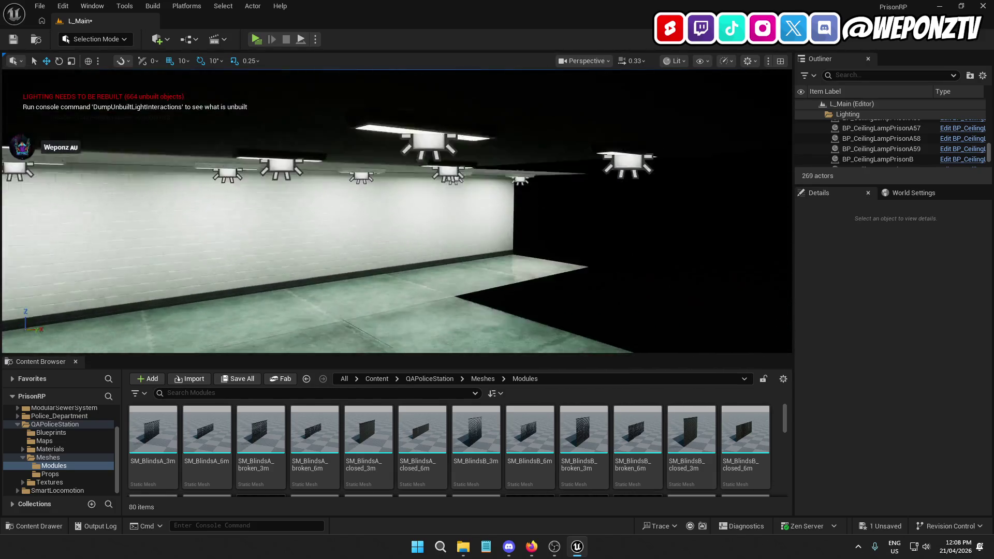
click(387, 229)
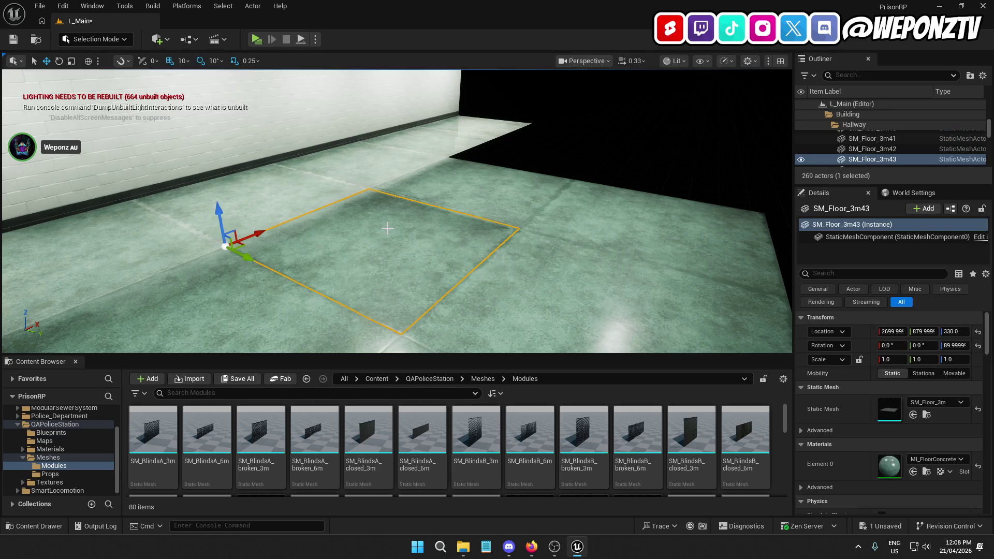
key(Delete)
drag(392, 230, 392, 135)
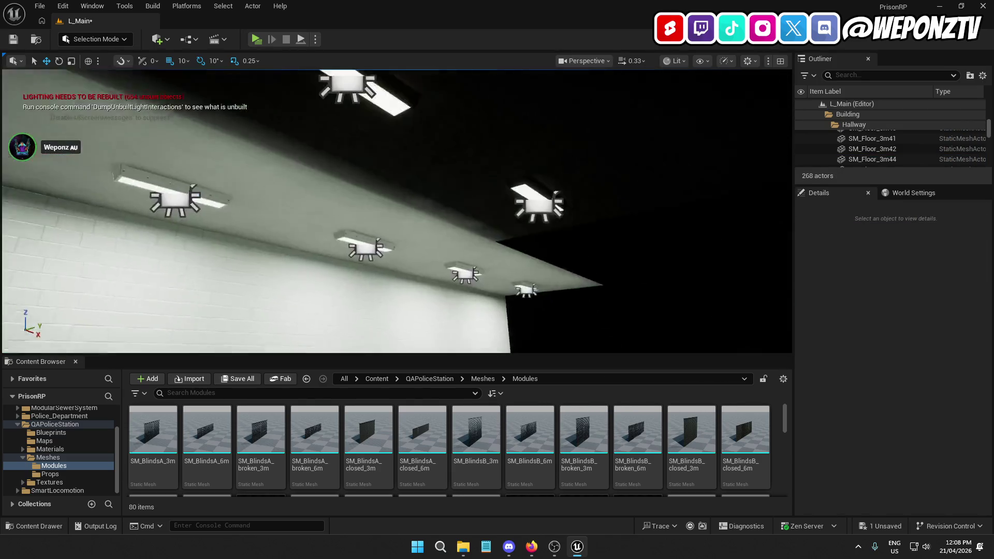
click(355, 194)
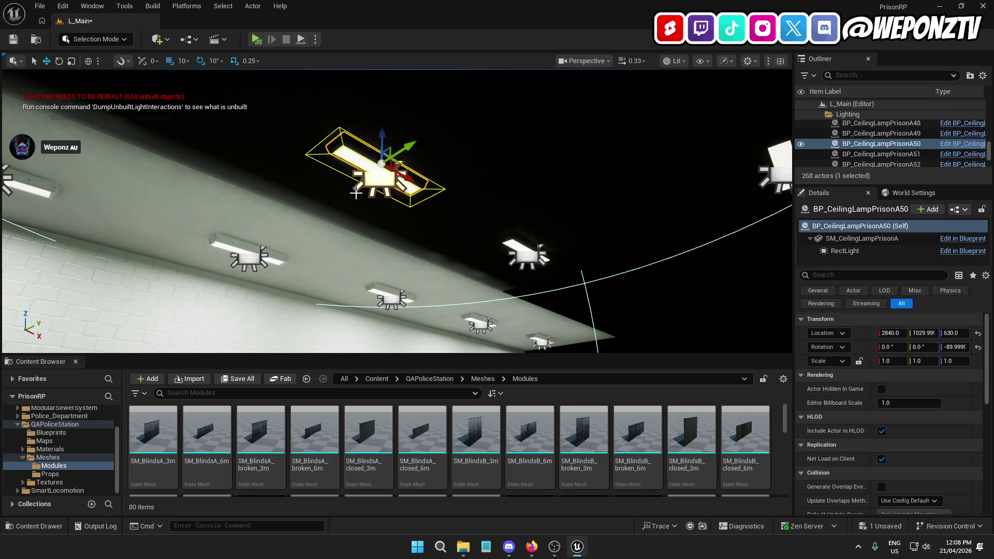
key(Delete)
click(388, 166)
key(Delete)
- Delete floor tile SM_Floor_3m48, ceiling panel SM_Ceiling_3m47 and a ceiling lamp
mouse_move(391, 169)
mouse_down()
mouse_move(390, 238)
mouse_move(390, 155)
mouse_move(321, 166)
mouse_move(321, 134)
mouse_move(300, 197)
mouse_move(468, 215)
mouse_up()
click(424, 198)
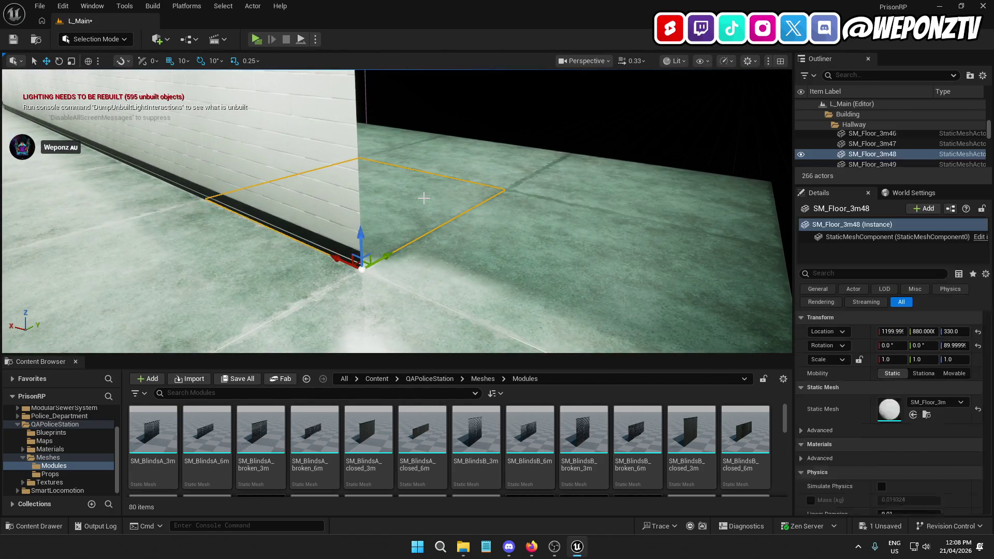
key(Delete)
mouse_move(393, 207)
mouse_down()
mouse_move(362, 207)
mouse_move(362, 176)
mouse_move(362, 217)
mouse_move(428, 142)
mouse_move(393, 218)
mouse_move(394, 179)
mouse_move(431, 218)
mouse_move(430, 170)
mouse_move(414, 171)
mouse_move(393, 233)
mouse_move(404, 228)
mouse_up()
click(399, 167)
click(416, 142)
key(Delete)
- Select three floor tiles to begin a new floor selection
drag(194, 218, 194, 192)
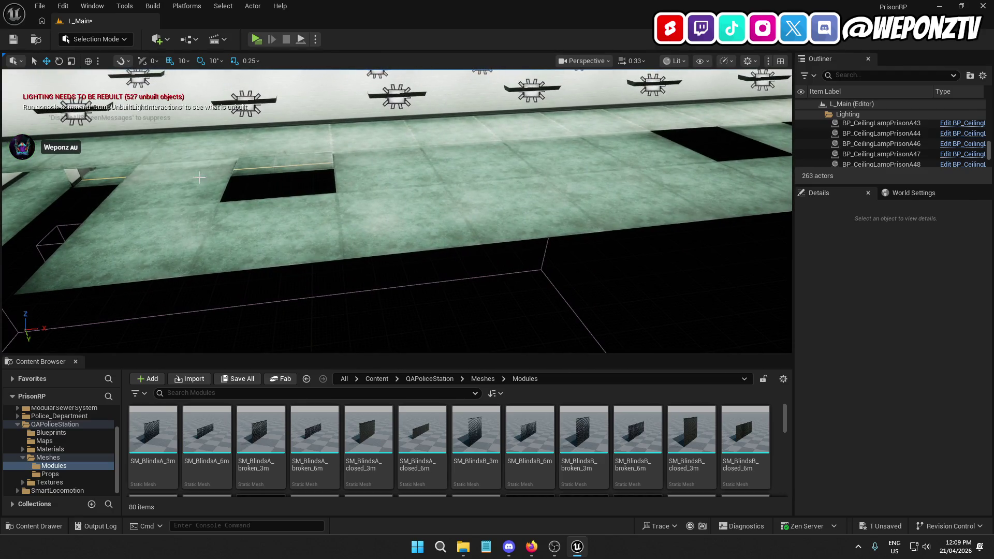
click(199, 177)
ctrl+click(366, 169)
ctrl+click(574, 155)
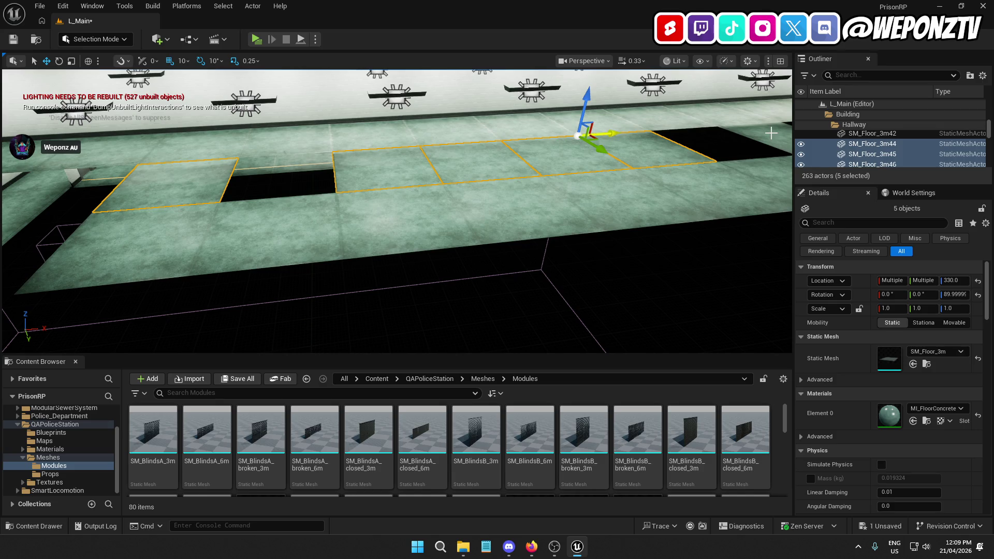
drag(770, 133, 765, 136)
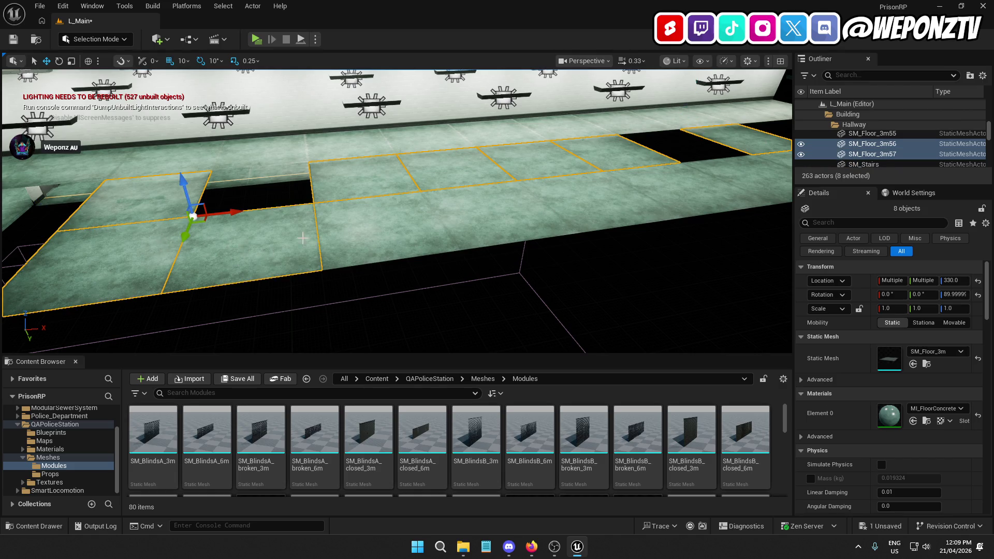
- Add the remaining floor tiles and switch their Element 0 material to MI_Concrete
ctrl+click(365, 236)
ctrl+click(698, 183)
ctrl+click(771, 161)
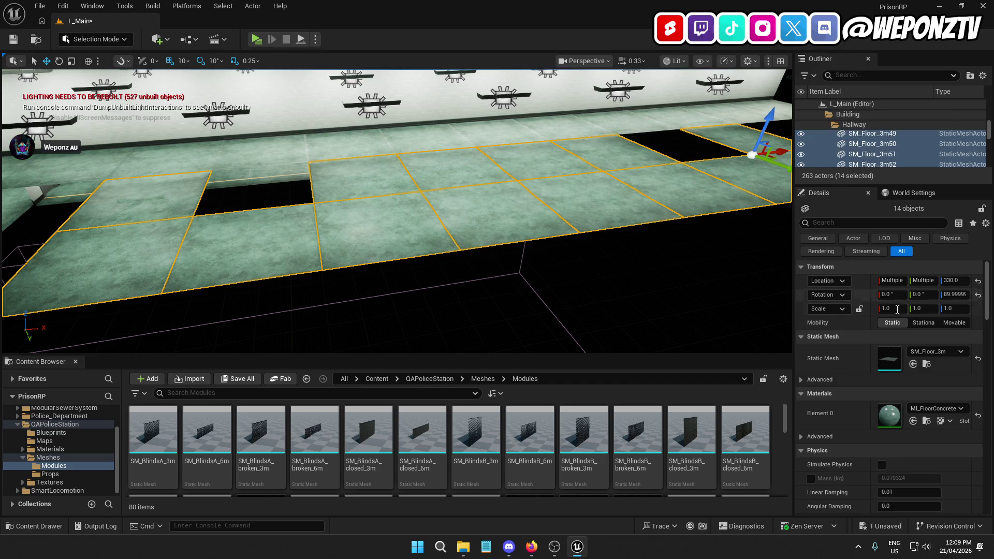
click(935, 408)
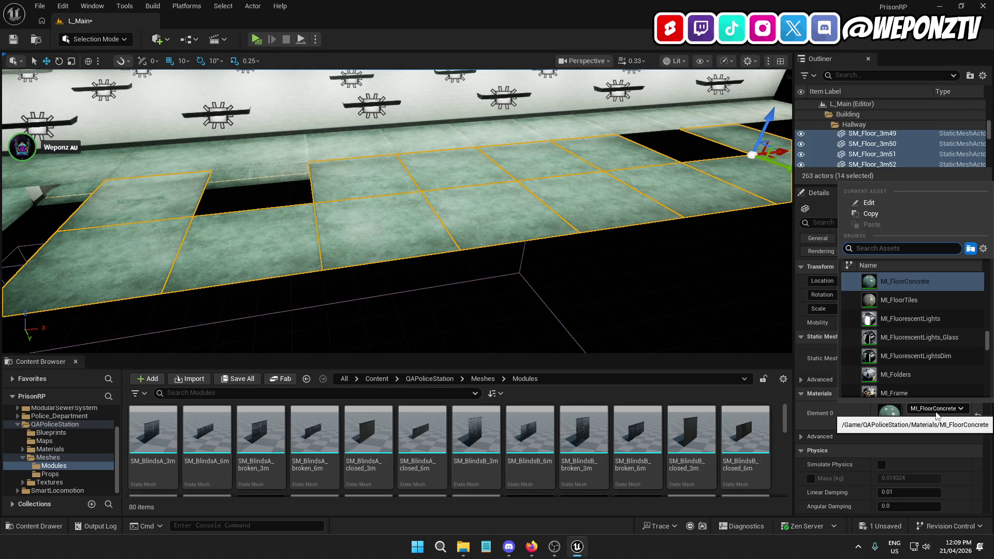
text(concrete)
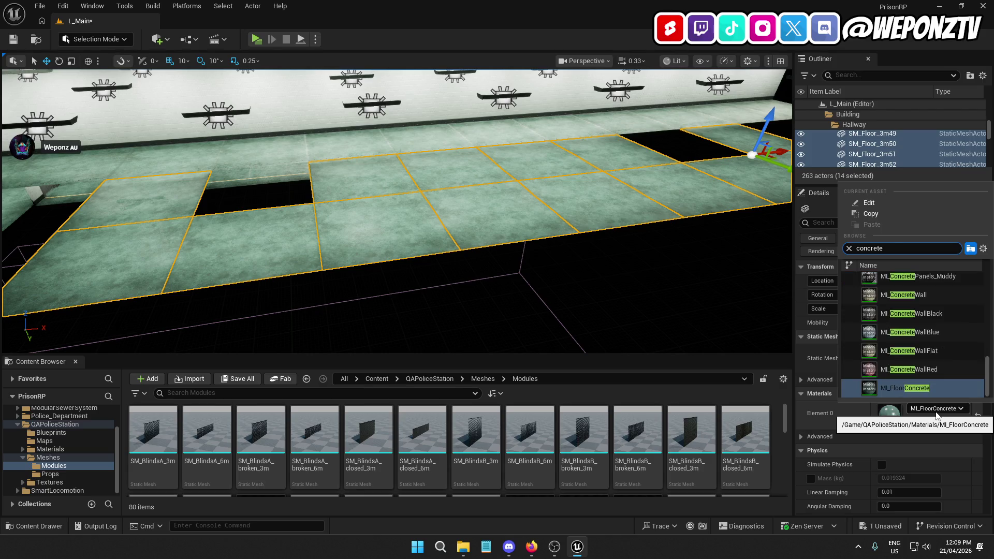
scroll(988, 389, up, 5)
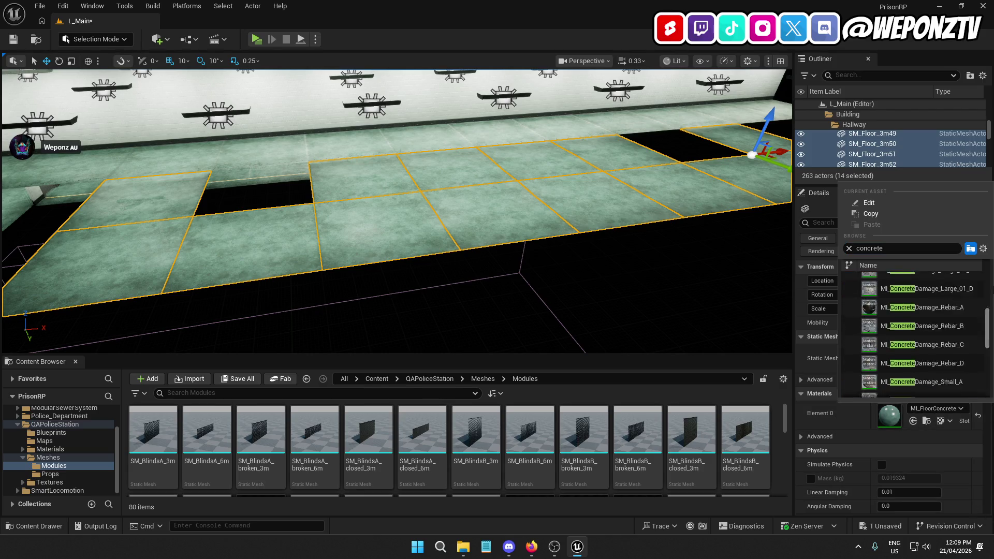
click(933, 281)
click(730, 290)
mouse_move(615, 299)
mouse_down()
mouse_move(513, 290)
mouse_move(419, 218)
mouse_move(630, 297)
mouse_move(533, 310)
mouse_move(613, 290)
mouse_up()
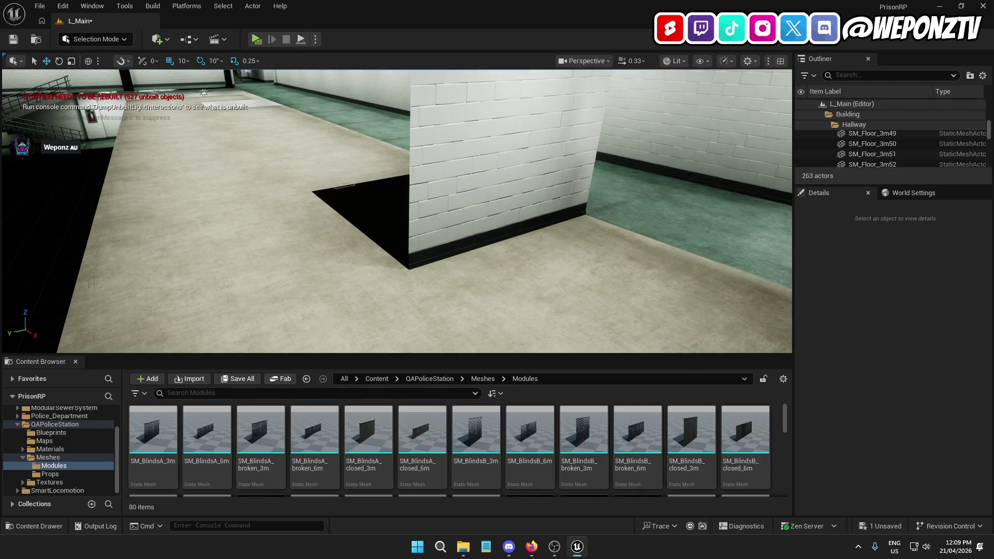
- Duplicate wall SM_Wall_3m66, turn the copy 90 degrees, and place it at X 2730, Y 1149.99
click(456, 217)
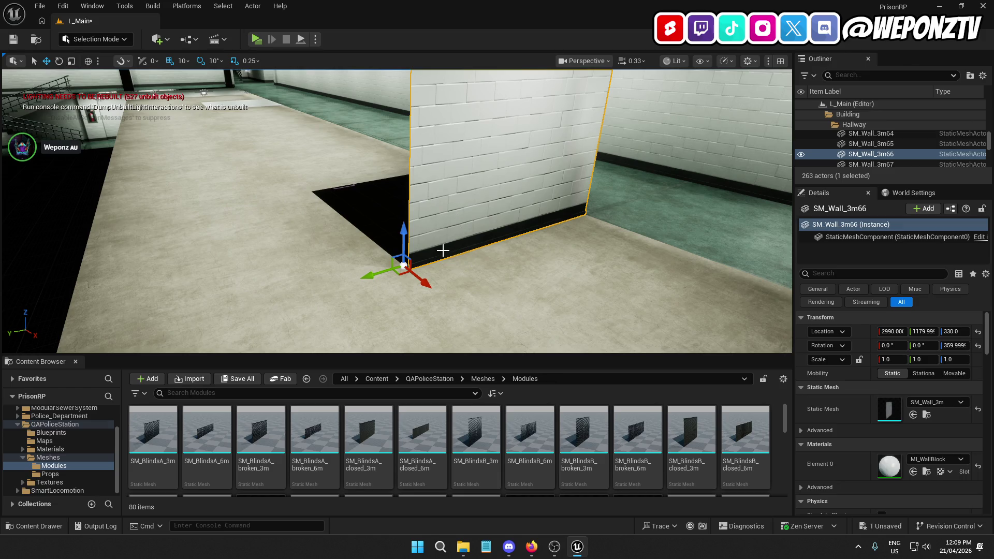
key(ctrl+d)
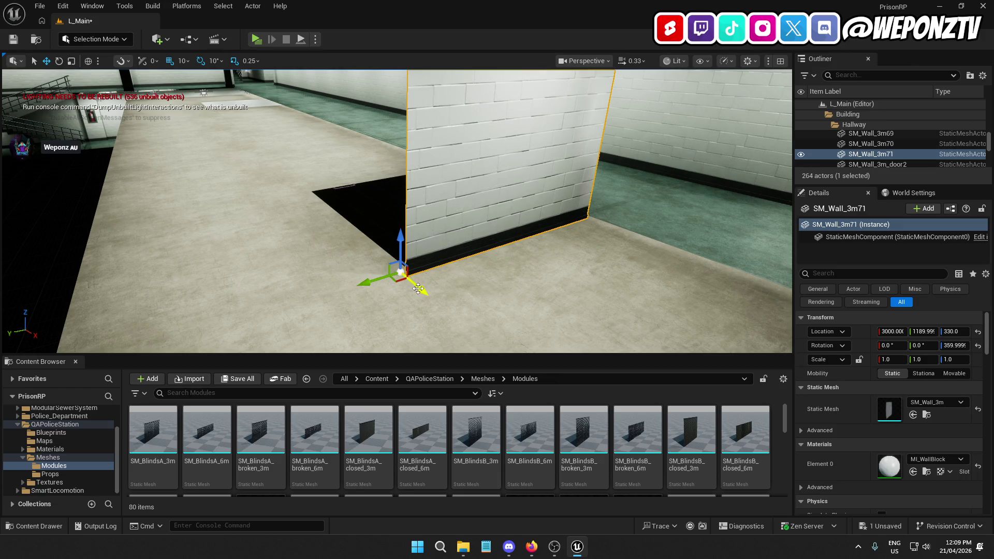
mouse_move(417, 286)
mouse_down()
mouse_move(310, 286)
mouse_move(158, 314)
mouse_up()
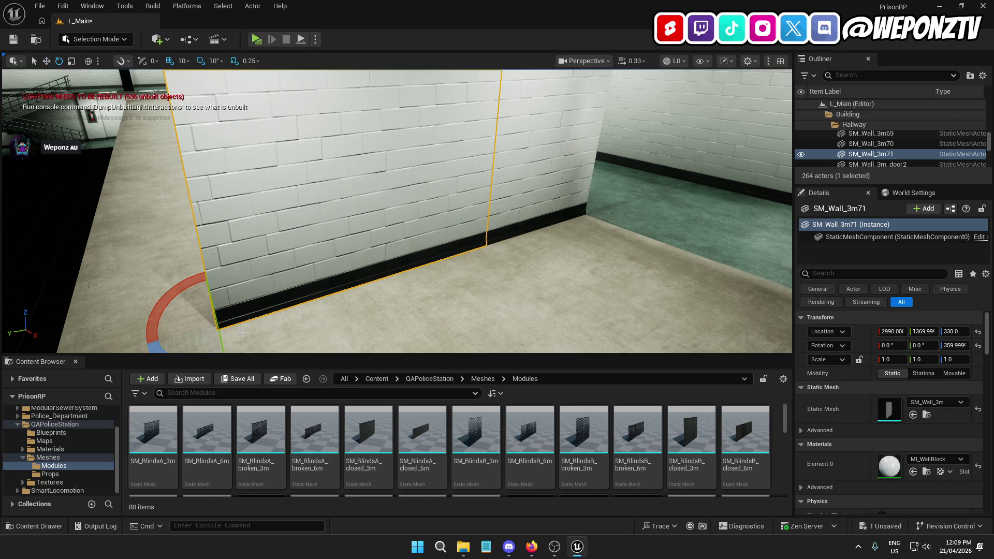
mouse_move(221, 280)
mouse_down()
mouse_move(215, 298)
mouse_move(167, 290)
mouse_move(157, 263)
mouse_up()
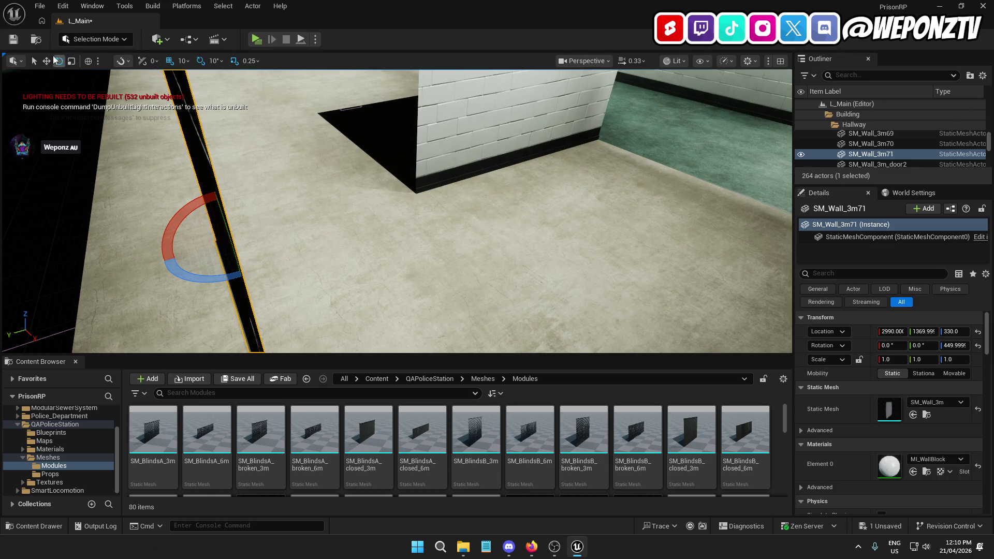
mouse_move(191, 253)
mouse_down()
mouse_move(311, 222)
mouse_move(405, 177)
mouse_move(394, 181)
mouse_up()
mouse_move(444, 206)
mouse_down()
mouse_move(388, 173)
mouse_move(345, 126)
mouse_up()
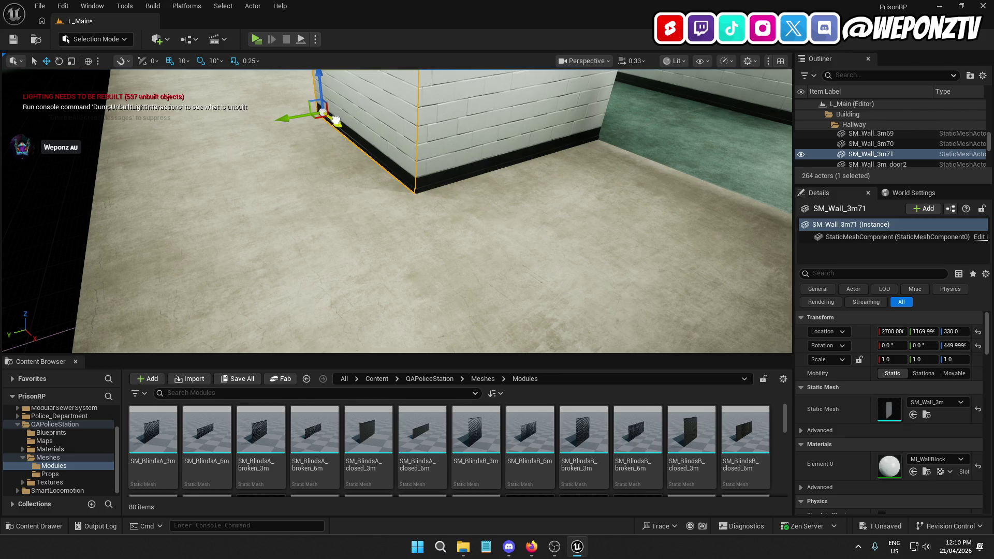
key(Escape)
mouse_move(174, 210)
mouse_down()
mouse_move(160, 179)
mouse_move(134, 179)
mouse_move(181, 211)
mouse_up()
- Move the copied wall along X to 1220
click(362, 207)
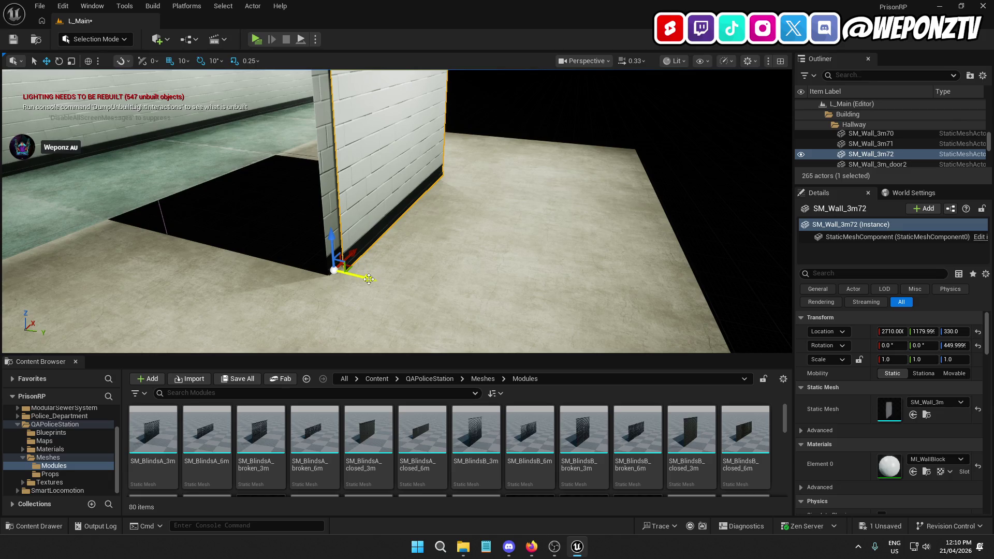
drag(362, 269, 258, 262)
mouse_move(666, 200)
mouse_down()
mouse_move(102, 236)
mouse_move(77, 202)
mouse_move(236, 178)
mouse_move(207, 180)
mouse_move(217, 180)
mouse_up()
key(Escape)
- Slide pillar wall SM_Wall_3m66 down the hallway to about X 1500
click(394, 208)
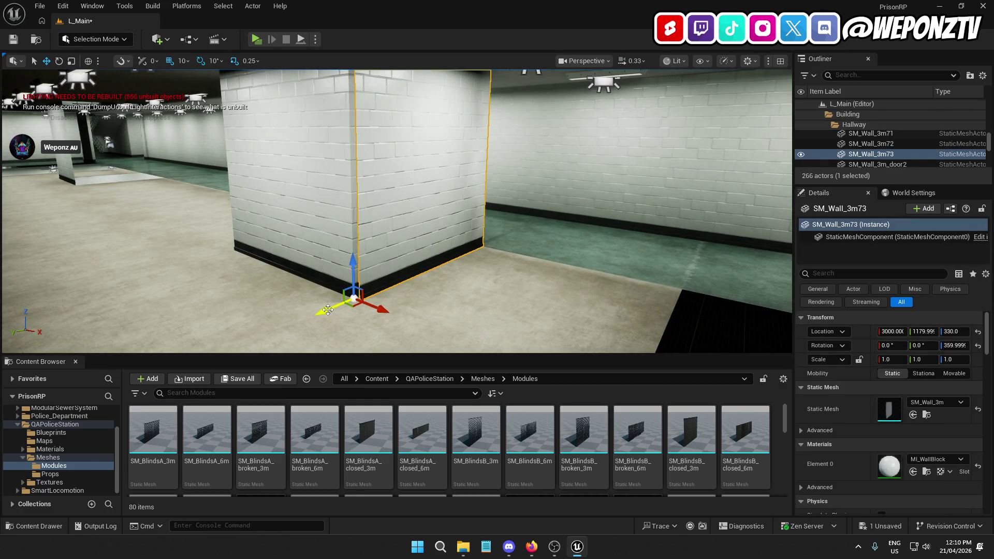
drag(378, 309, 337, 286)
drag(78, 159, 57, 159)
drag(271, 241, 270, 241)
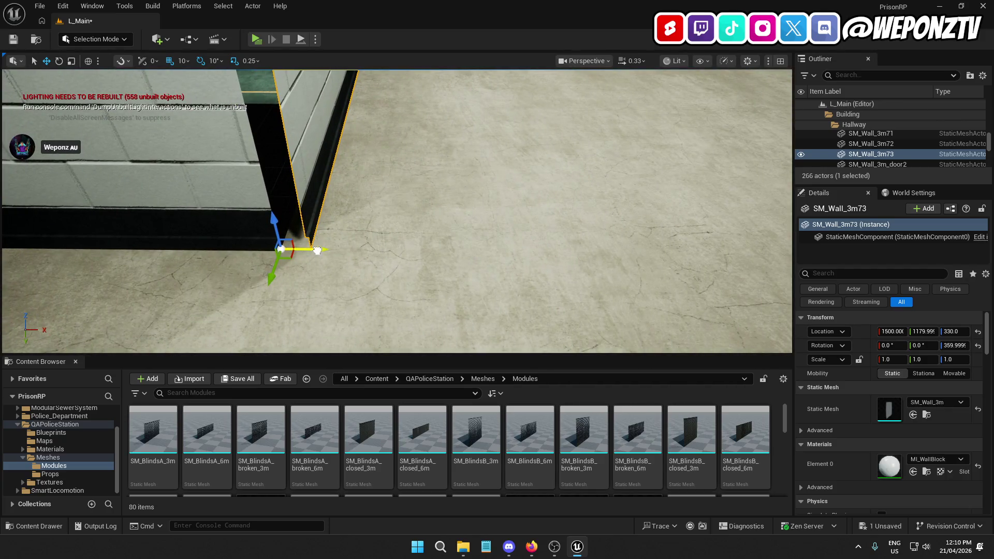
drag(357, 226, 361, 222)
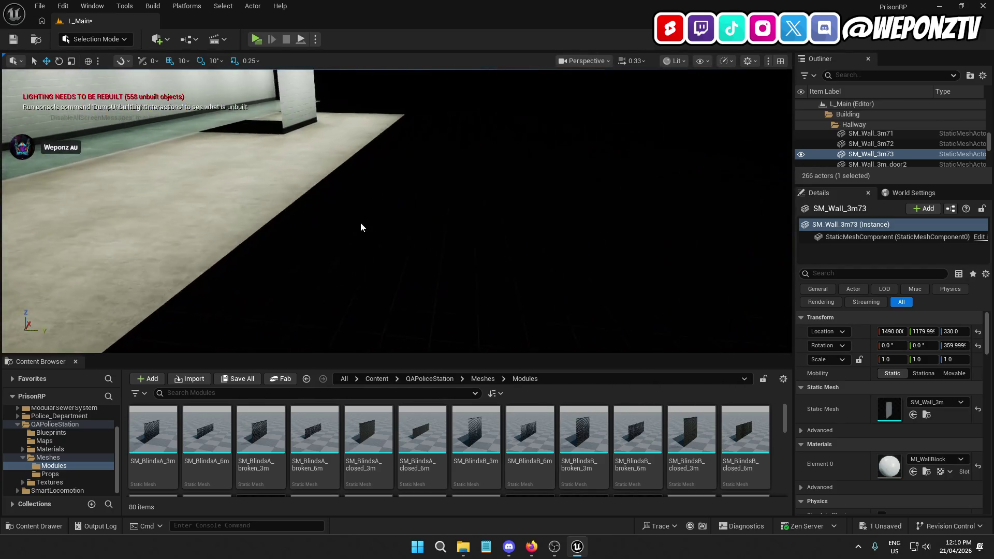
click(431, 224)
drag(431, 224, 429, 241)
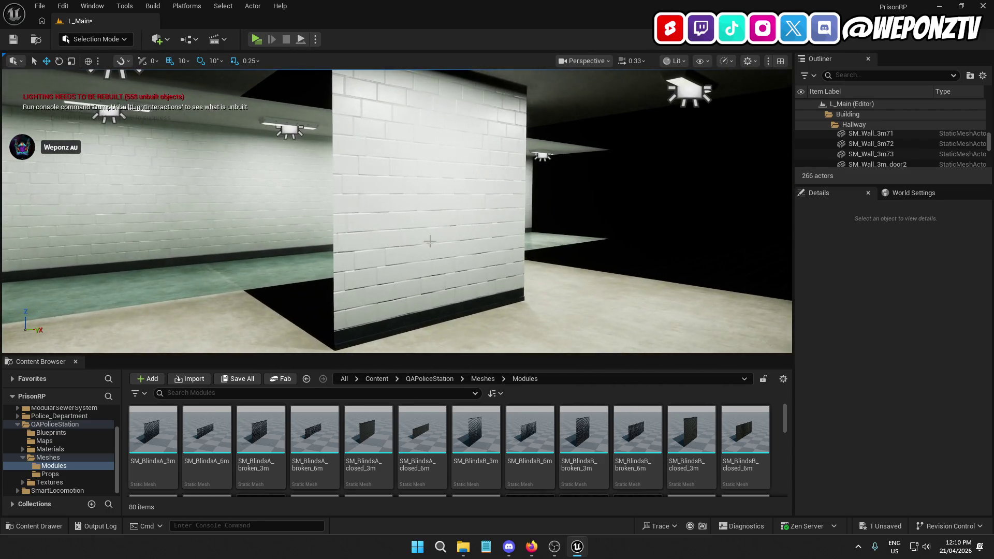
- Duplicate wall piece SM_Wall_3m71 and move the copy along X to 2710
click(429, 240)
key(ctrl+d)
mouse_move(372, 311)
mouse_down()
mouse_move(226, 261)
mouse_move(205, 272)
mouse_move(251, 216)
mouse_move(215, 278)
mouse_move(193, 259)
mouse_move(209, 247)
mouse_up()
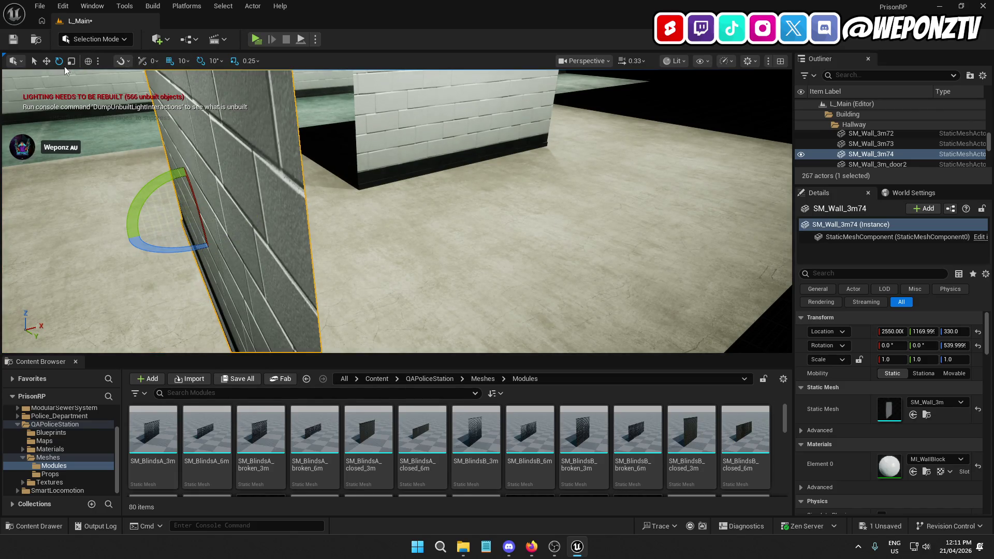
mouse_move(240, 211)
mouse_down()
mouse_move(387, 175)
mouse_move(357, 182)
mouse_move(285, 126)
mouse_up()
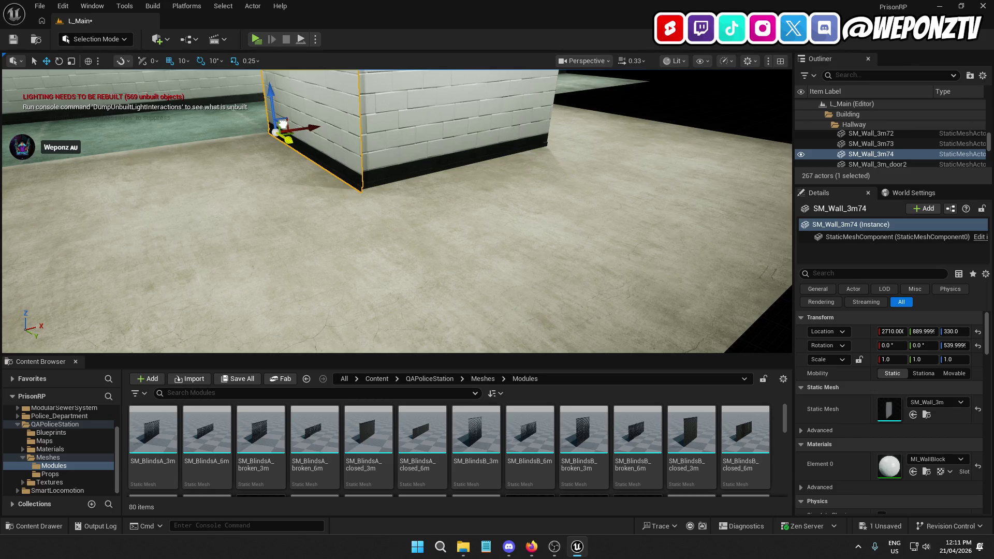
scroll(302, 129, up, 10)
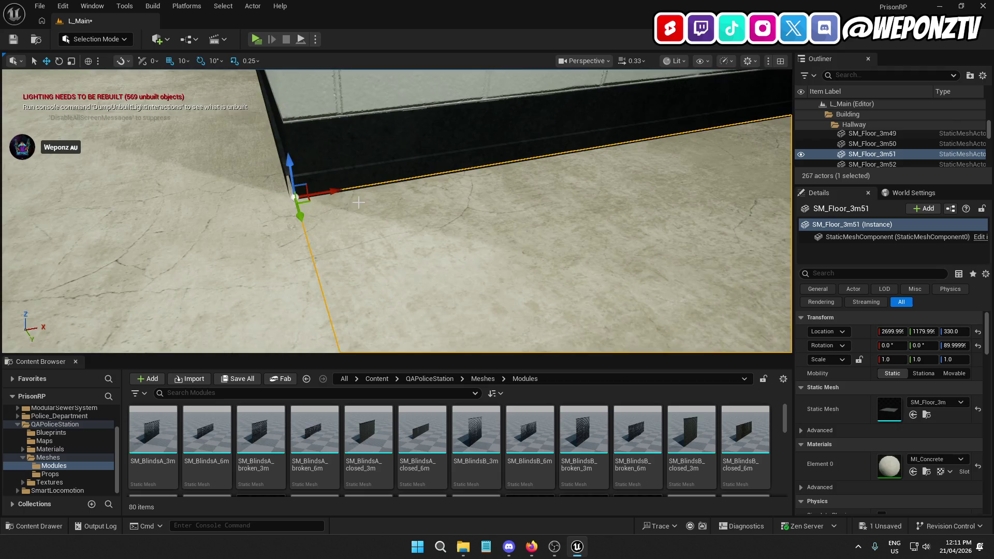
scroll(358, 206, down, 5)
- Slide wall copy SM_Wall_3m74 along X past 2320 to its new spot
click(379, 176)
scroll(396, 185, down, 1)
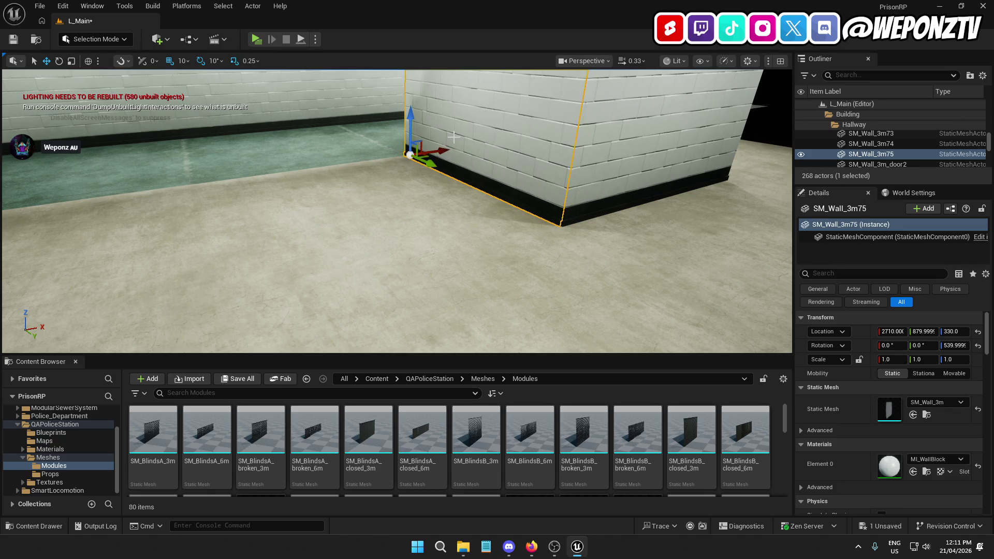
drag(431, 153, 184, 204)
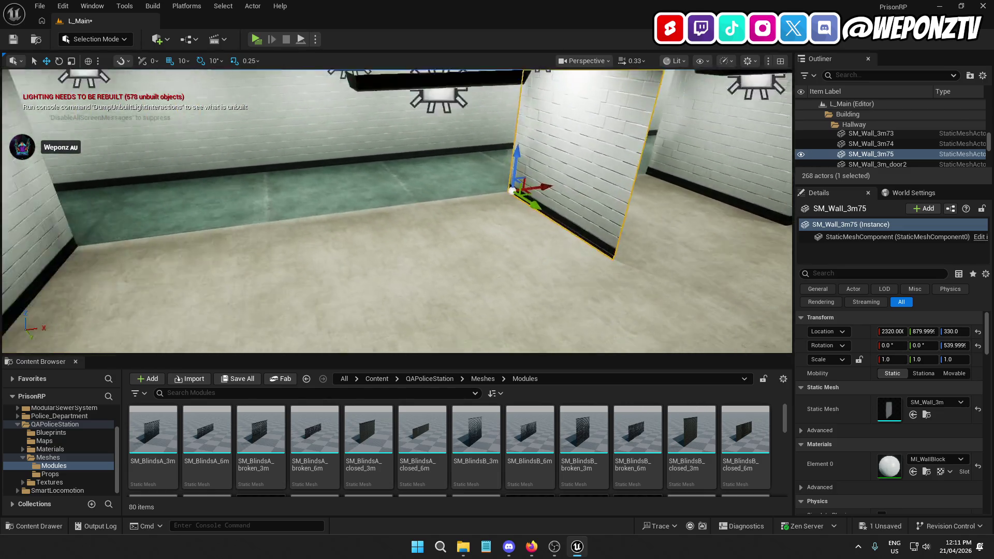
scroll(529, 166, down, 1)
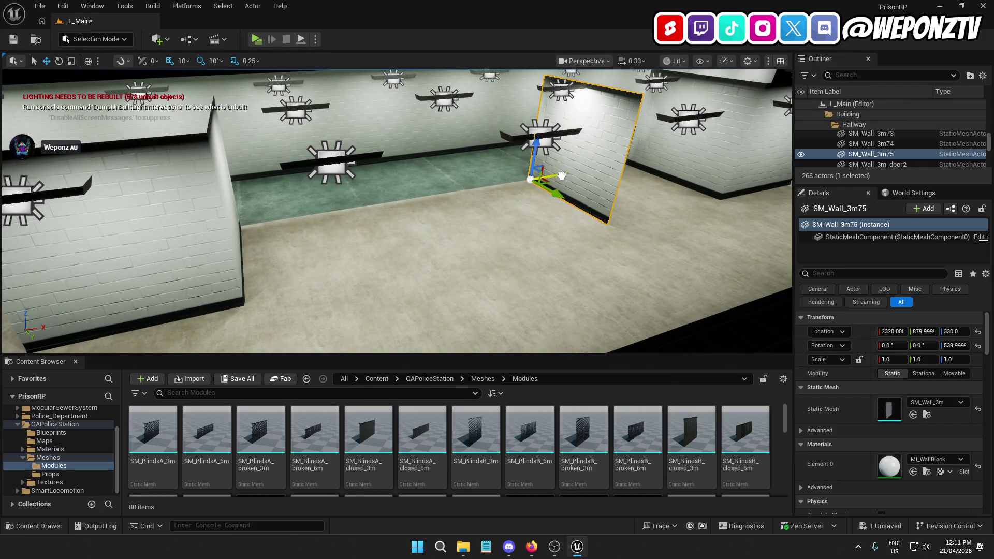
drag(561, 176, 202, 238)
key(f)
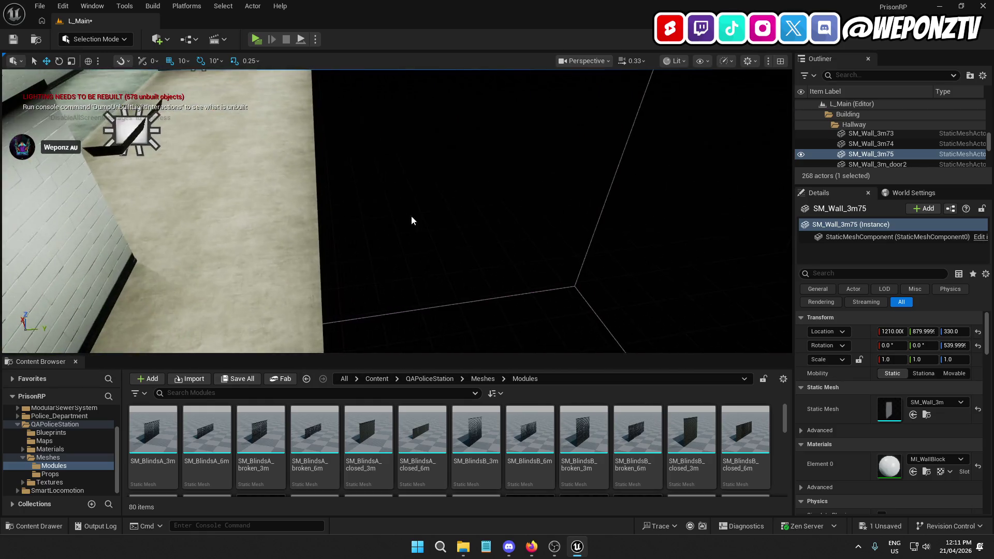
click(410, 216)
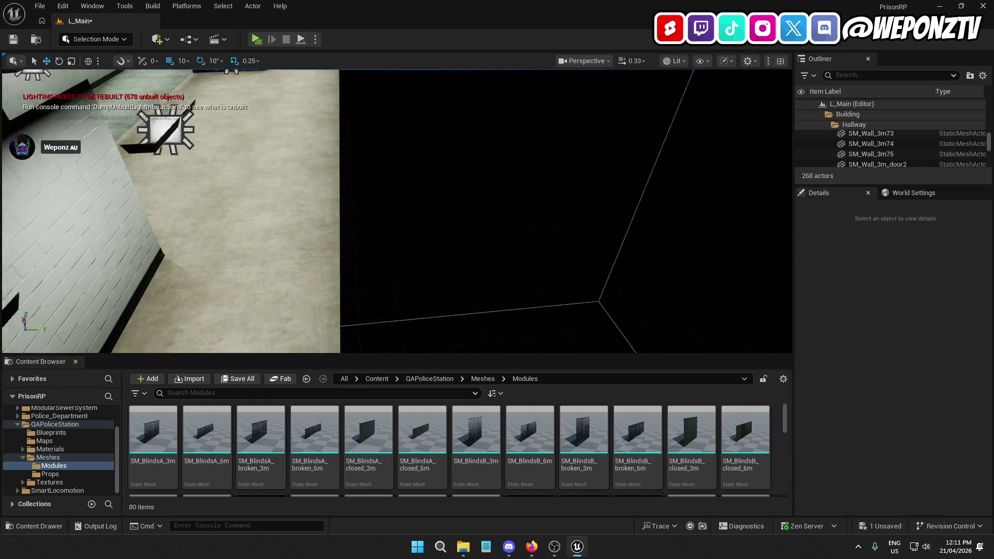
mouse_move(396, 211)
mouse_down()
mouse_move(445, 205)
mouse_move(466, 228)
mouse_move(497, 217)
mouse_up()
click(243, 177)
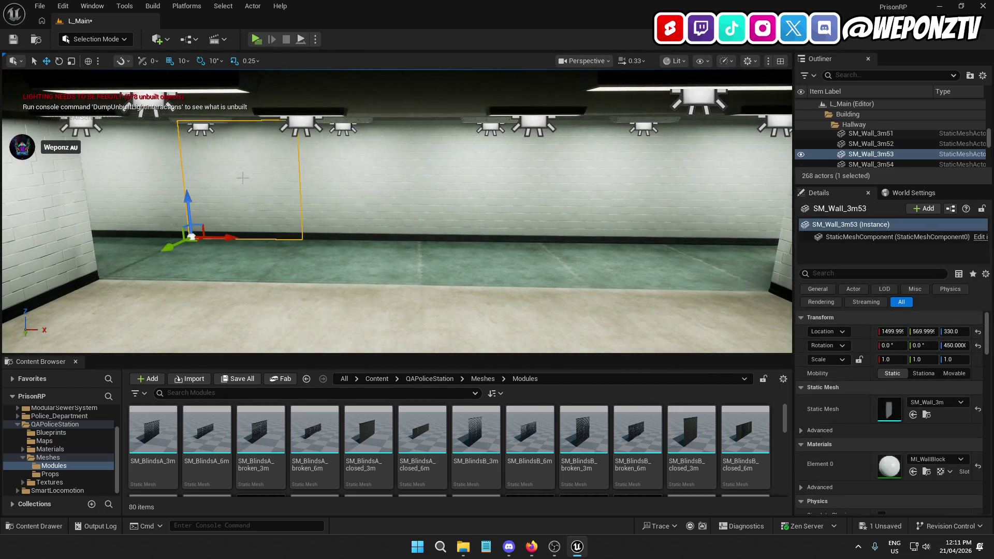
- Shift four selected wall segments sideways along Y to start a parallel wall row
ctrl+click(376, 195)
drag(623, 196, 633, 201)
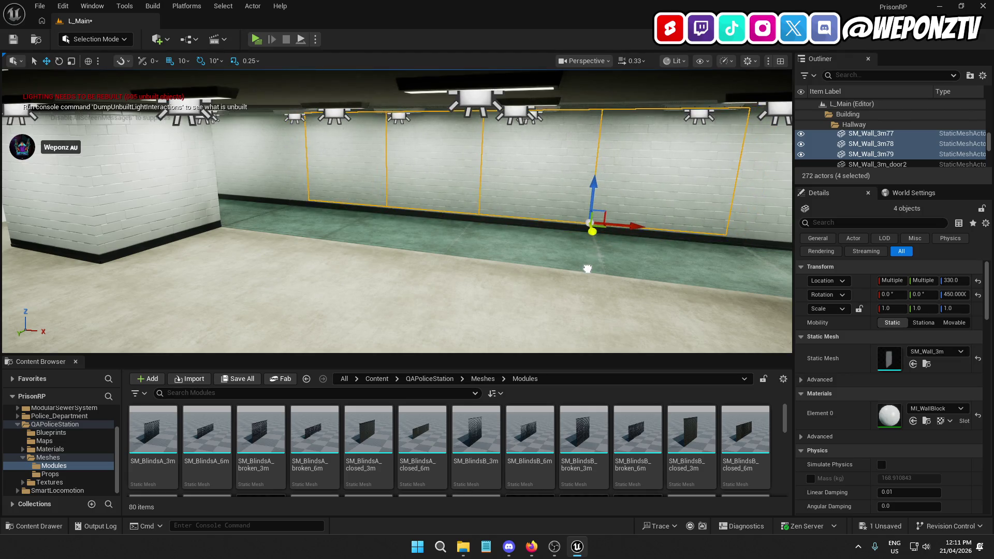
drag(589, 244, 627, 248)
drag(410, 170, 527, 264)
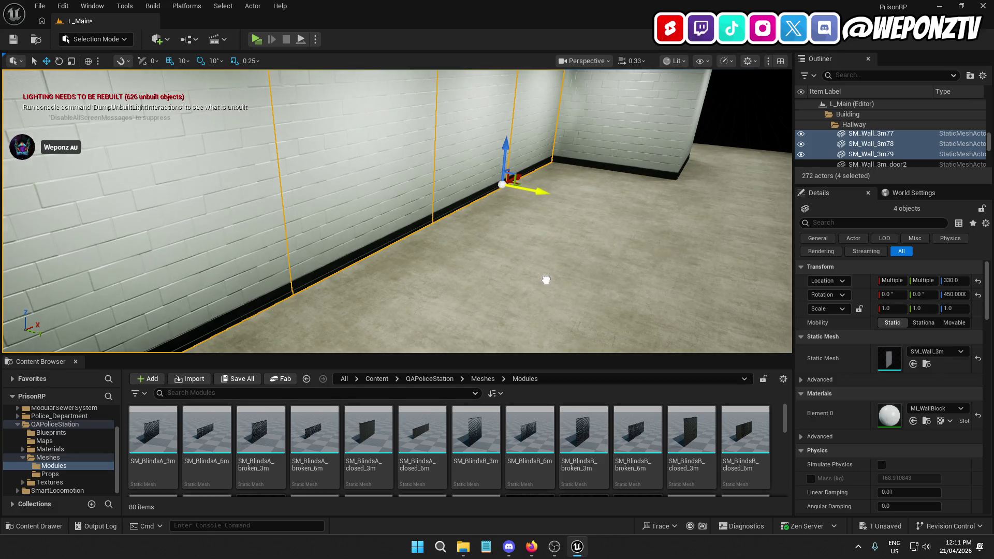
mouse_move(554, 282)
mouse_down()
mouse_move(610, 282)
mouse_move(517, 282)
mouse_move(621, 282)
mouse_move(569, 282)
mouse_move(507, 320)
mouse_up()
mouse_move(506, 217)
mouse_down()
mouse_move(486, 217)
mouse_move(506, 217)
mouse_up()
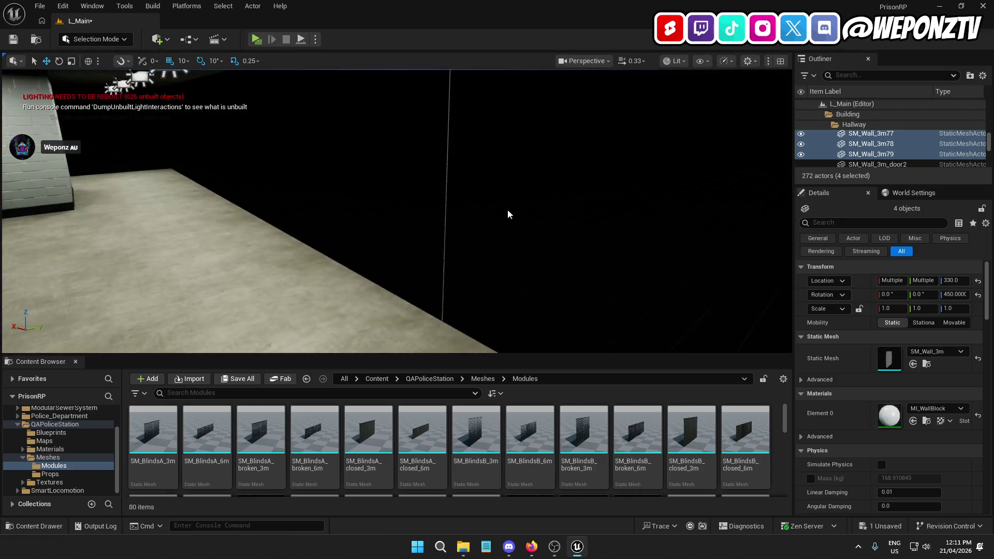
click(388, 190)
mouse_move(388, 190)
mouse_down()
mouse_move(357, 197)
mouse_move(352, 162)
mouse_move(363, 165)
mouse_move(357, 176)
mouse_move(318, 212)
mouse_up()
- Duplicate six wall segments from SM_Wall_3m63 to SM_Wall_3m52 and align the copies along Y
click(242, 215)
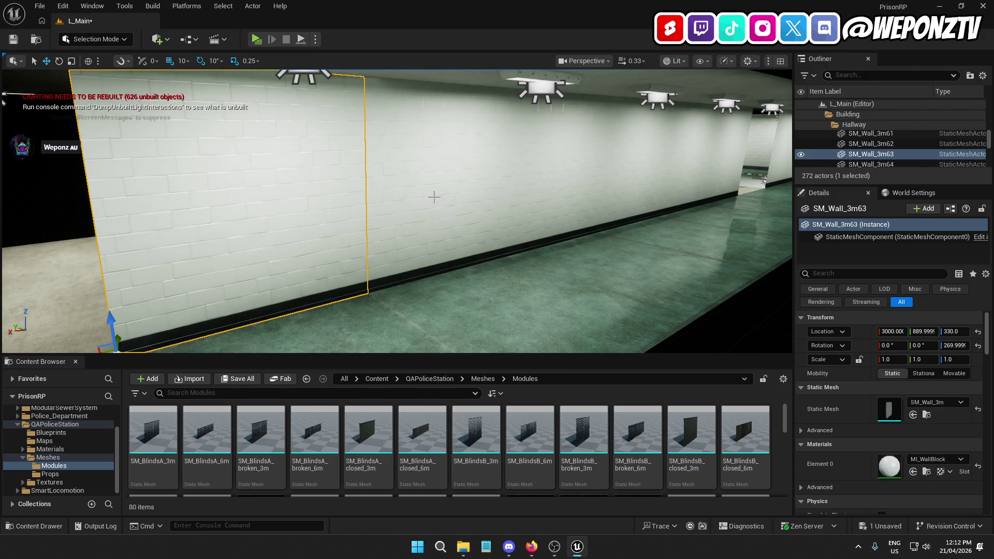
ctrl+click(435, 202)
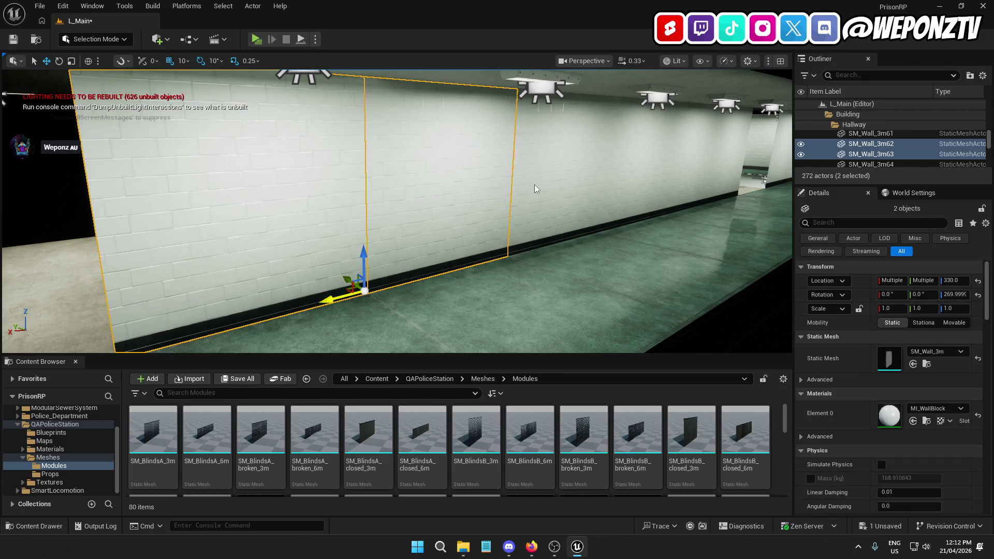
ctrl+click(727, 170)
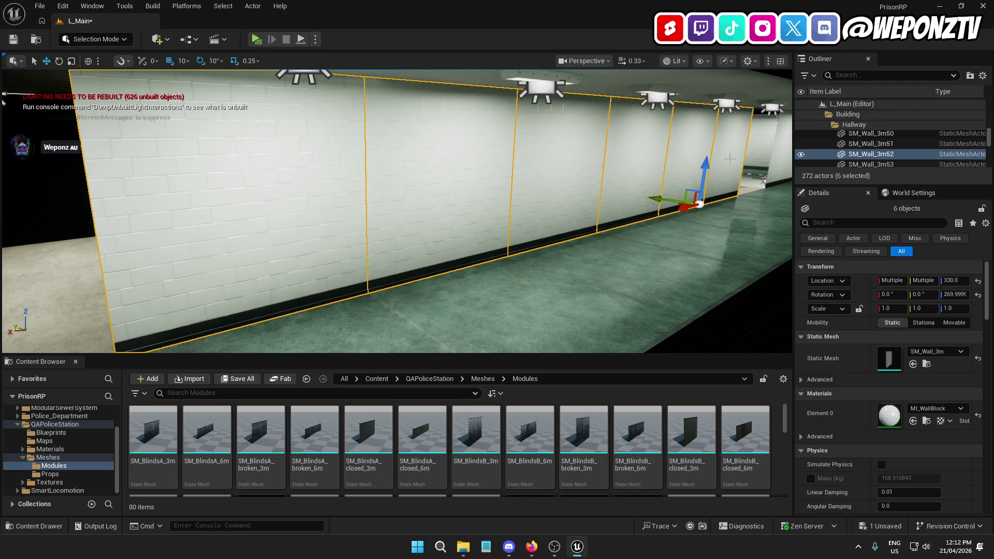
alt+drag(694, 211, 678, 233)
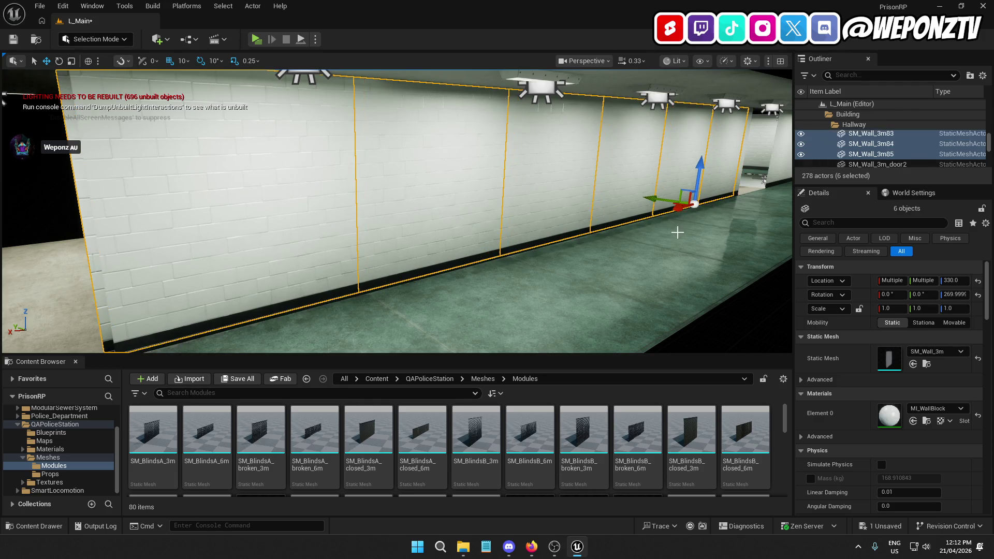
drag(650, 197, 683, 210)
key(f)
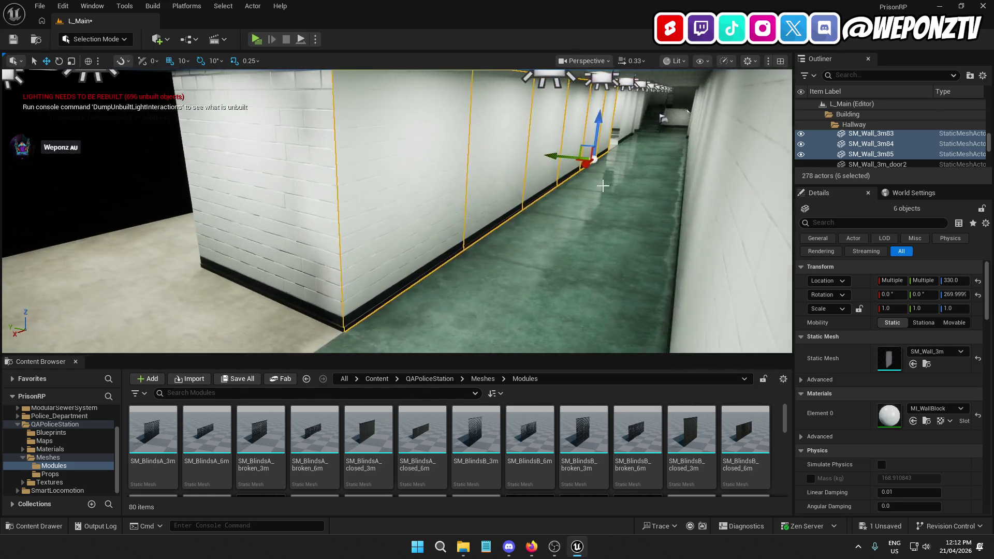
key(w)
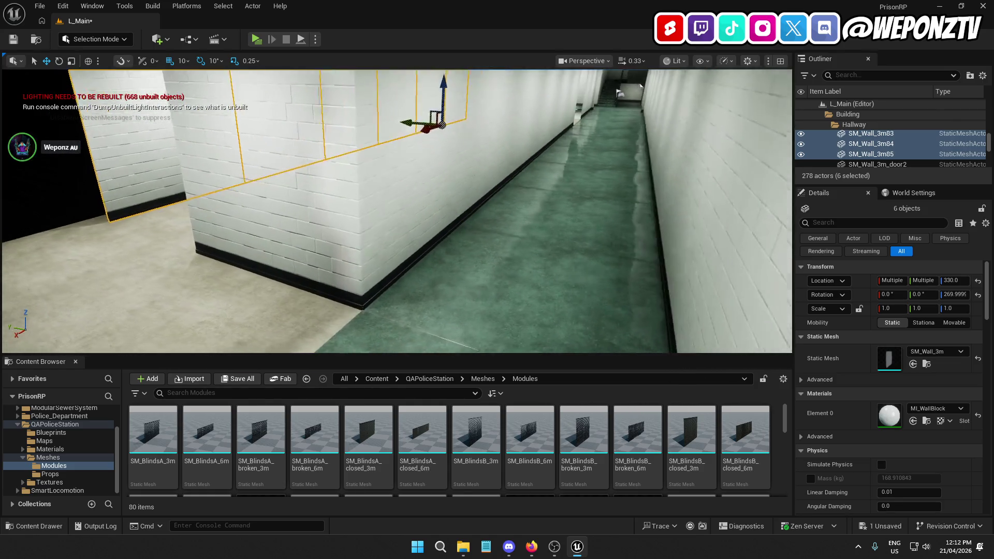
key(w)
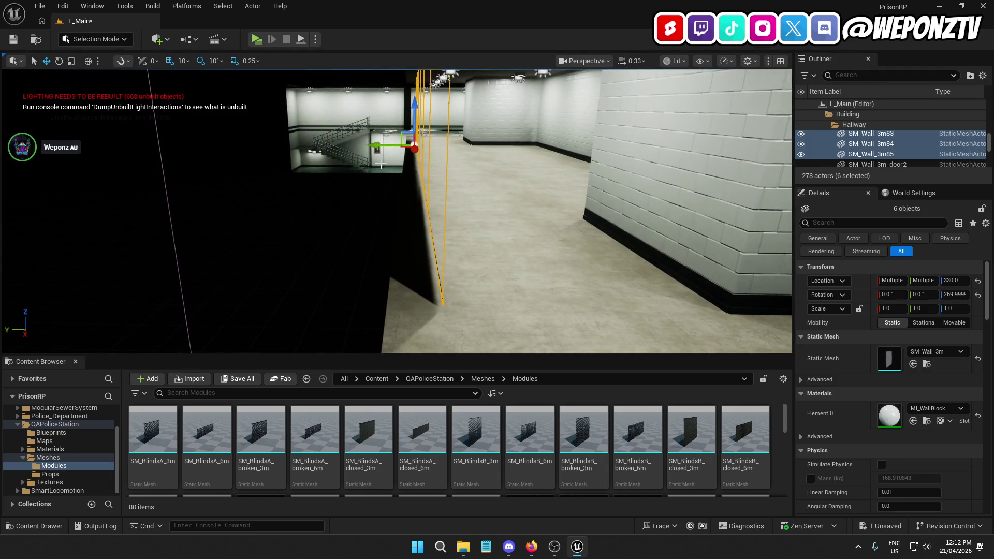
drag(373, 146, 360, 150)
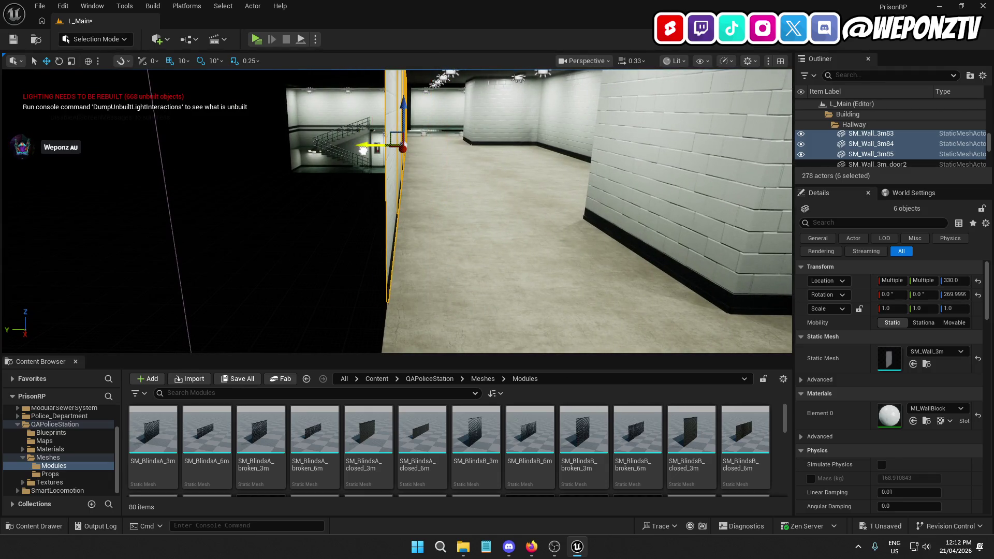
click(356, 241)
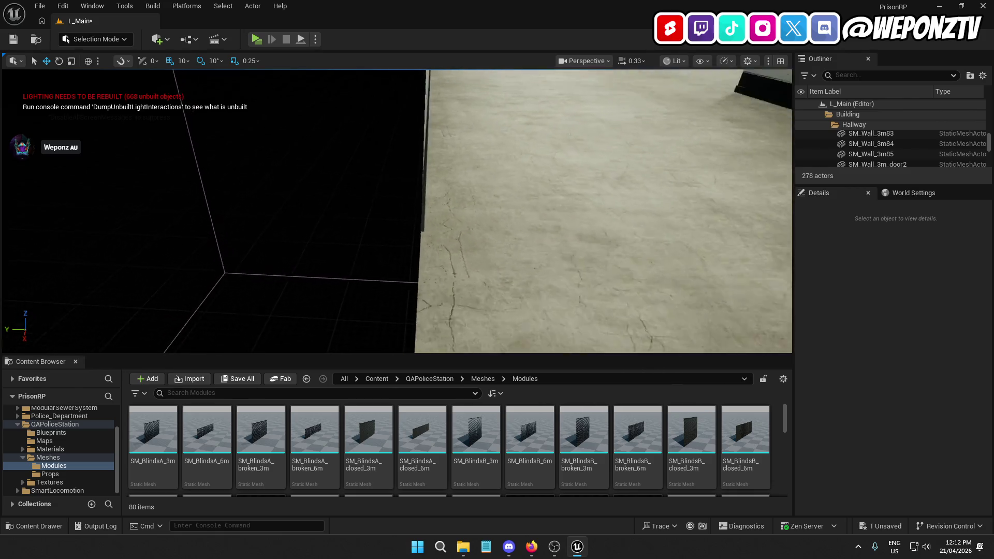
- Select the wall piece in the lit room corner and move it along X to 3170
key(w)
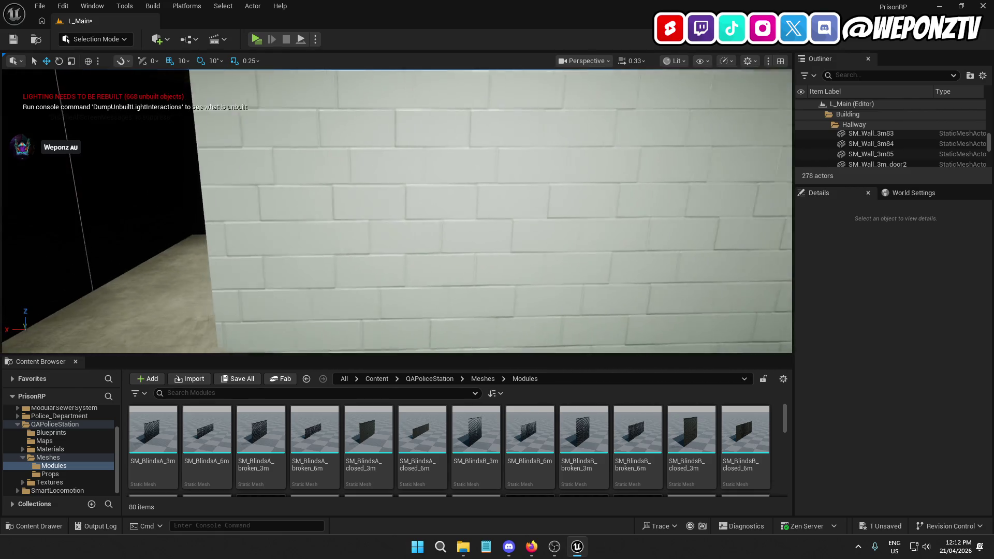
key(w)
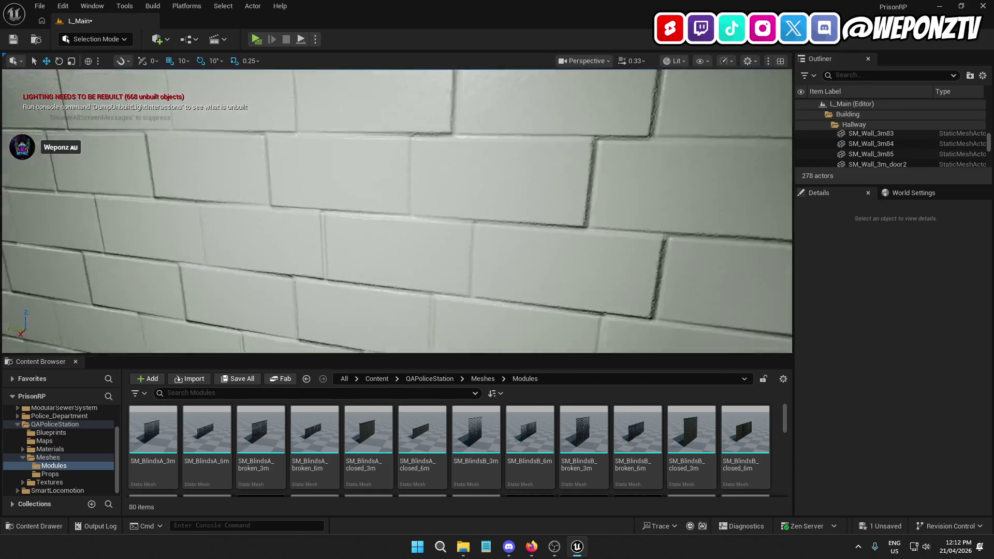
key(w)
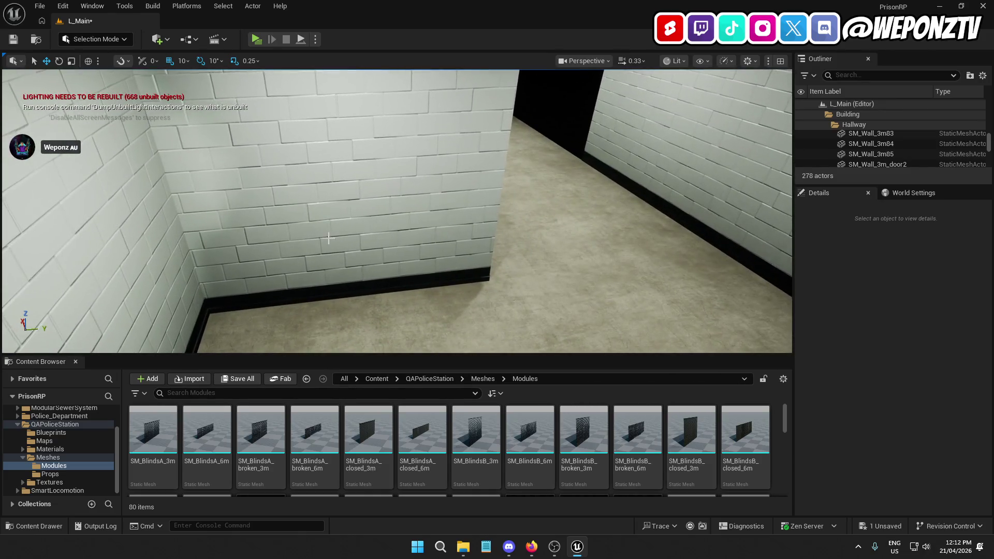
click(330, 237)
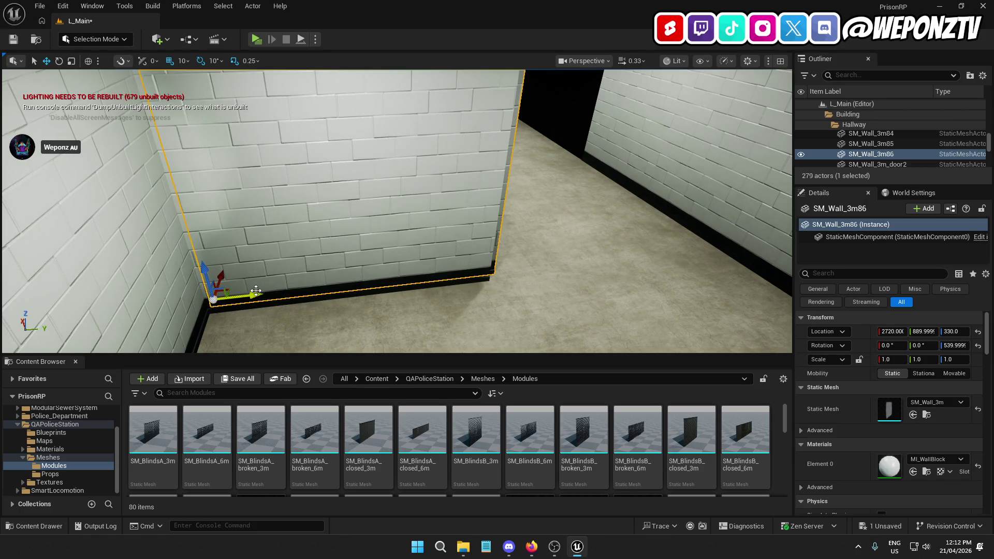
key(w)
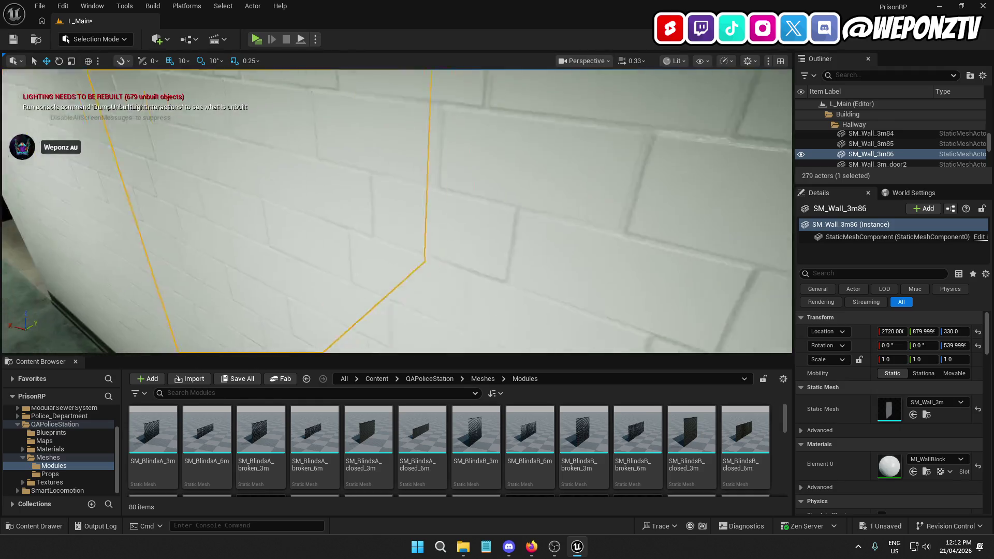
mouse_move(558, 296)
mouse_down()
mouse_move(144, 300)
mouse_move(47, 321)
mouse_move(233, 316)
mouse_move(289, 298)
mouse_move(187, 287)
mouse_up()
key(a)
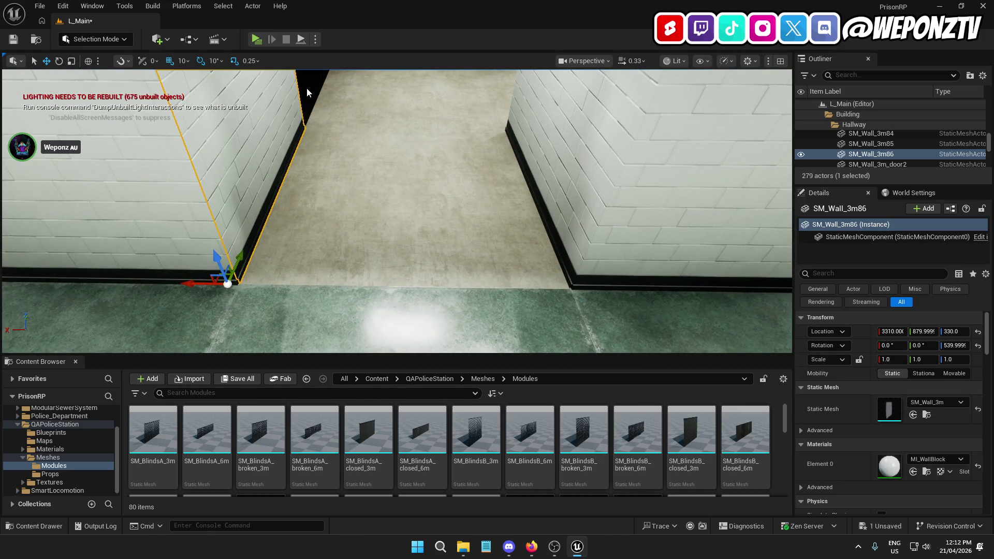
- Duplicate the wall piece beside the gap and slide the copy back into line
click(307, 91)
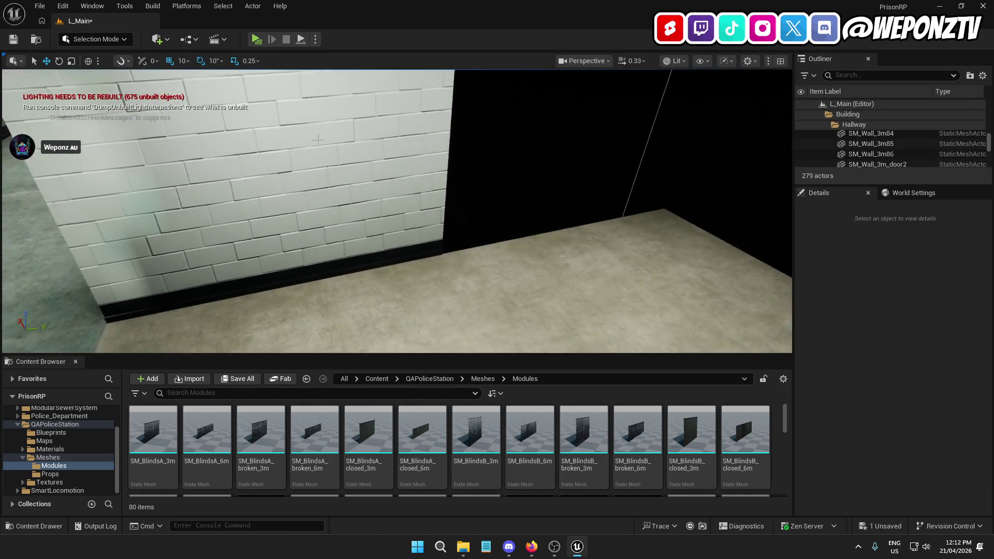
click(317, 154)
key(ctrl+d)
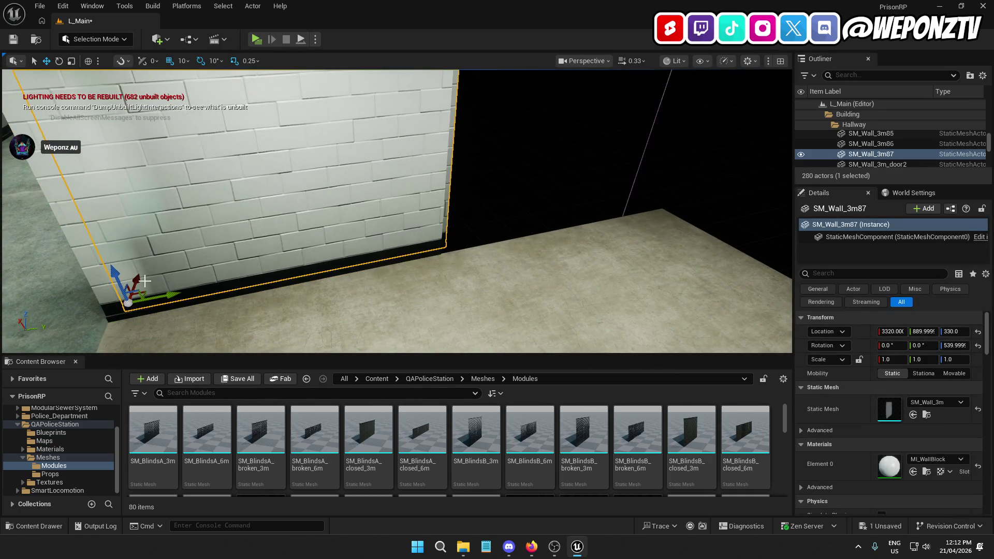
mouse_move(136, 288)
mouse_down()
mouse_move(152, 299)
mouse_move(386, 261)
mouse_move(463, 278)
mouse_up()
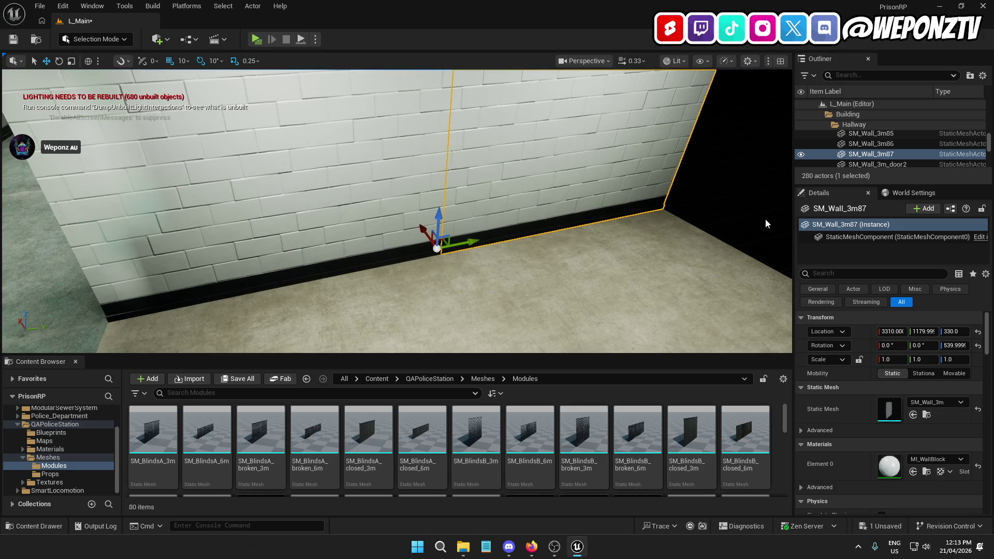
click(732, 178)
drag(733, 178, 733, 178)
- Duplicate the hallway-corner wall and line the copy up with the neighbouring wall
click(564, 171)
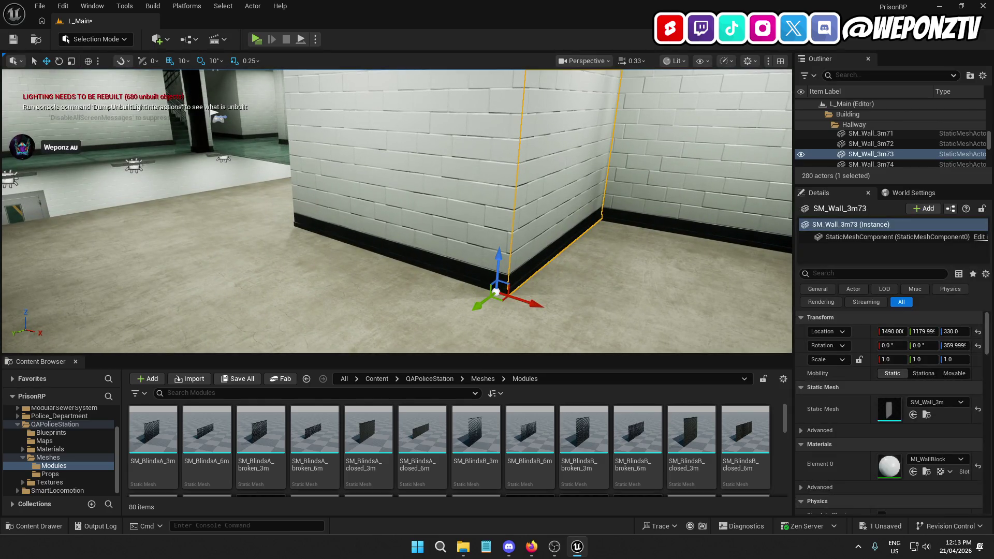
key(ctrl+d)
drag(543, 313, 406, 254)
mouse_move(313, 224)
mouse_down()
mouse_move(205, 212)
mouse_move(401, 251)
mouse_move(533, 311)
mouse_up()
drag(284, 222, 218, 209)
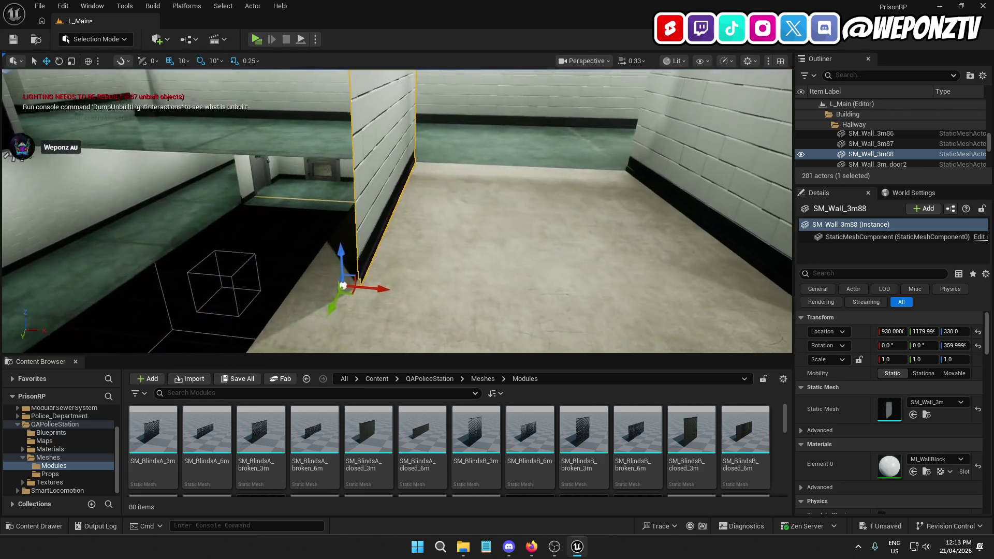
drag(308, 240, 309, 240)
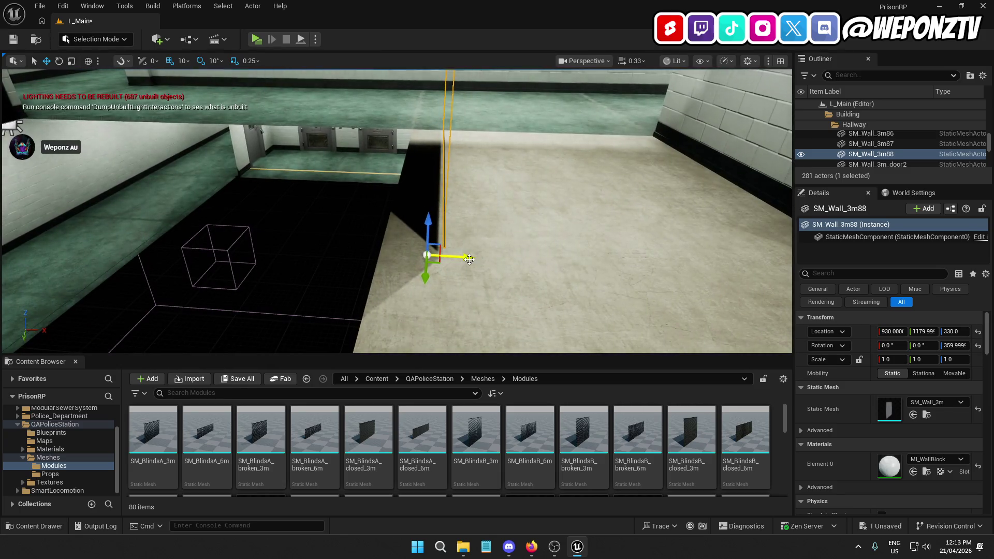
mouse_move(455, 260)
mouse_down()
mouse_move(406, 256)
mouse_move(407, 311)
mouse_move(465, 310)
mouse_move(466, 336)
mouse_move(459, 248)
mouse_move(494, 218)
mouse_move(393, 199)
mouse_move(137, 185)
mouse_up()
- Duplicate the wall again and slide the copy into the dark gap by the left brick wall
key(ctrl+d)
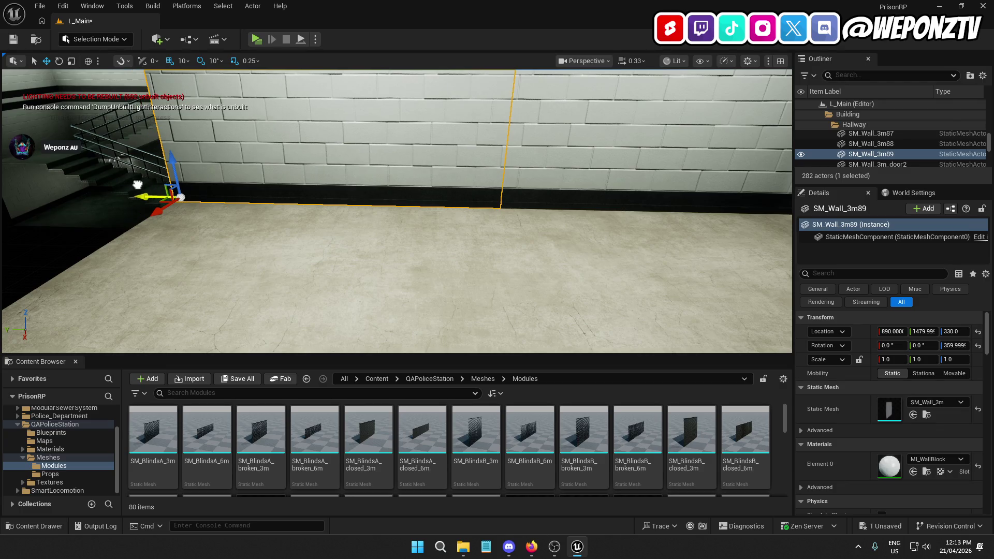
click(105, 225)
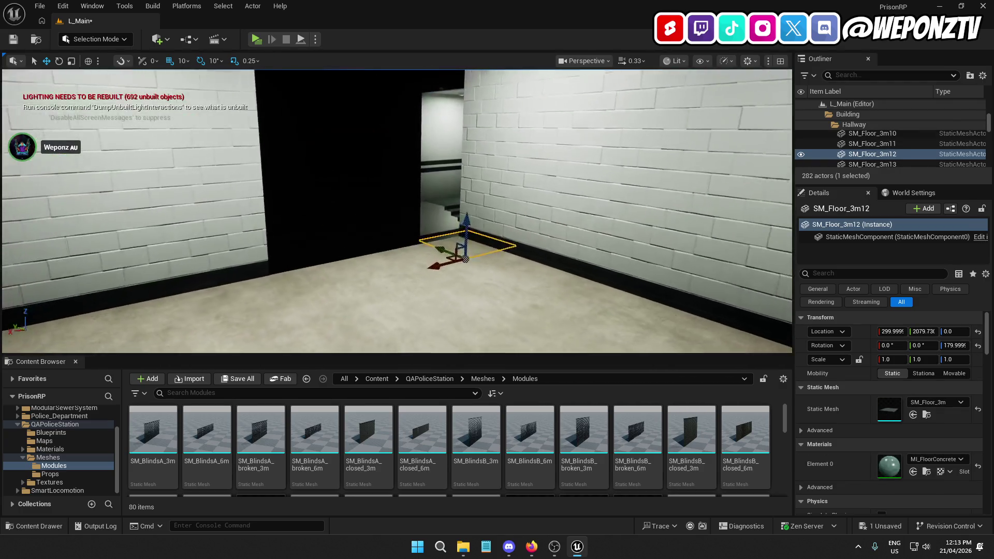
key(a)
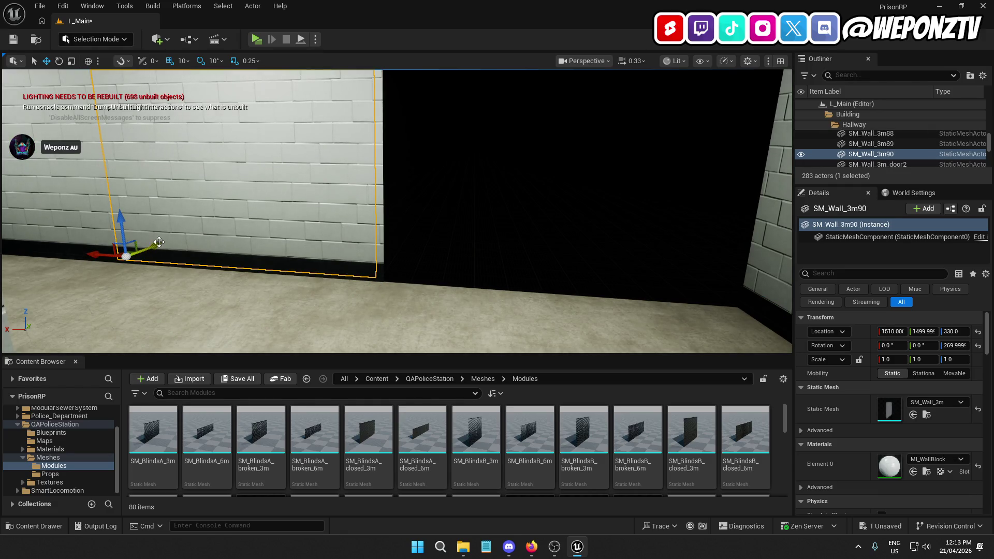
drag(93, 254, 343, 318)
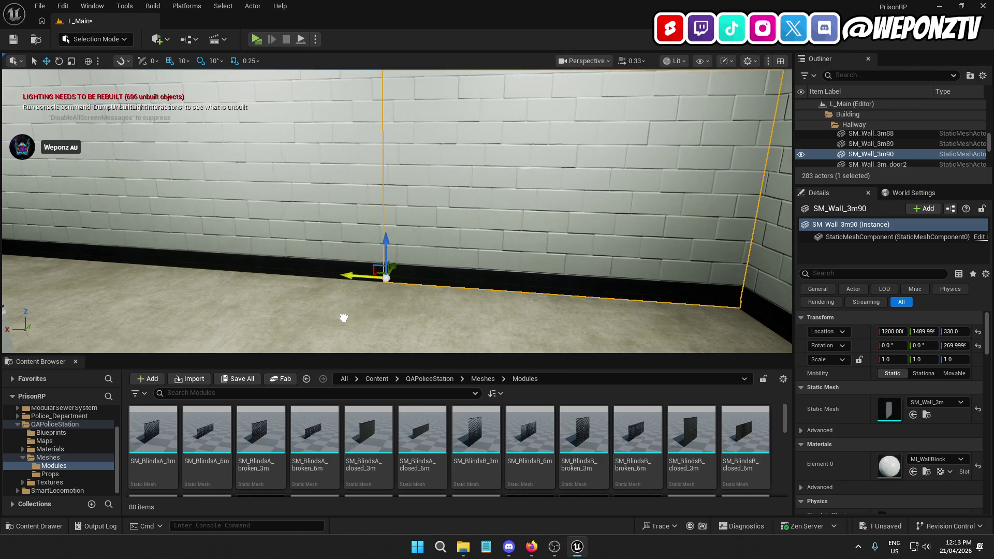
key(w)
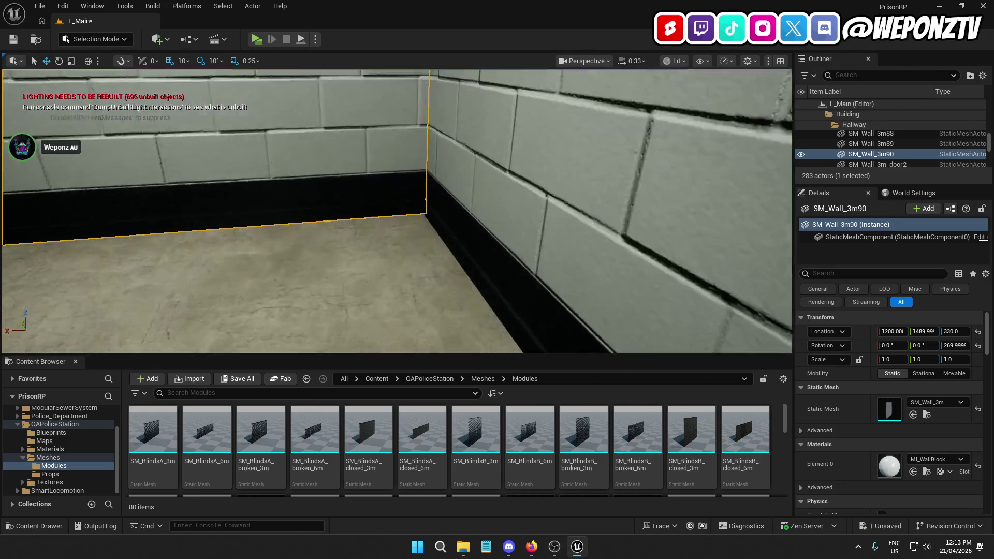
- Slide another wall copy into the dark opening beside the lit hallway
click(473, 227)
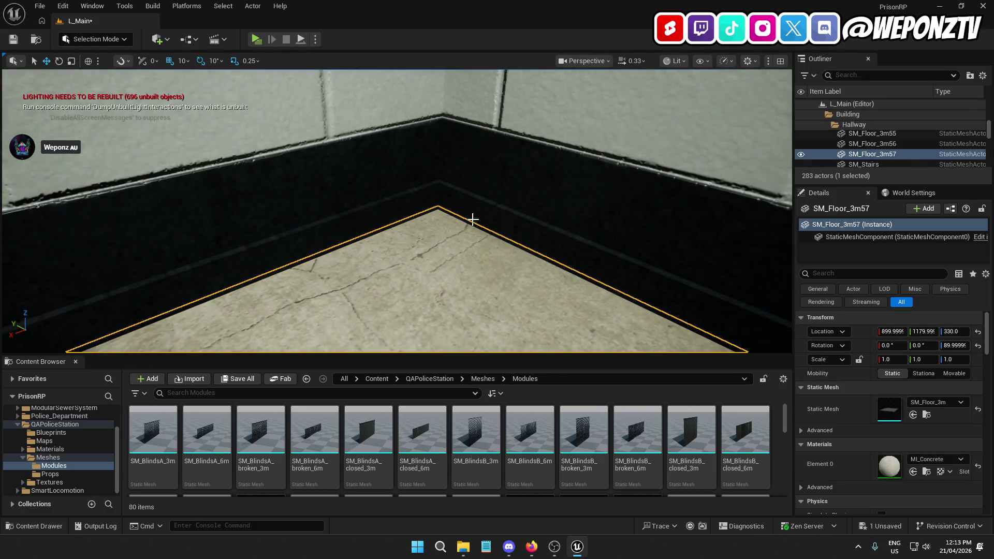
key(s)
key(w)
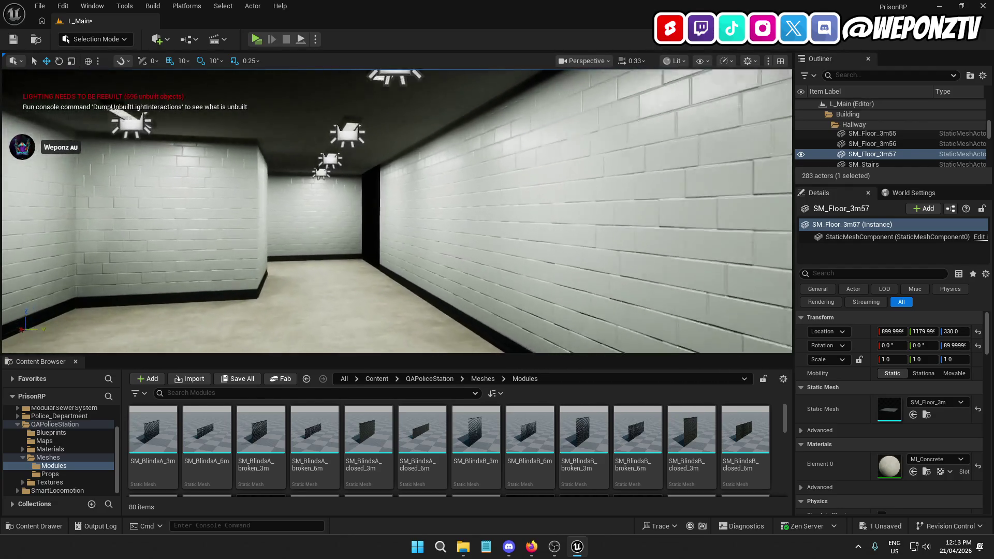
key(w)
key(w)
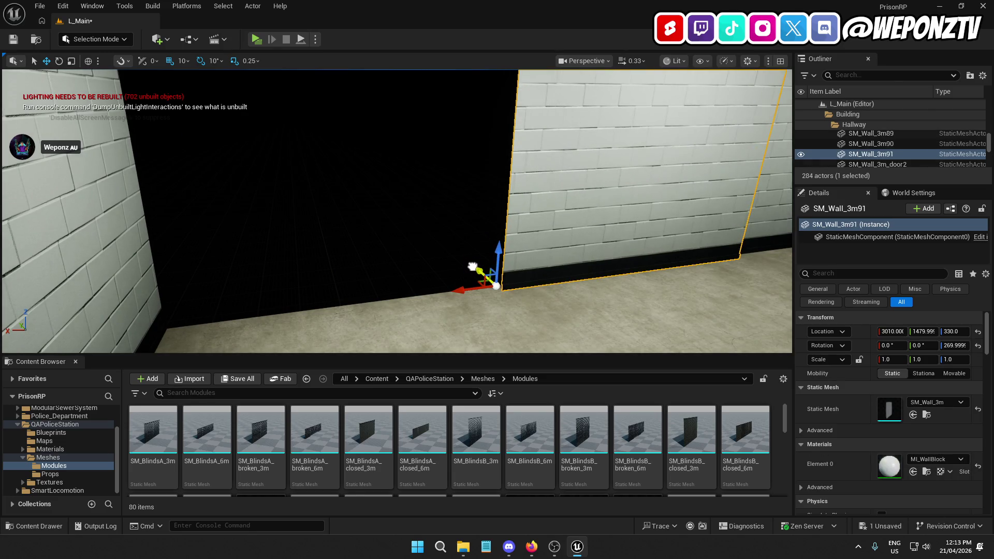
drag(449, 288, 100, 329)
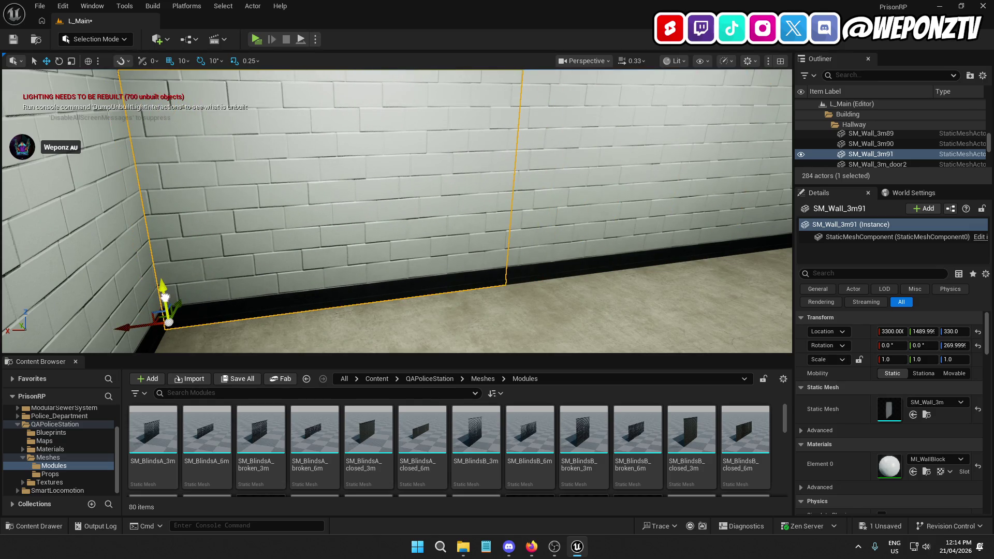
key(a)
mouse_move(254, 261)
mouse_down()
mouse_move(202, 249)
mouse_move(249, 233)
mouse_up()
mouse_move(124, 227)
mouse_down()
mouse_move(94, 224)
mouse_move(158, 233)
mouse_up()
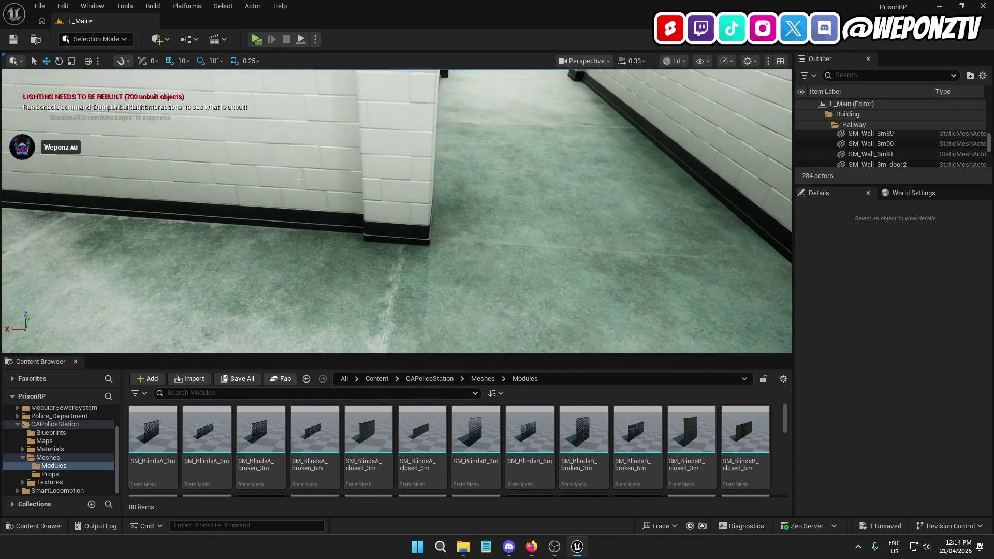
click(395, 155)
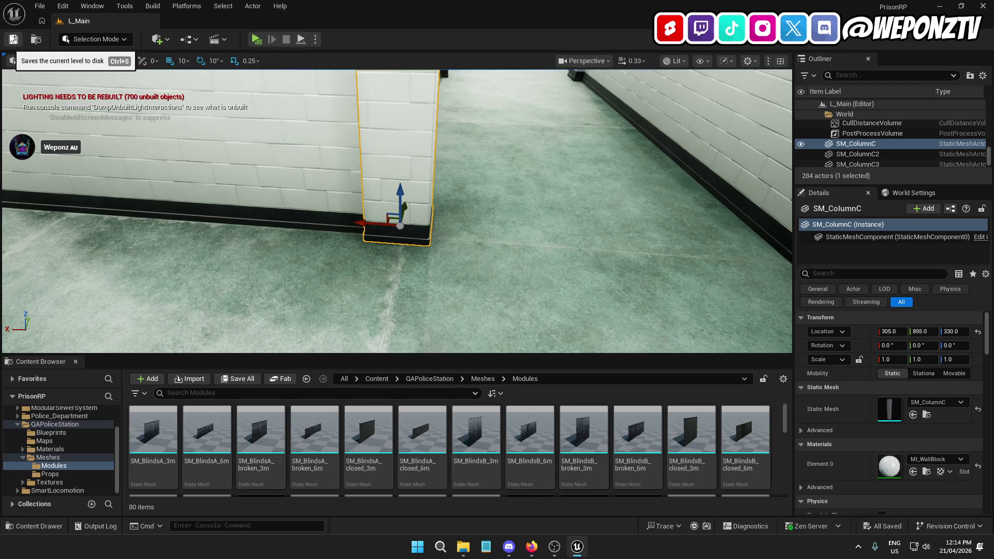
- Duplicate SM_ColumnC and move the copy along the corridor's brick wall
key(ctrl+d)
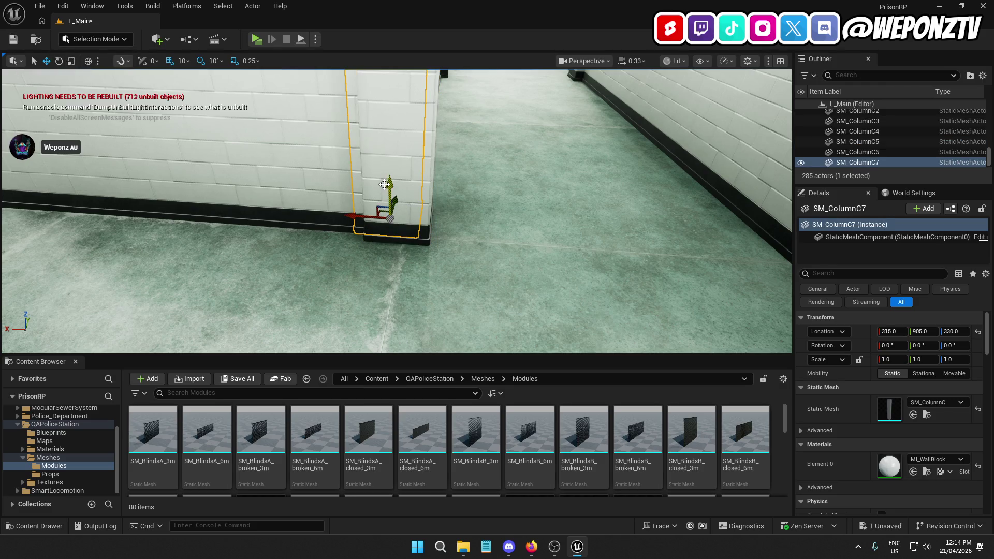
drag(350, 222, 88, 204)
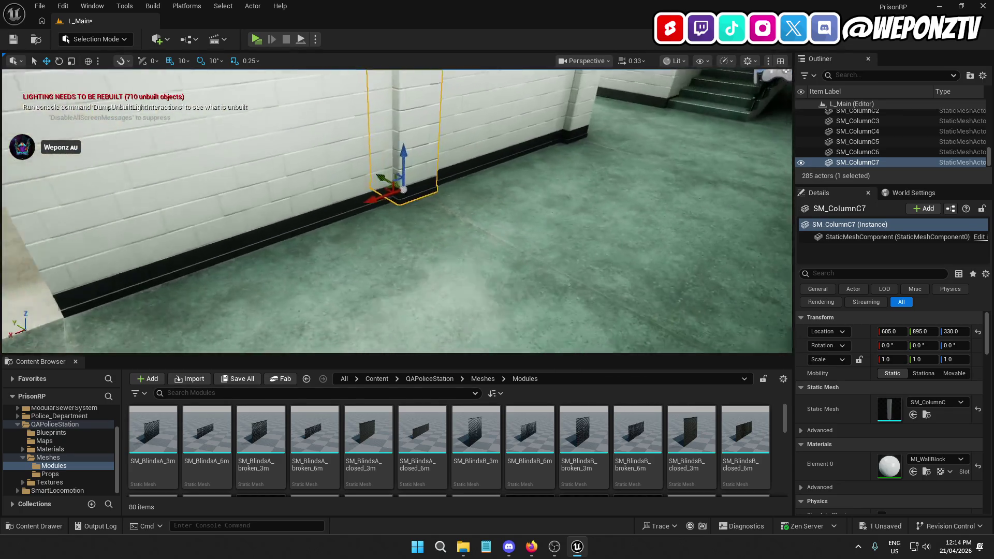
mouse_move(311, 158)
mouse_down()
mouse_move(332, 155)
mouse_move(312, 159)
mouse_up()
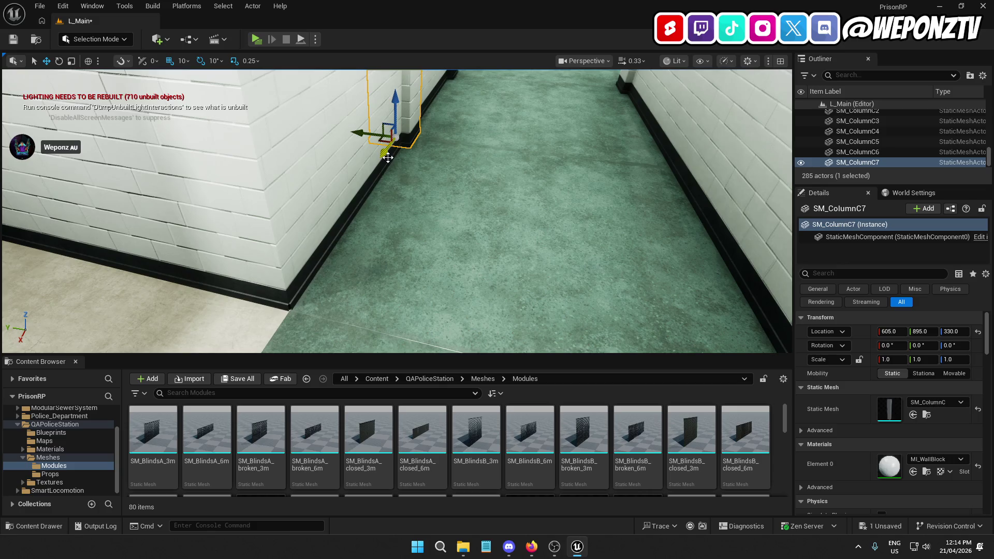
drag(387, 154, 180, 330)
drag(393, 217, 362, 199)
mouse_move(177, 321)
mouse_down()
mouse_move(166, 316)
mouse_move(178, 320)
mouse_up()
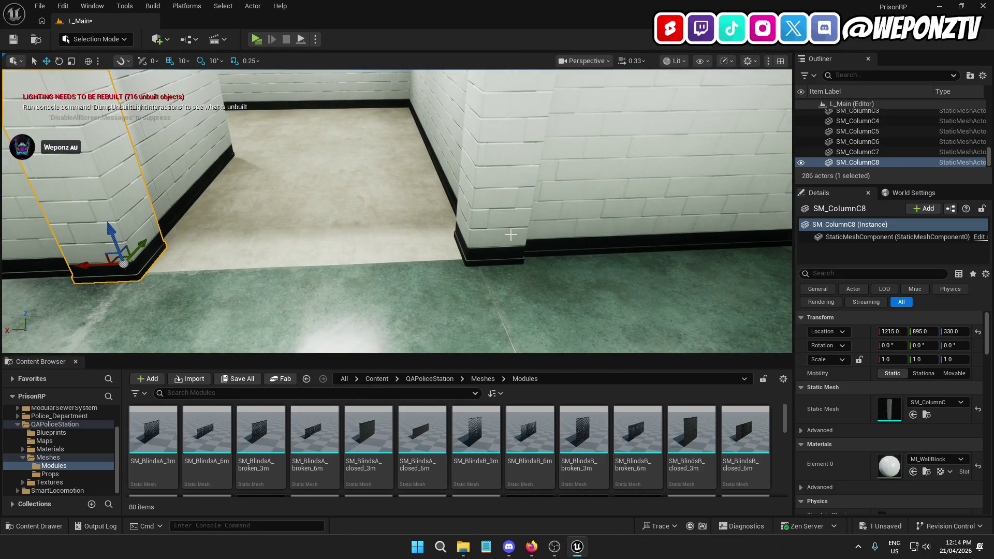
- Select two columns, duplicate them, and slide SM_ColumnC9 and SM_ColumnC10 further down the wall
ctrl+click(500, 231)
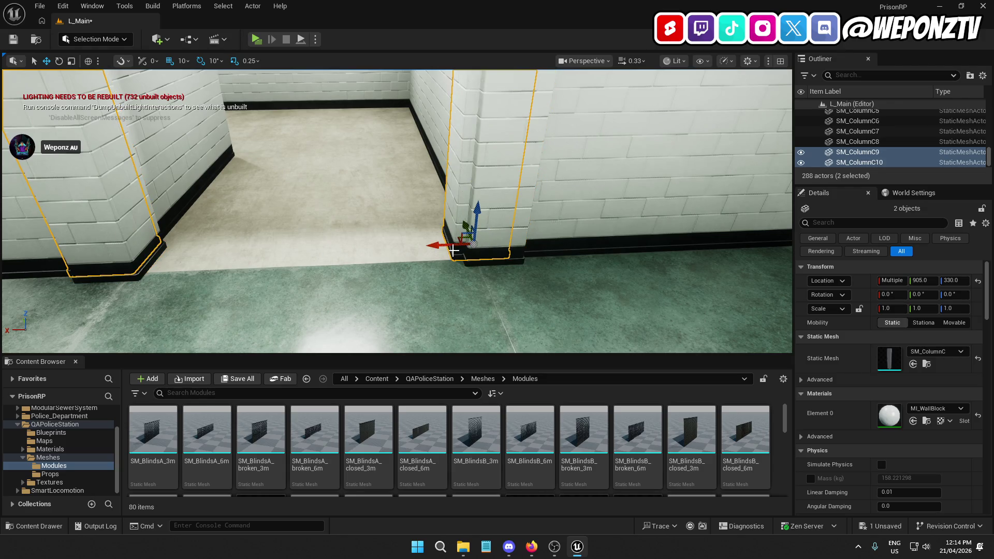
drag(466, 233, 578, 251)
mouse_move(678, 256)
mouse_down()
mouse_move(735, 258)
mouse_move(688, 257)
mouse_move(689, 280)
mouse_up()
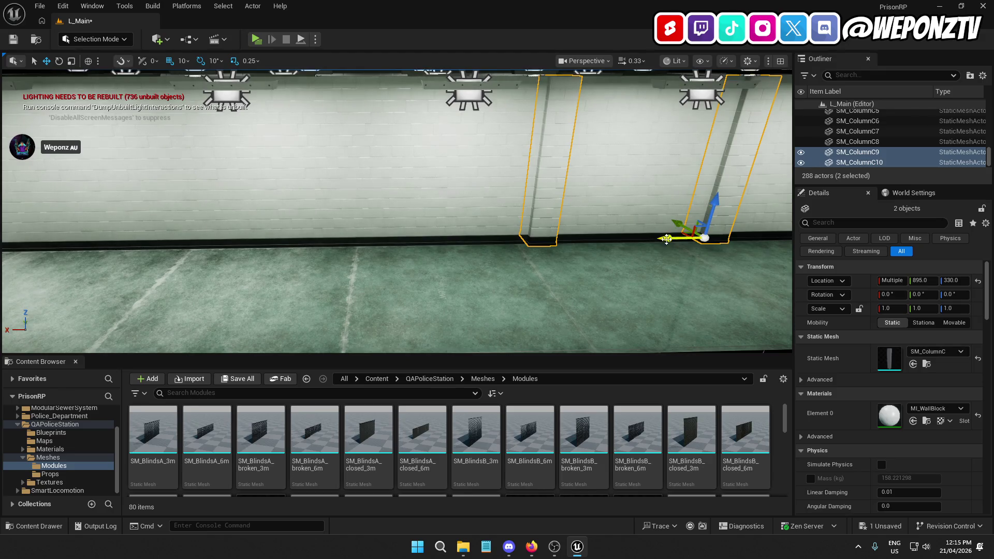
drag(518, 239, 445, 239)
drag(546, 232, 226, 245)
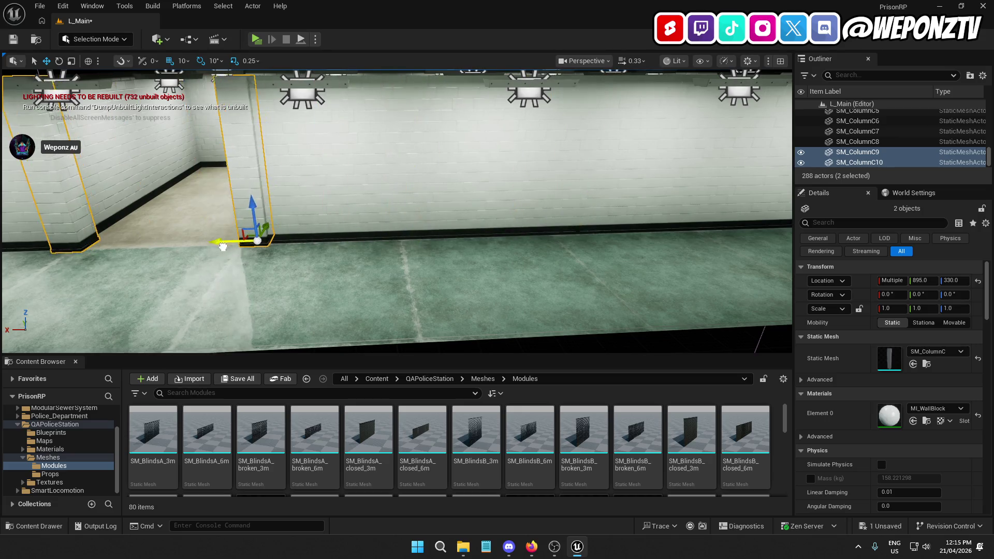
click(238, 219)
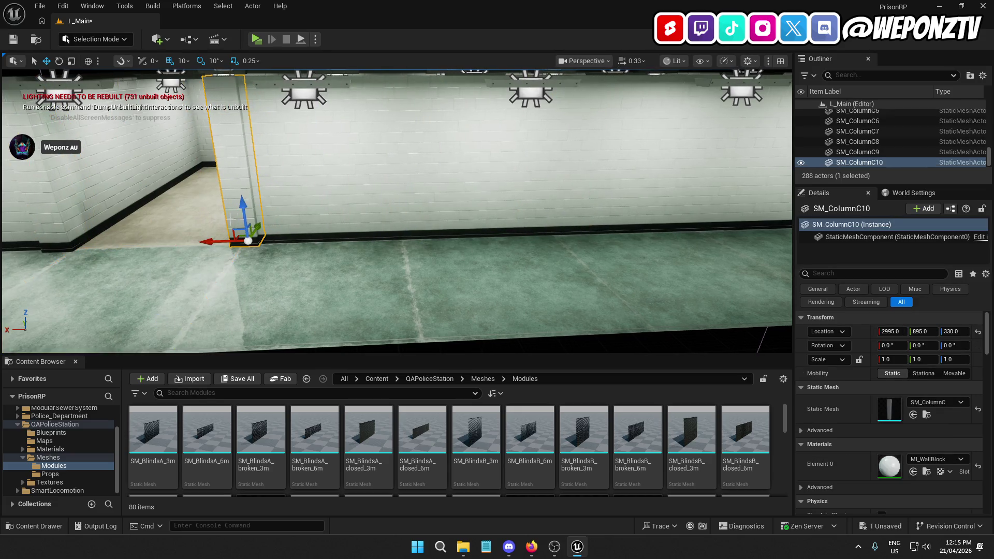
ctrl+click(59, 210)
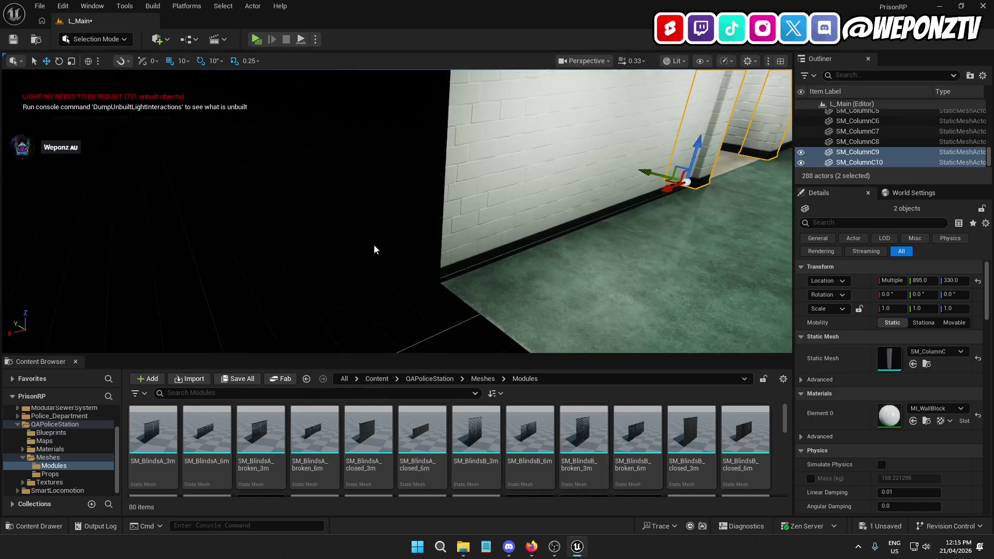
click(376, 256)
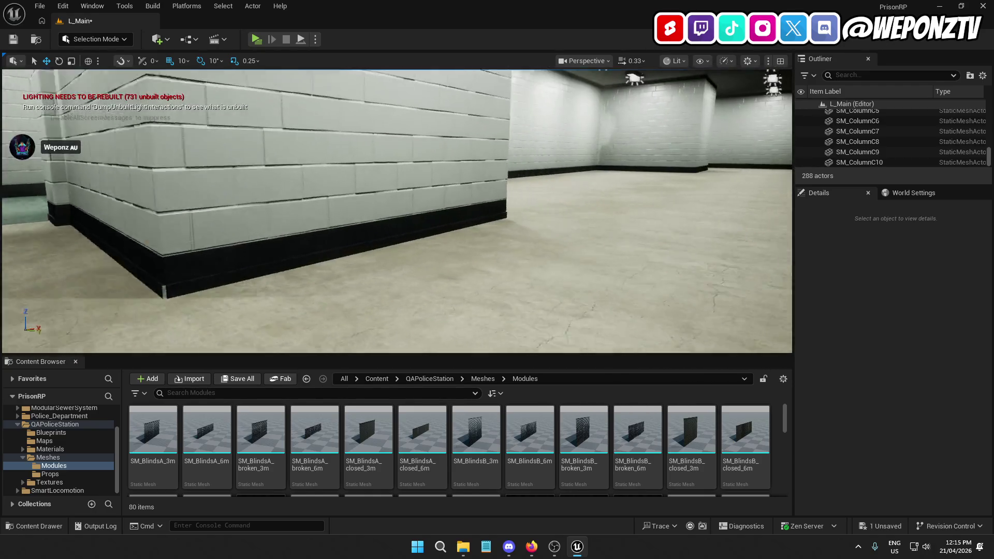
key(w)
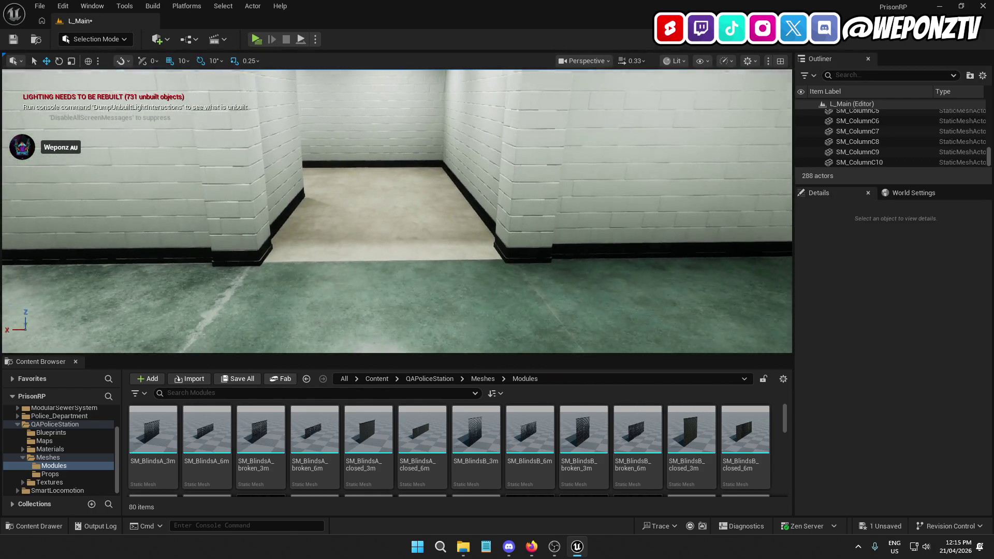
- Duplicate the SM_ColumnC7 and SM_ColumnC8 pair into a new set of columns
click(505, 246)
ctrl+click(228, 230)
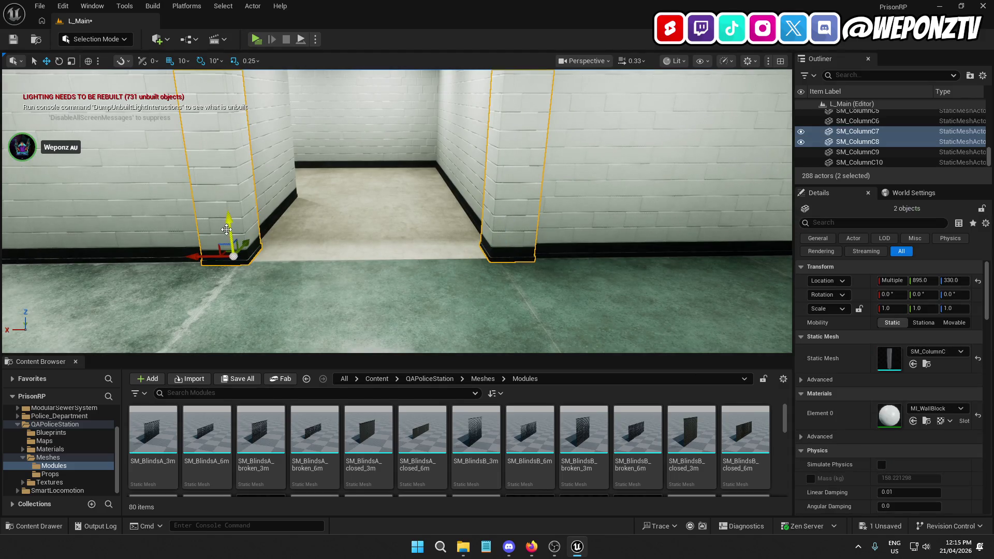
key(ctrl+d)
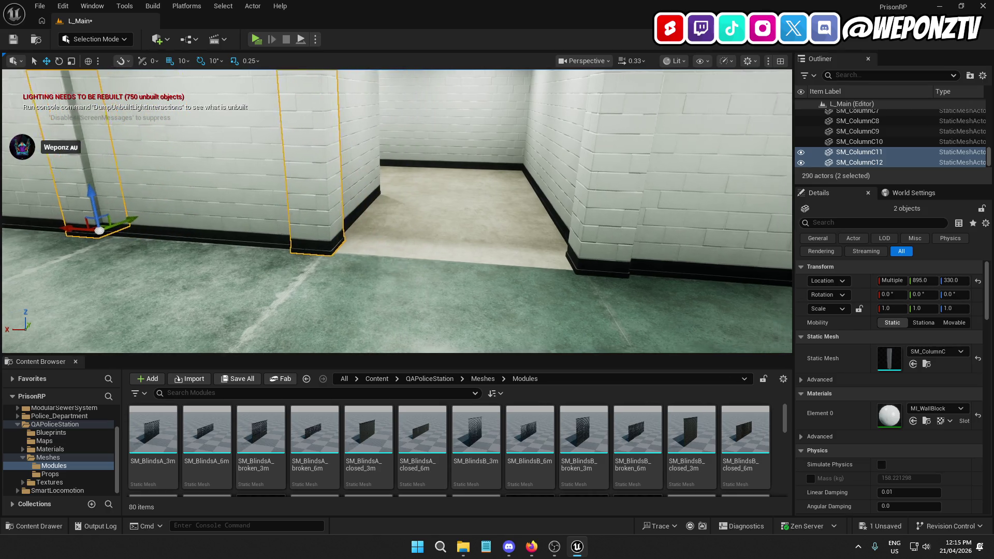
key(w)
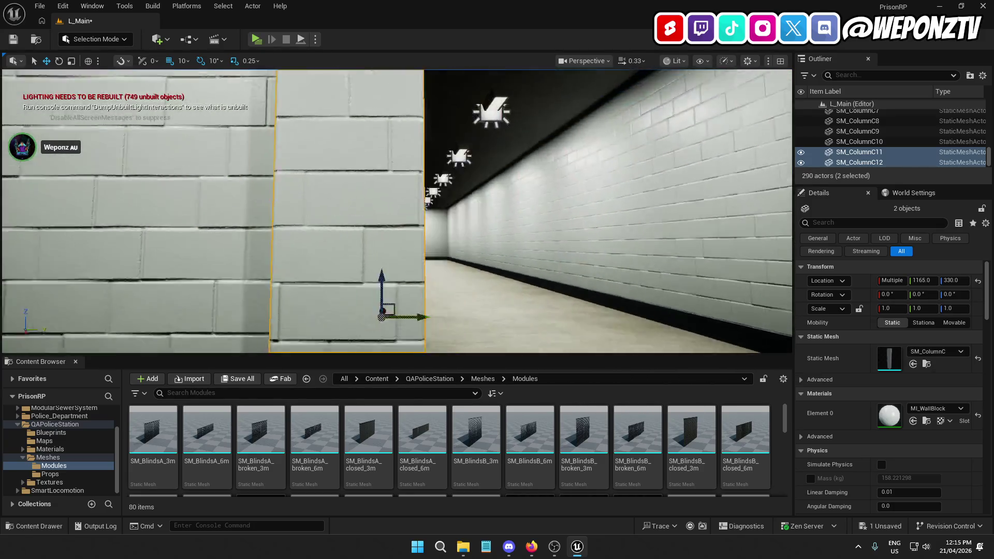
key(s)
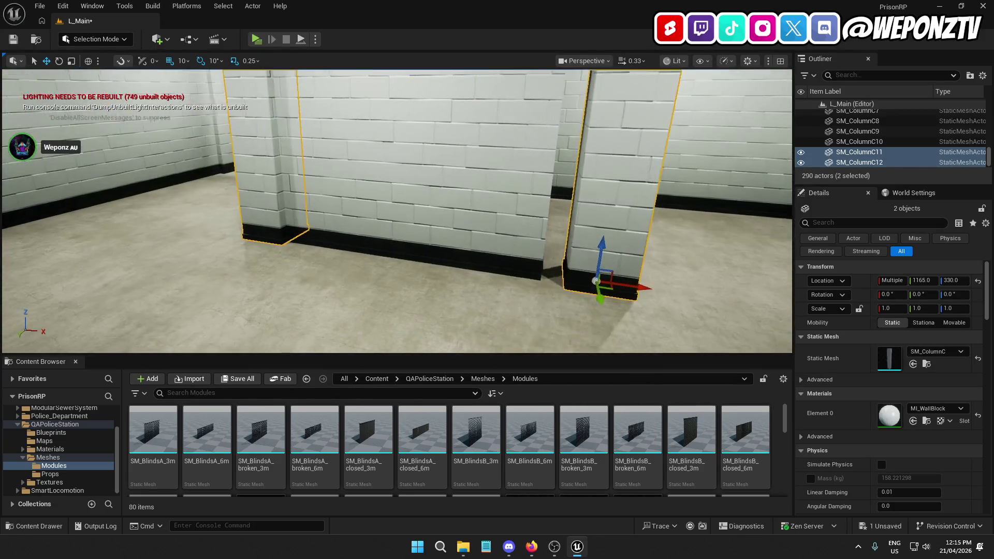
key(d)
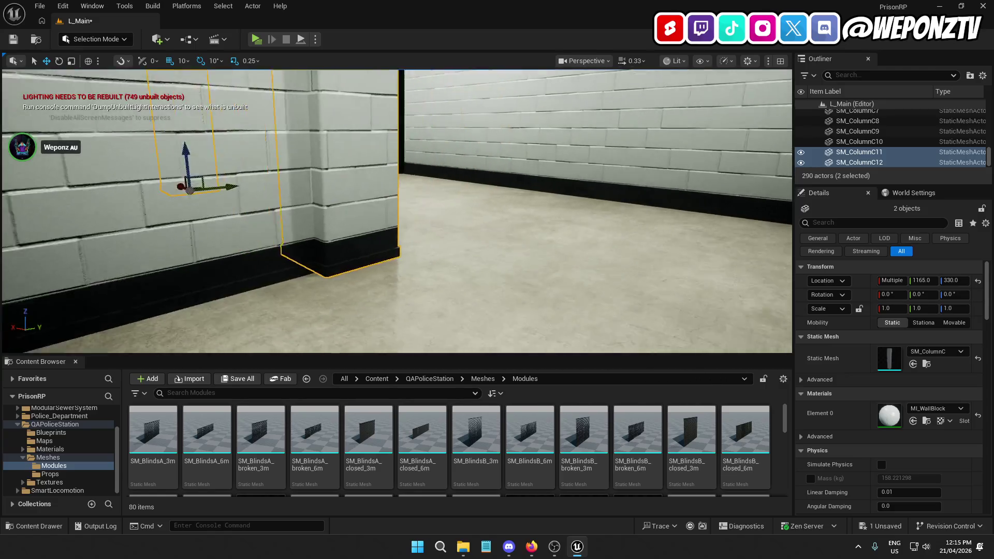
key(s)
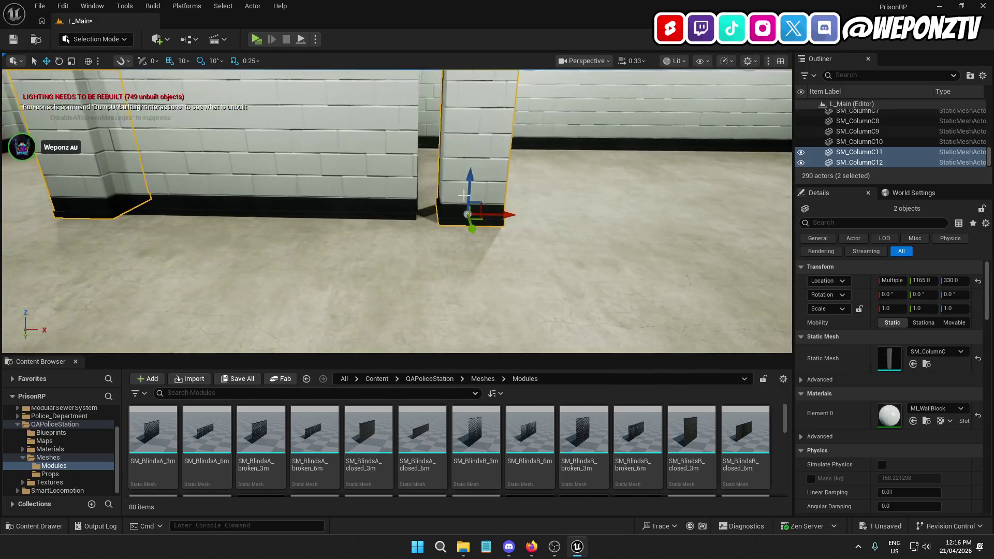
- Move SM_ColumnC12 along X to 1485
click(487, 174)
key(d)
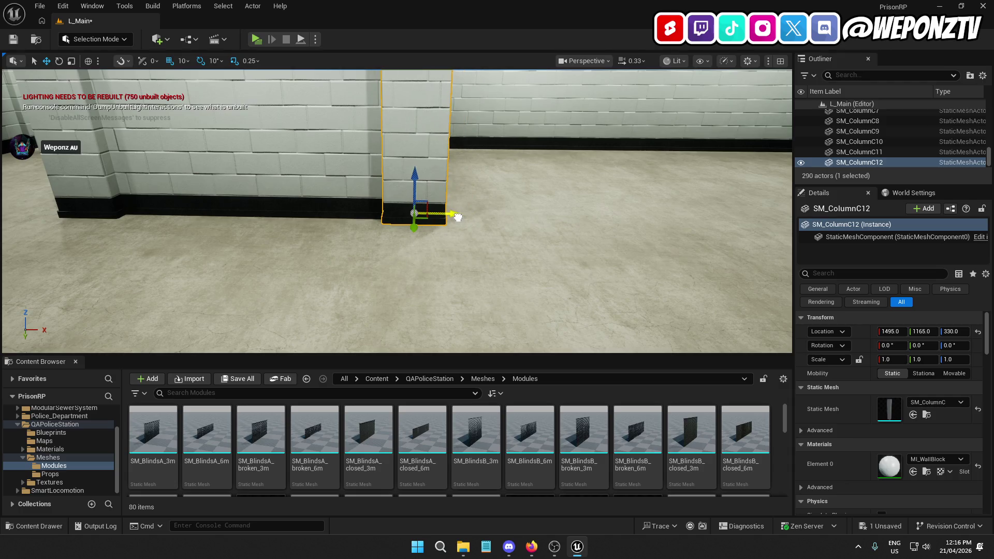
key(d)
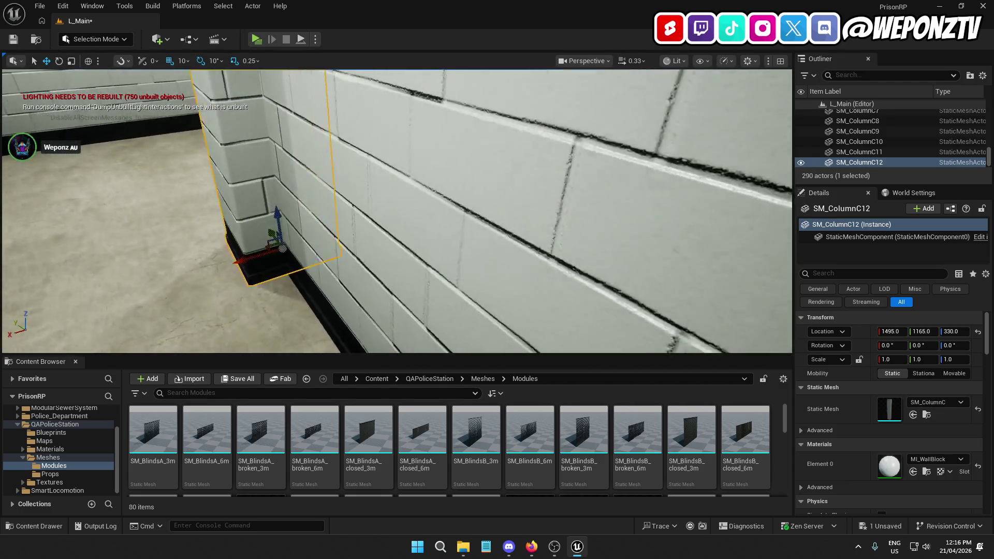
mouse_move(399, 245)
mouse_down()
mouse_move(407, 227)
mouse_move(249, 227)
mouse_up()
key(s)
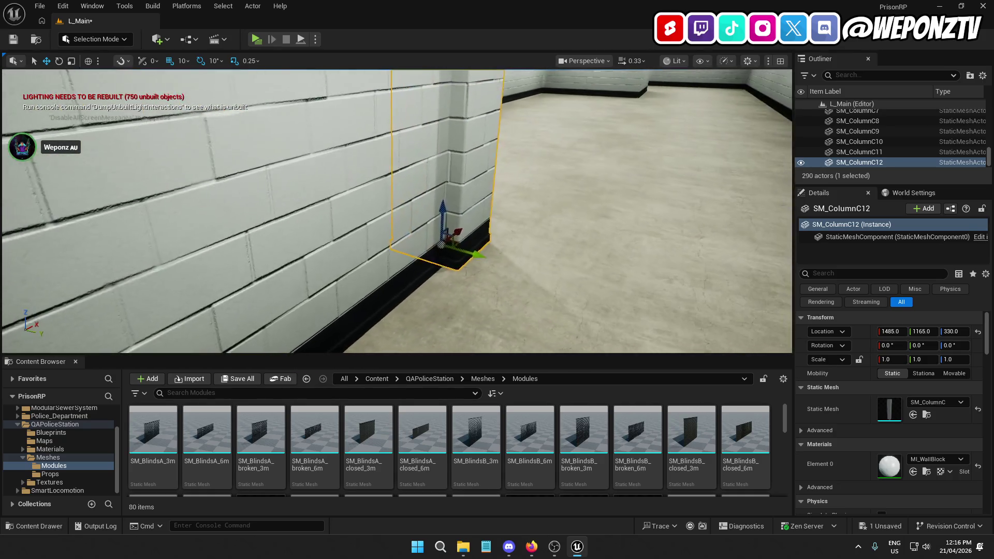
key(s)
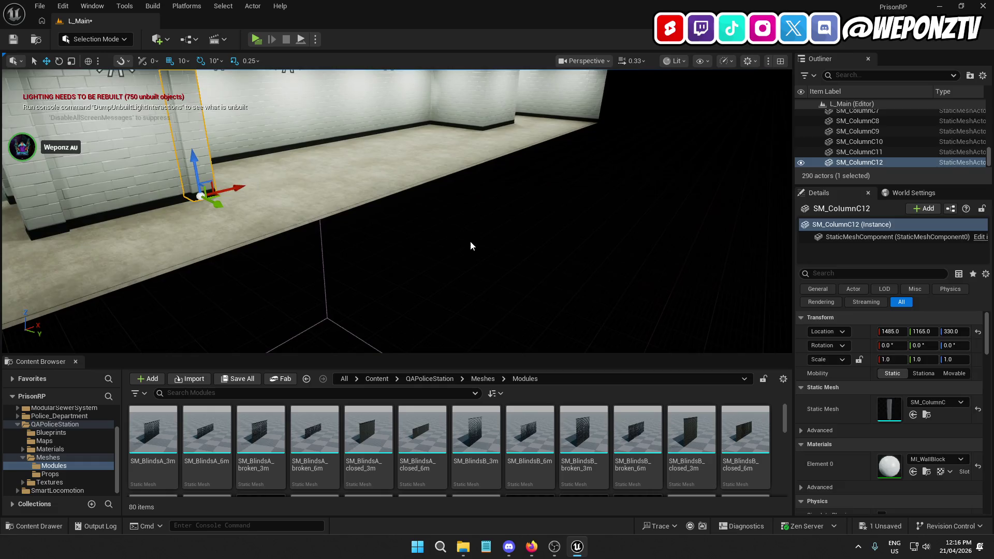
click(464, 243)
- Alt-drag SM_ColumnC11 and SM_ColumnC12 along Y to create SM_ColumnC13 and SM_ColumnC14
key(w)
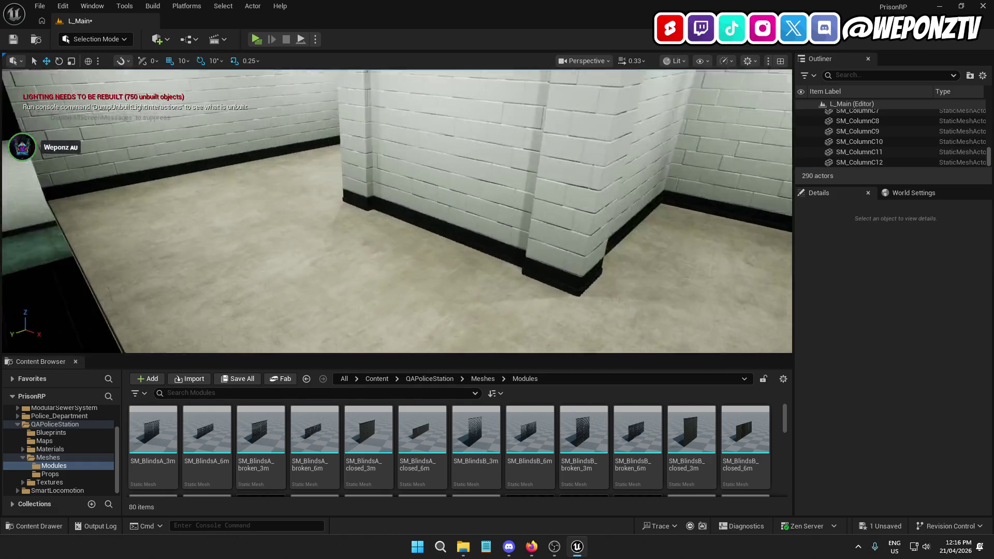
key(s)
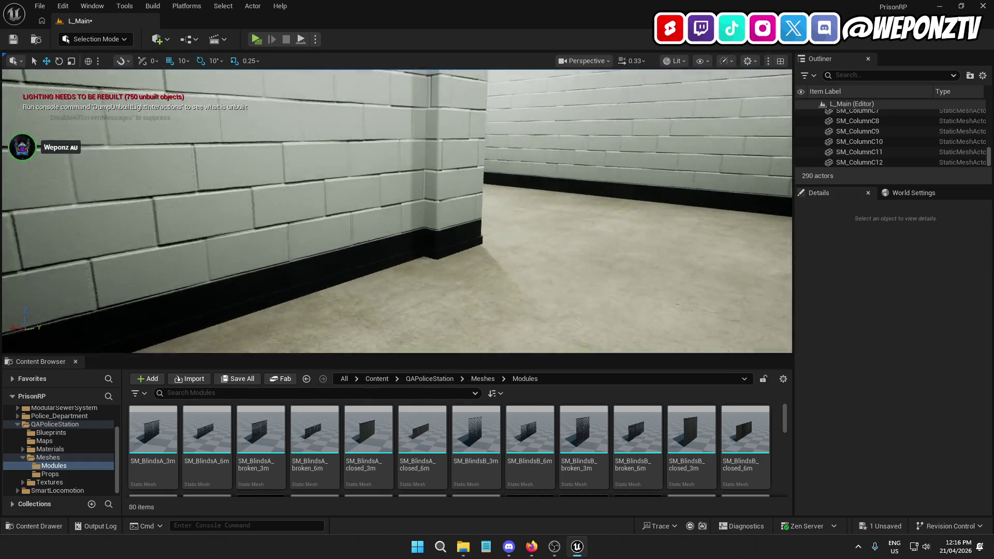
key(w)
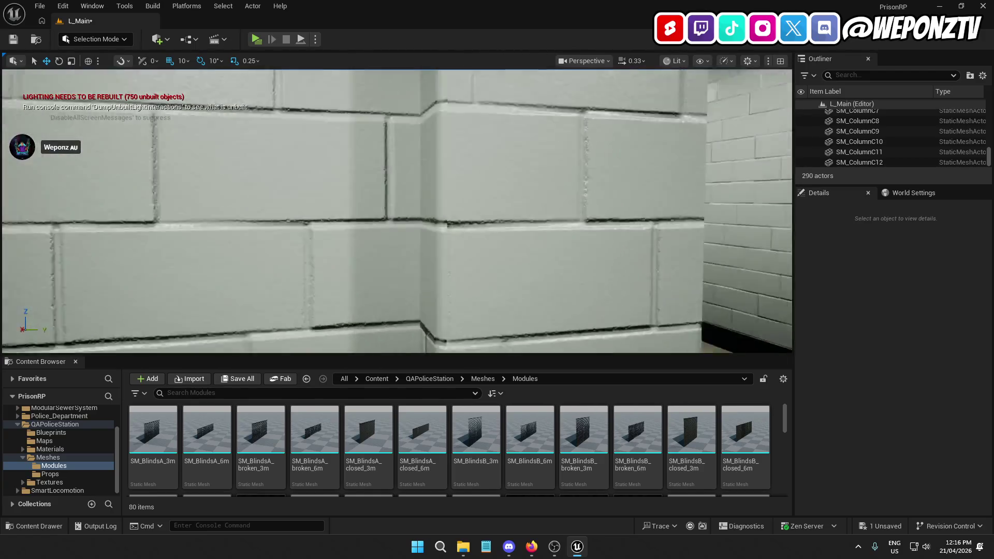
key(s)
click(282, 196)
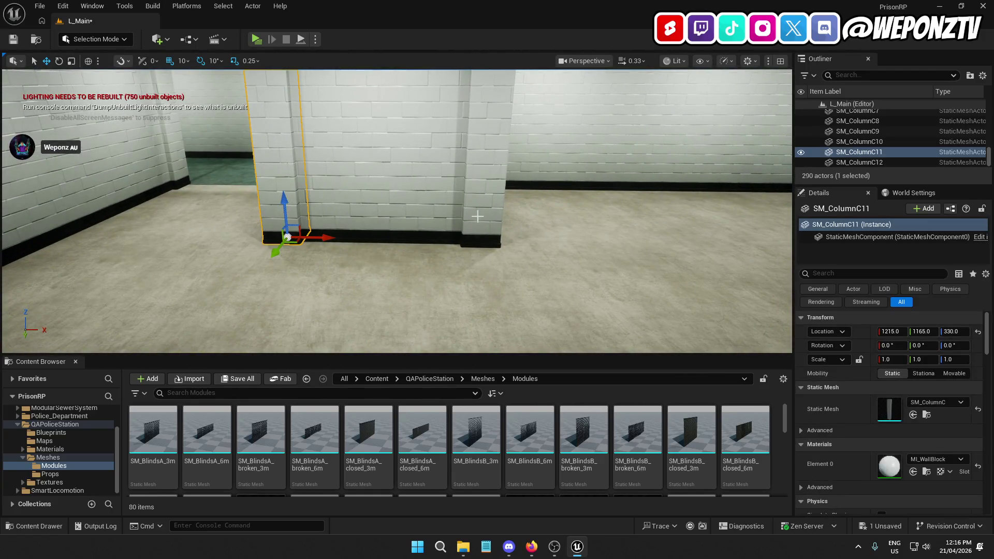
ctrl+click(495, 215)
mouse_move(484, 253)
alt+mouse_down()
mouse_move(536, 235)
mouse_move(578, 239)
alt+mouse_up()
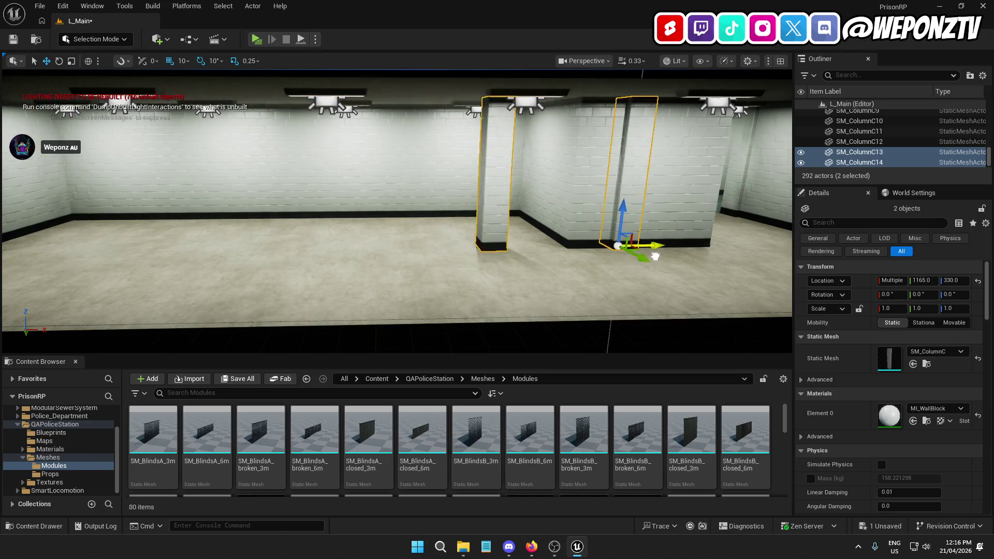
- Check the new columns and save the L_Main level with Ctrl+S
mouse_move(722, 255)
mouse_down()
mouse_move(753, 217)
mouse_move(664, 235)
mouse_up()
mouse_move(461, 184)
mouse_down()
mouse_move(520, 273)
mouse_move(690, 210)
mouse_move(619, 218)
mouse_move(582, 237)
mouse_up()
click(278, 240)
drag(277, 239, 596, 171)
key(ctrl+s)
mouse_move(244, 178)
mouse_down()
mouse_move(258, 194)
mouse_move(254, 169)
mouse_move(212, 167)
mouse_up()
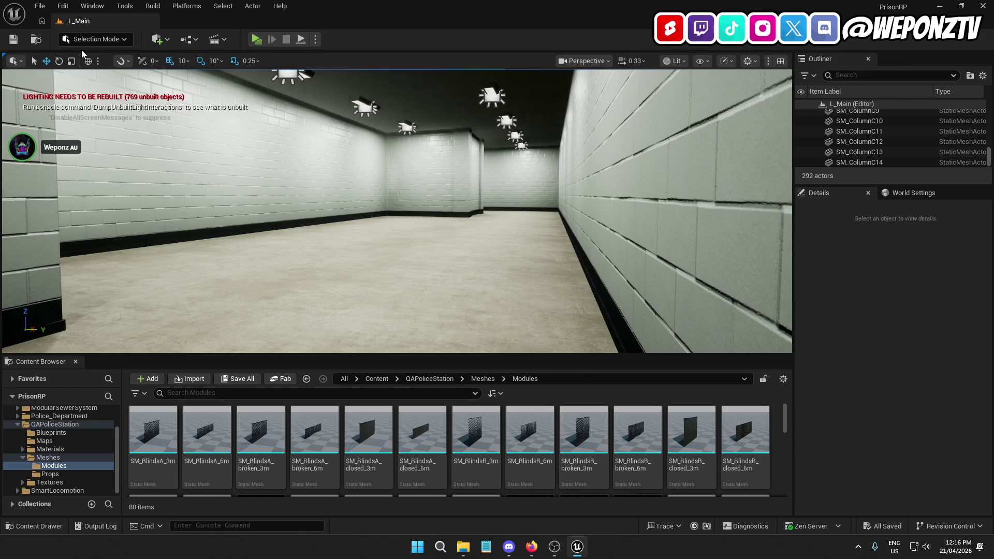
click(62, 7)
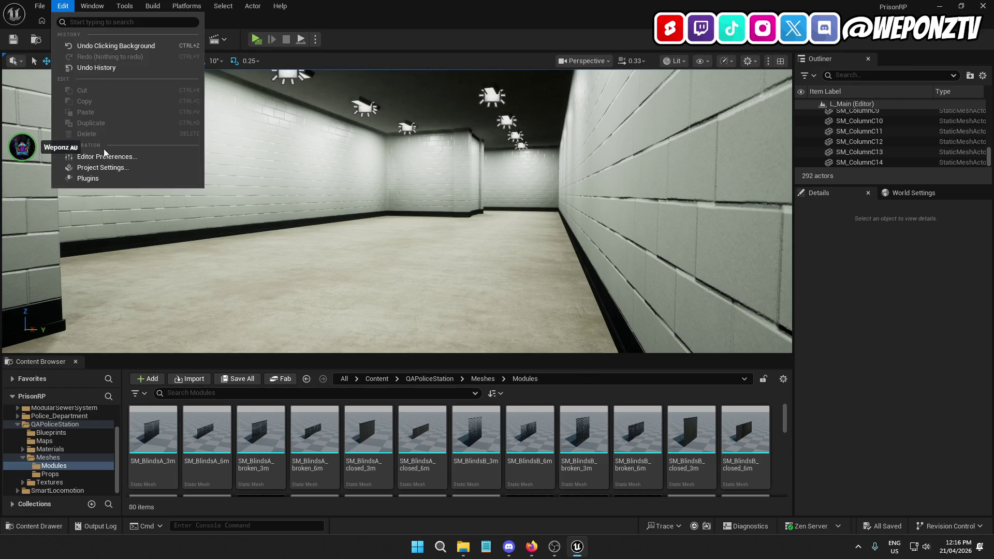
- Enable Substrate materials in Project Settings and acknowledge the warning
click(96, 168)
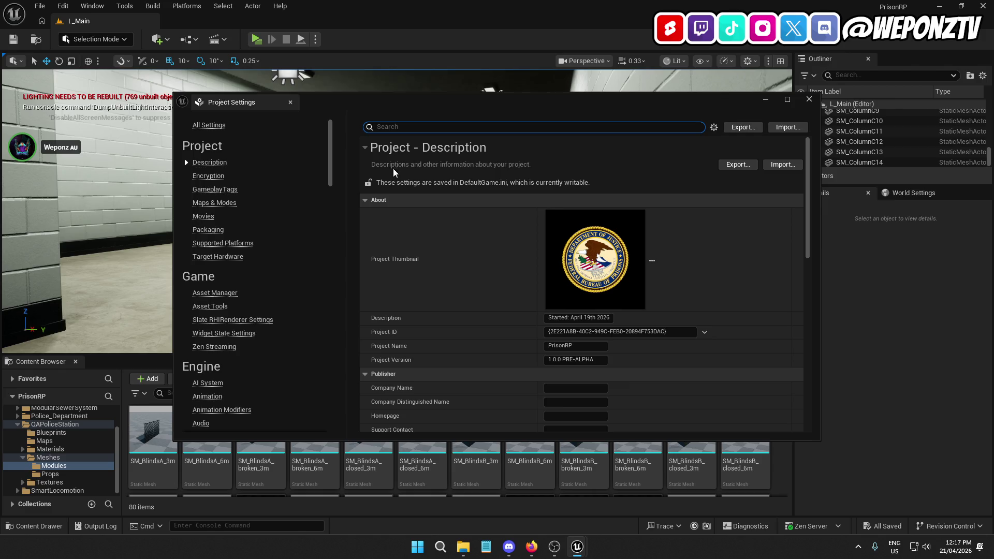
text(substra)
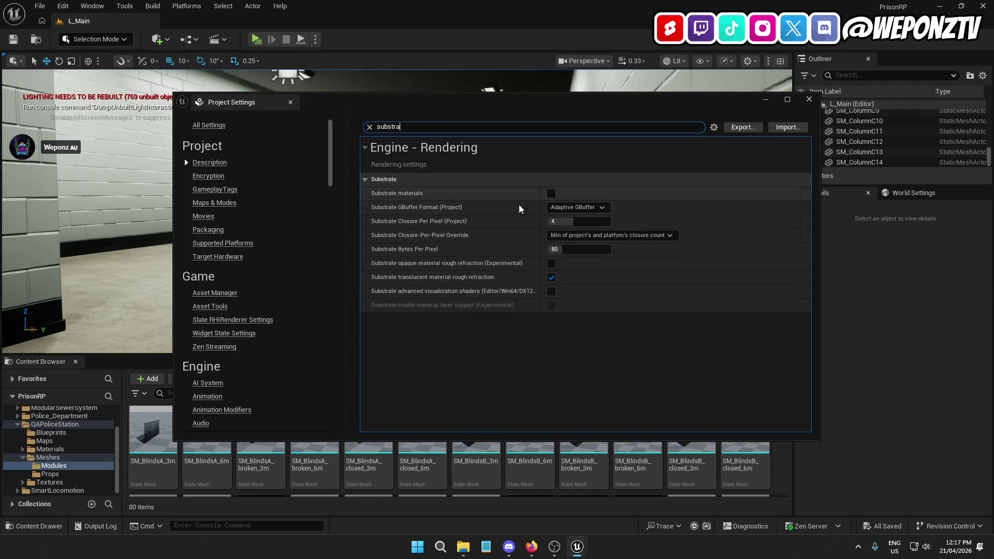
click(552, 193)
click(627, 291)
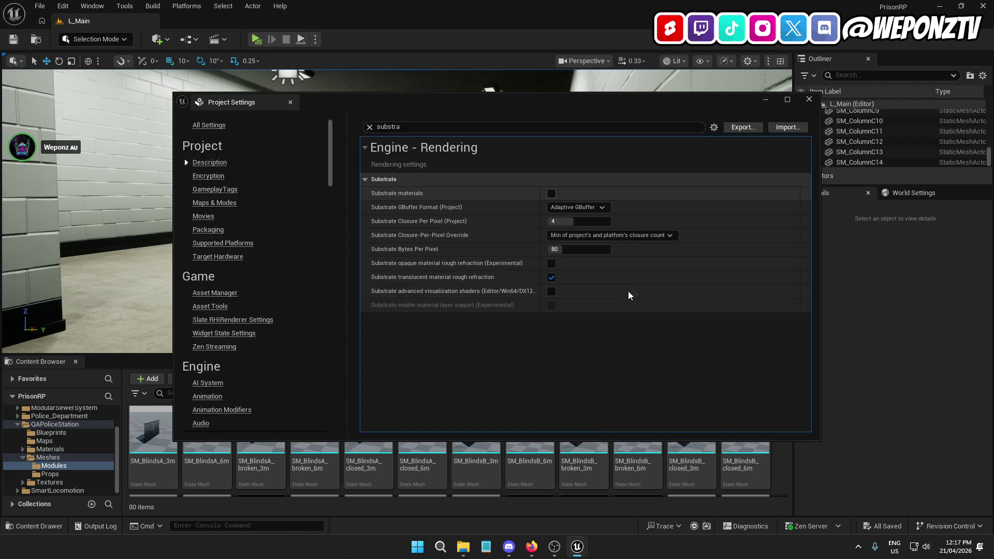
click(809, 99)
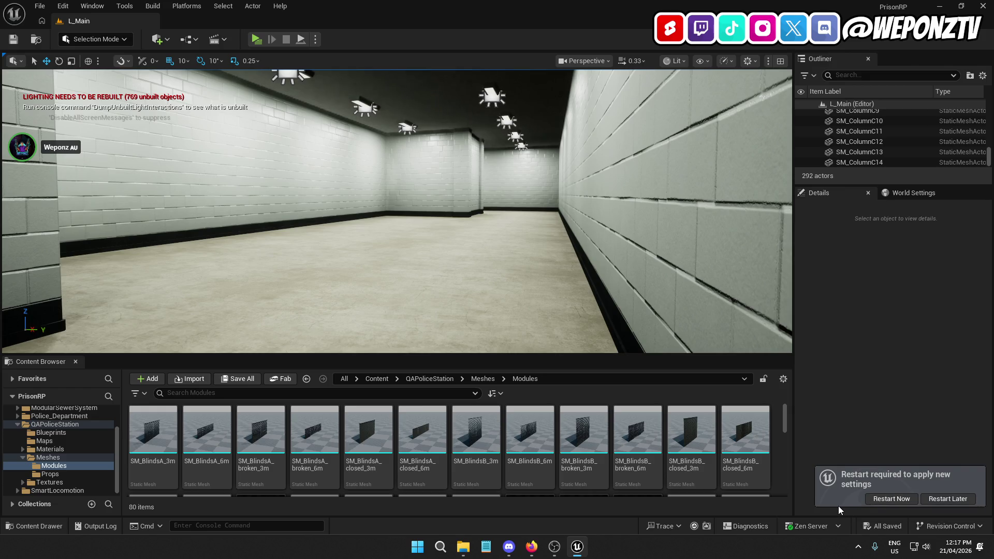
- Reopen Project Settings to search 'bst', close it, and pick a menu-bar item
click(63, 6)
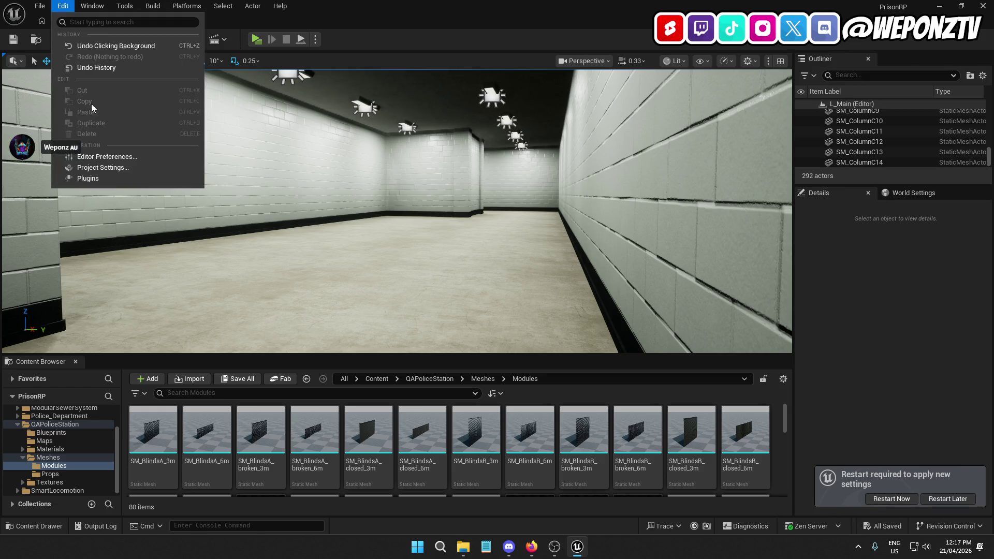
click(117, 167)
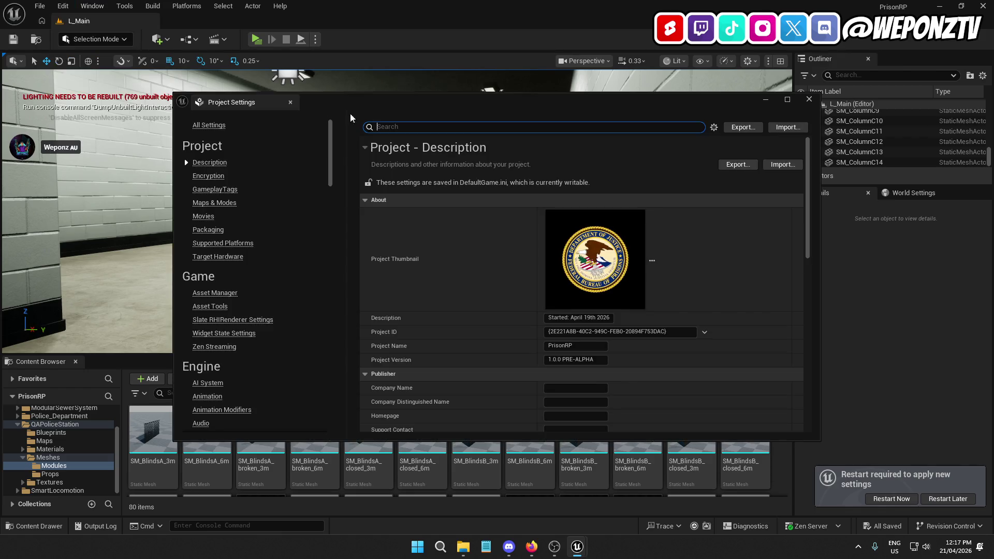
text(sub)
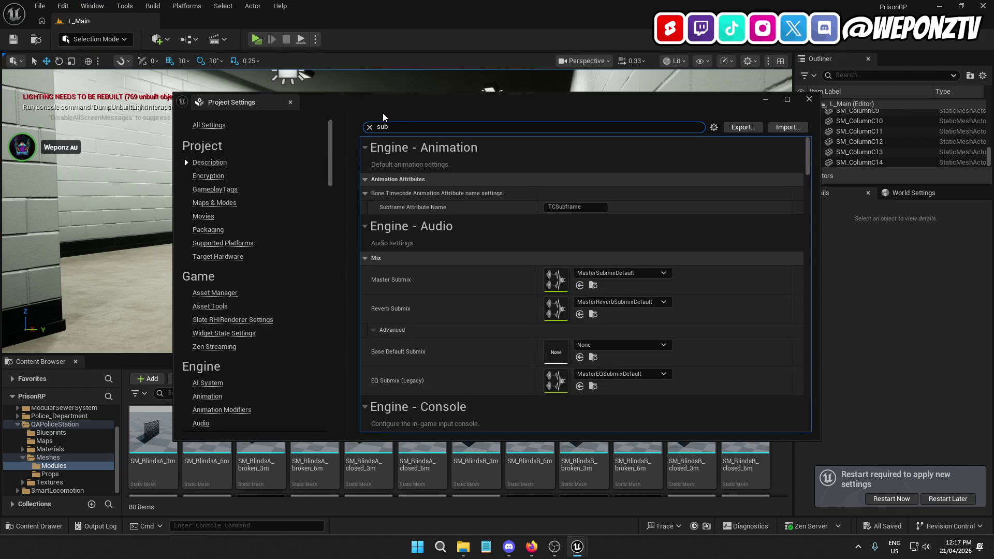
text(sta)
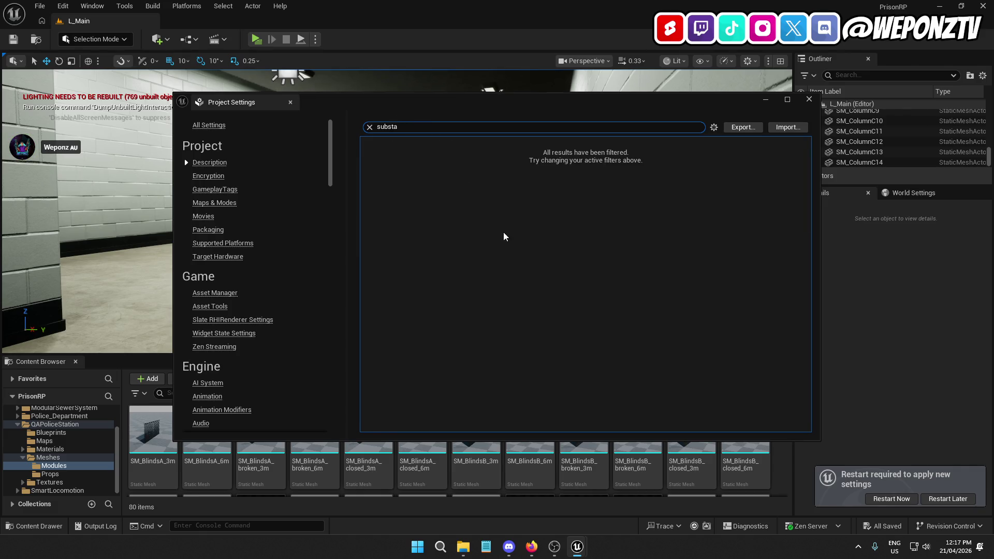
click(808, 98)
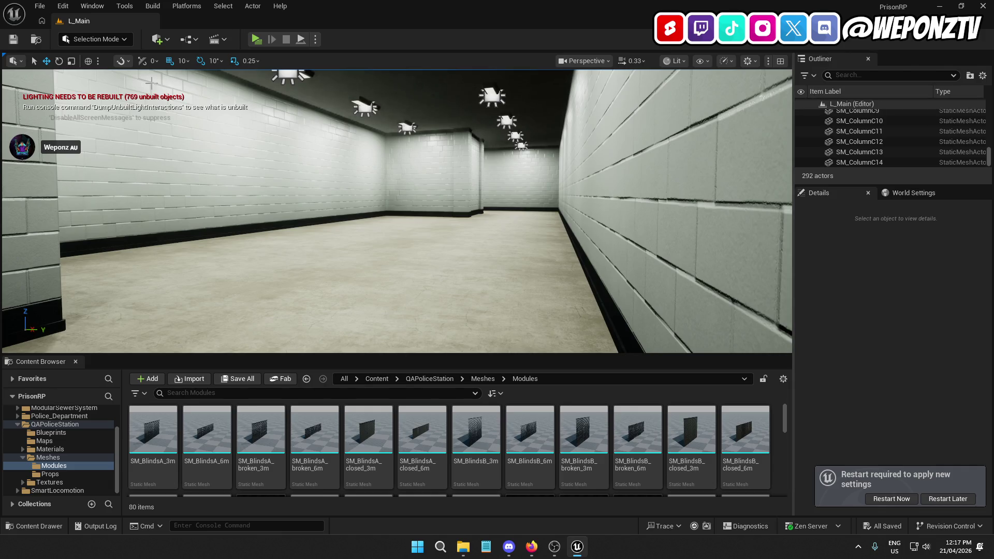
click(40, 6)
click(66, 154)
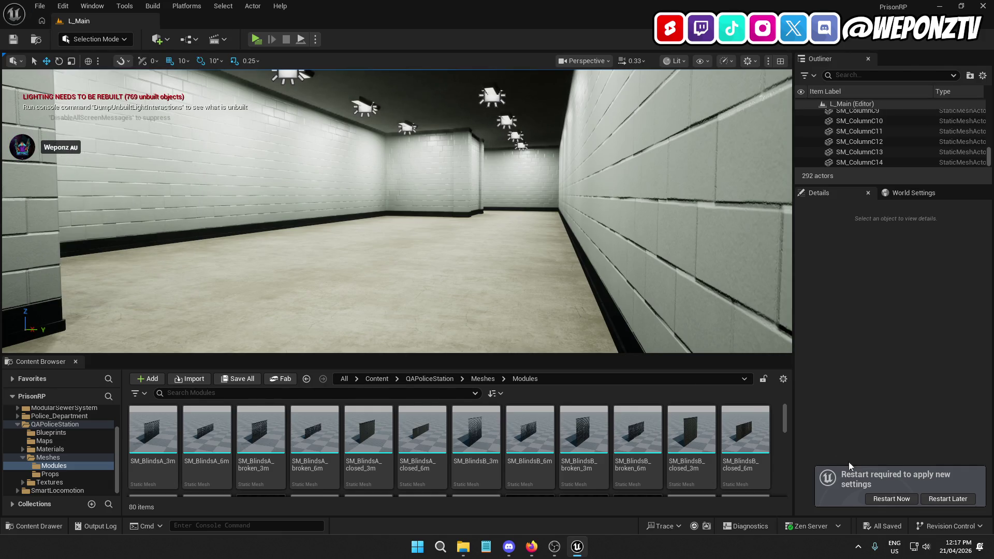
- Restart the editor with Restart Now so L_Main reloads, then close Unreal
click(888, 499)
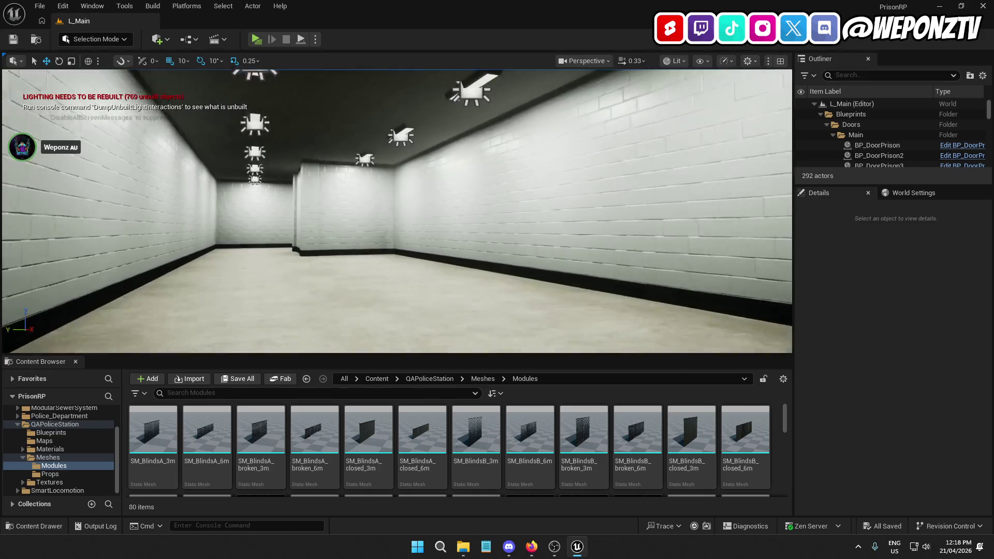
click(990, 6)
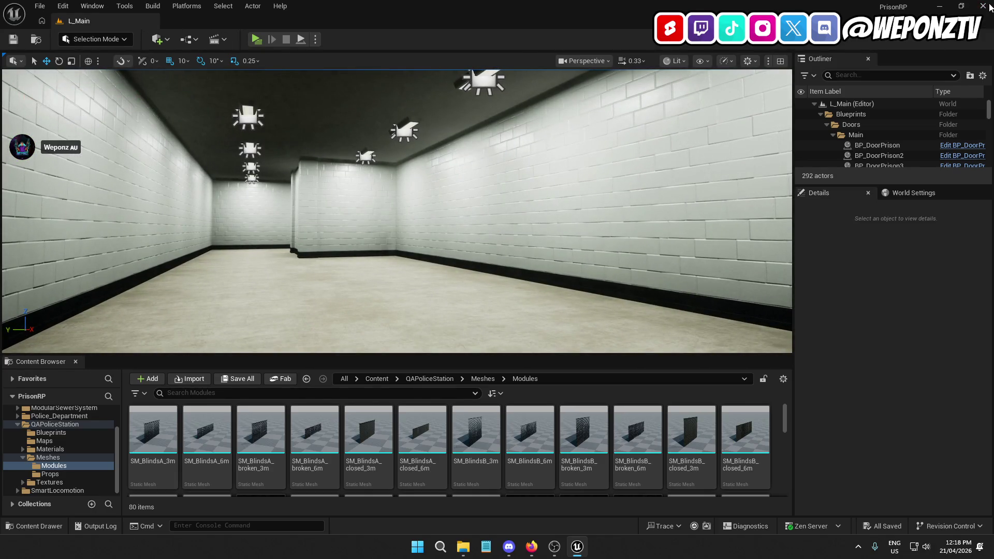
- Open UE5 Projects and start a WinRAR ZIP archive of the PrisonRP folder
double_click(653, 72)
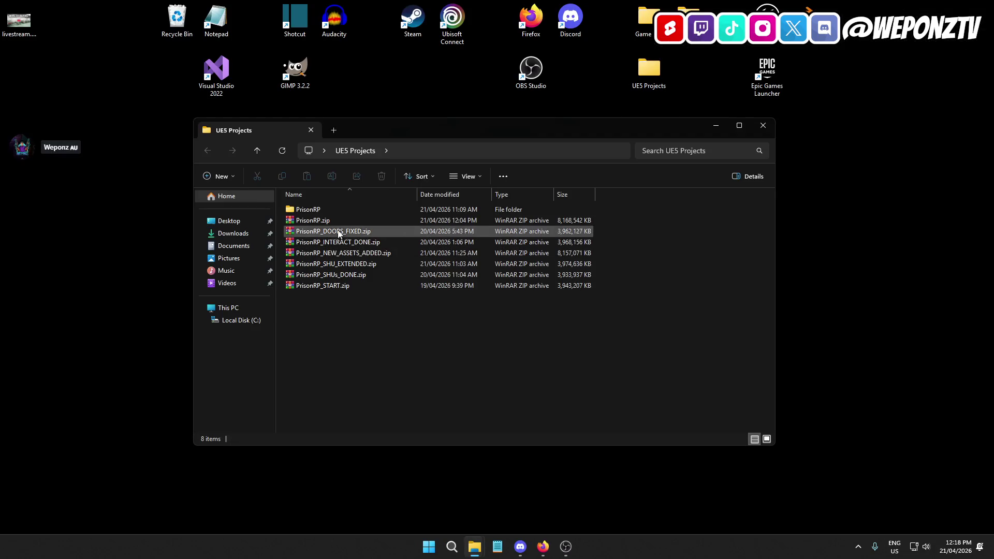
right_click(323, 209)
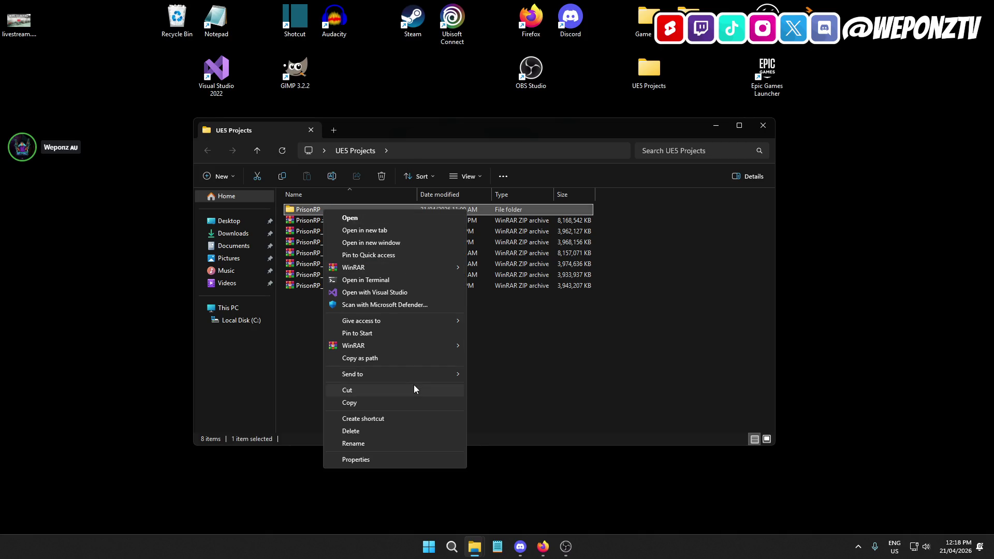
mouse_move(413, 372)
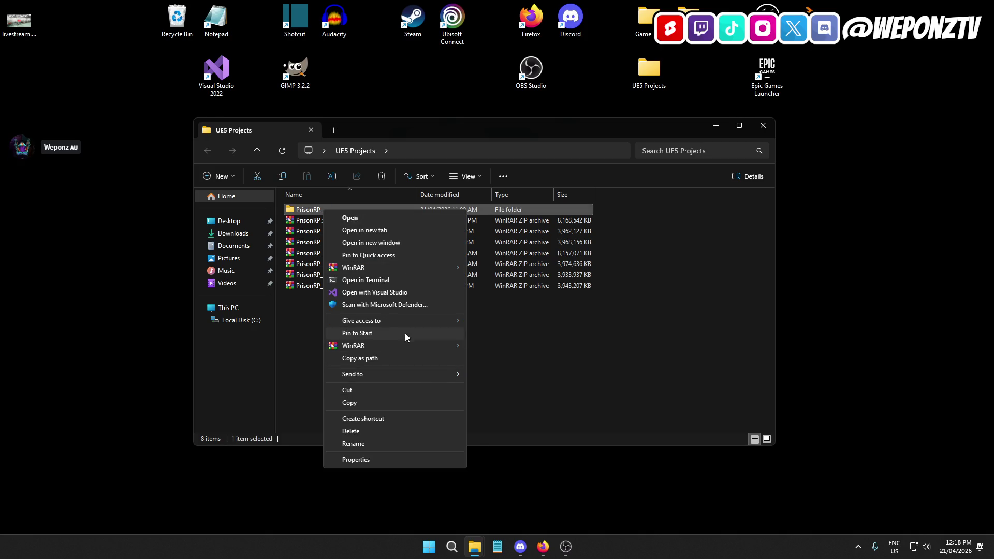
click(486, 343)
click(454, 271)
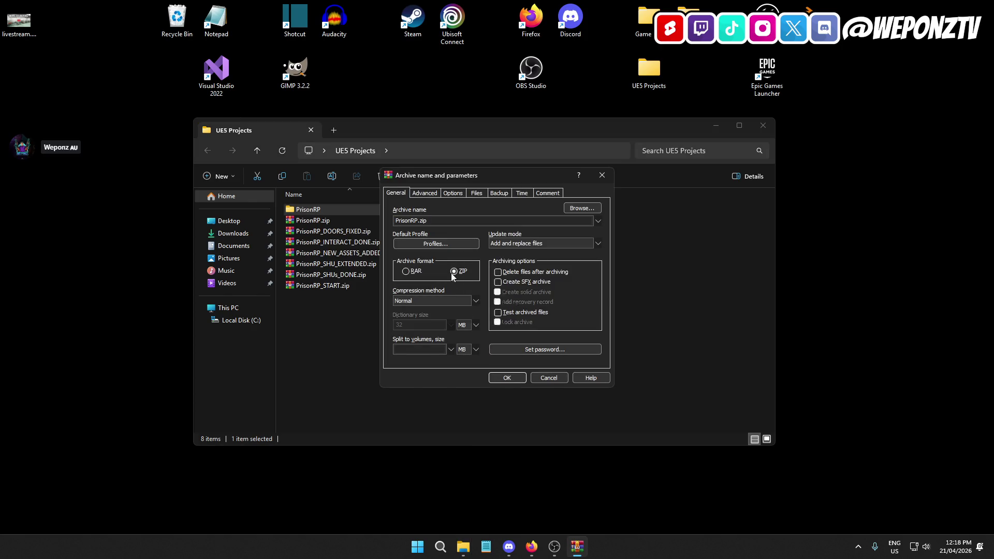
- Name the archive PrisonRP_SHOWERS_STARTED.zip and create it
click(418, 220)
text(_SHOWERS)
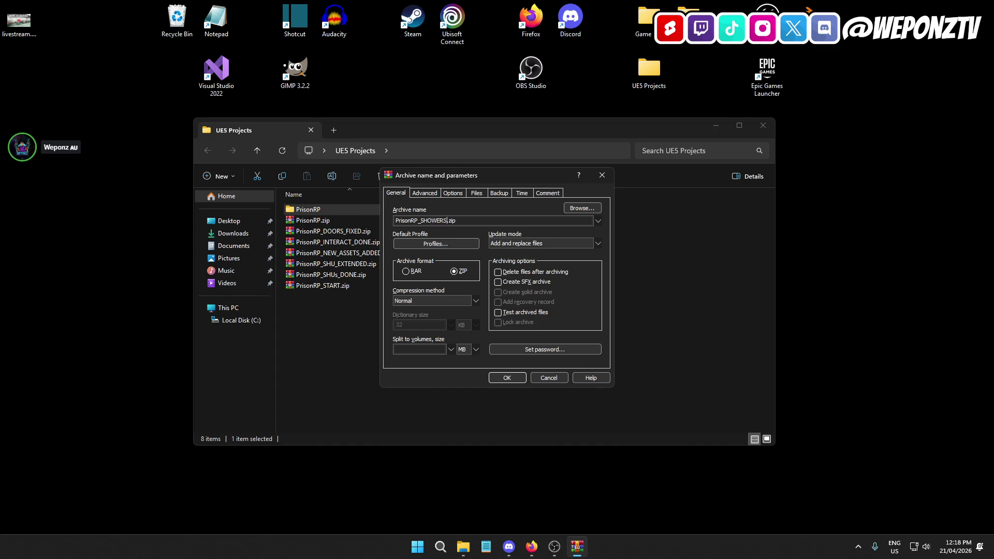
text(_STARTED)
click(520, 376)
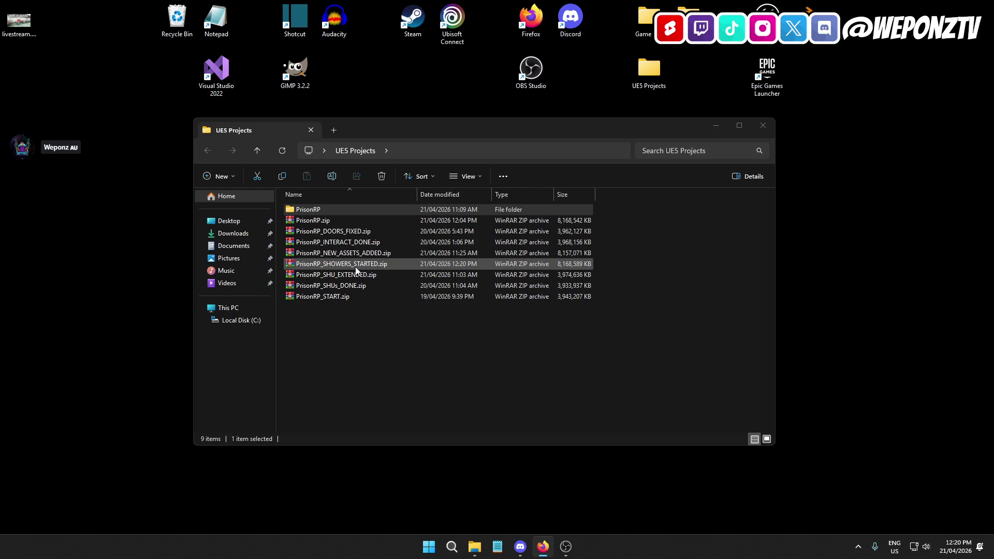
- Delete the old PrisonRP.zip, launch PrisonRP.uproject, and close File Explorer
click(331, 220)
key(Delete)
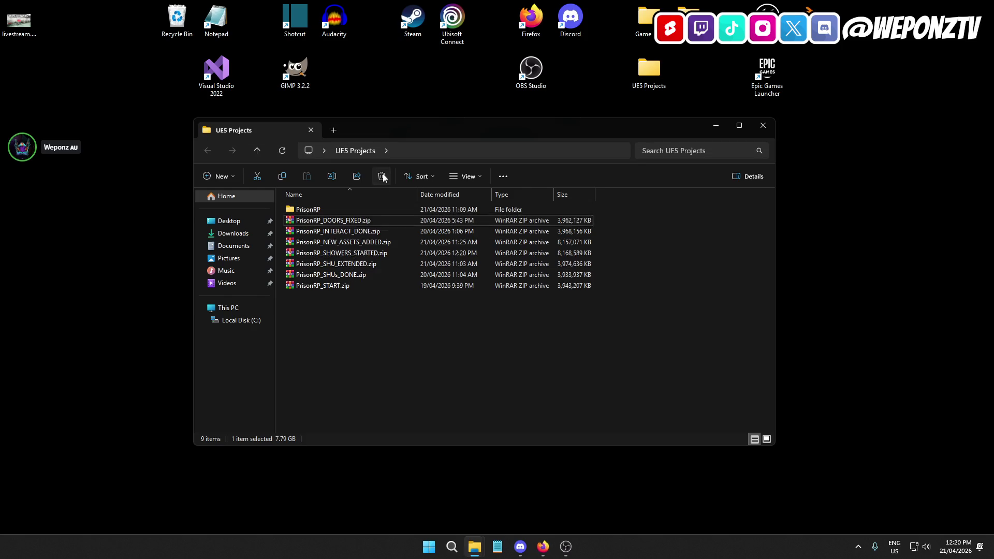
double_click(322, 209)
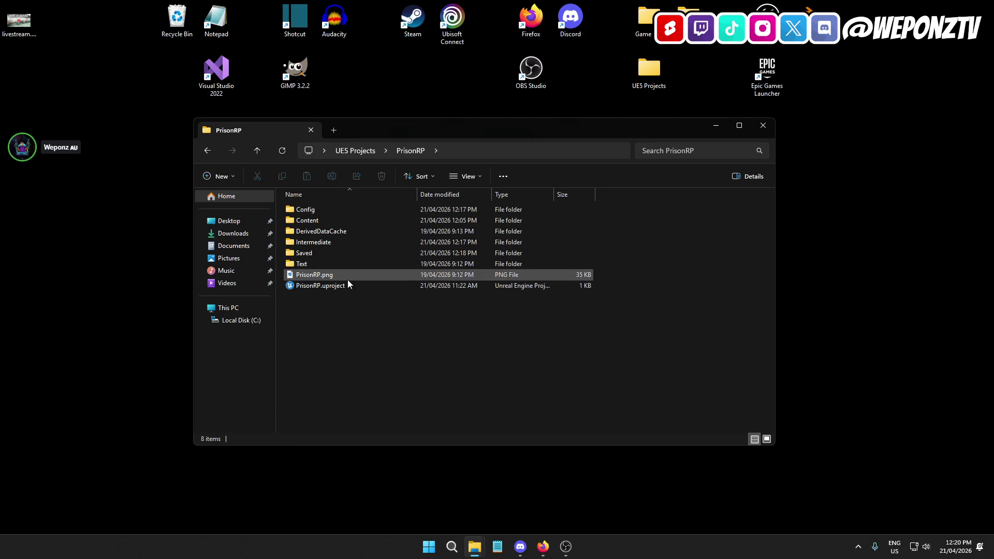
click(348, 286)
double_click(348, 286)
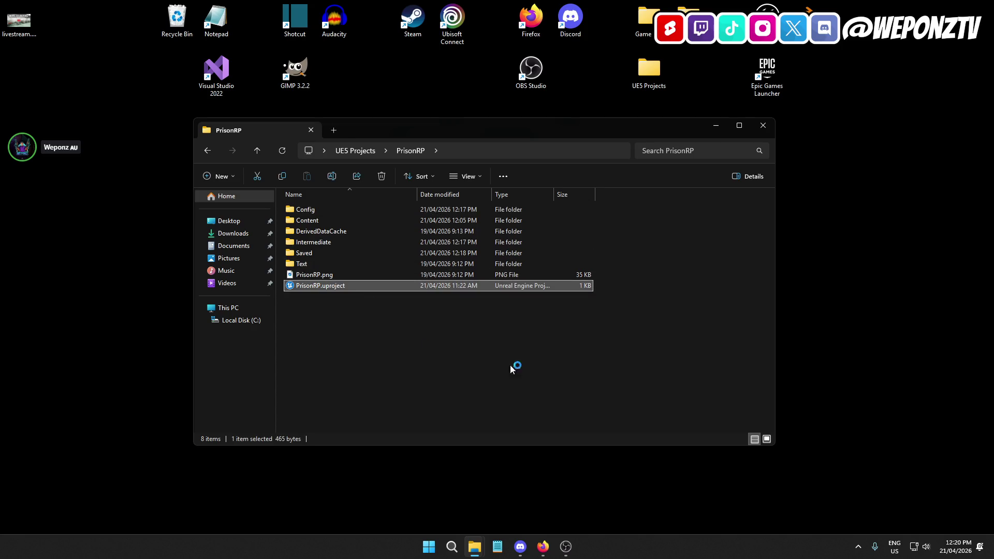
click(761, 127)
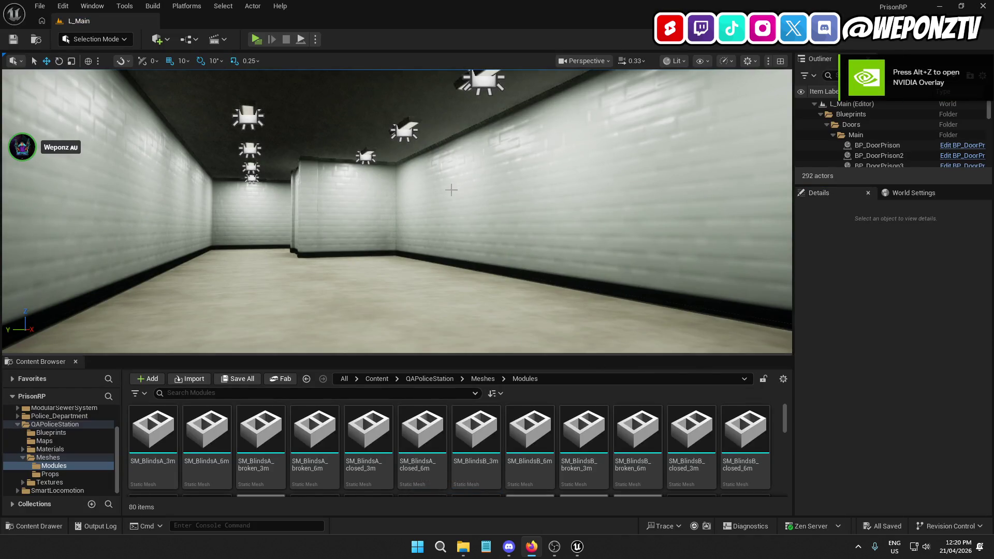
mouse_move(414, 257)
mouse_down()
mouse_move(465, 217)
mouse_move(393, 207)
mouse_move(392, 242)
mouse_up()
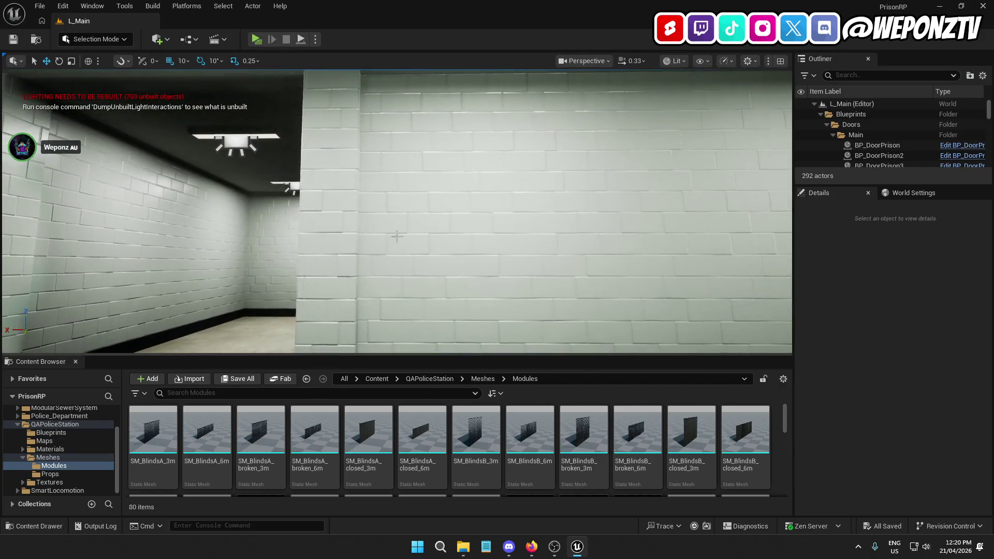
mouse_move(465, 145)
mouse_down()
mouse_move(393, 172)
mouse_move(325, 128)
mouse_up()
mouse_move(276, 155)
mouse_down()
mouse_move(248, 159)
mouse_move(408, 362)
mouse_up()
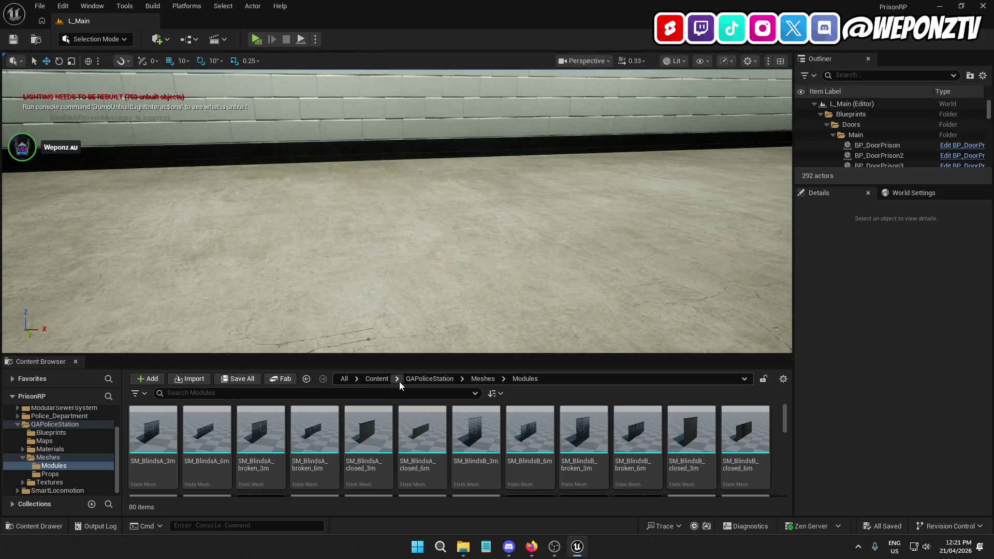
- Browse to Content > ModularPrison > Meshes and select the SM_Sink mesh
click(384, 380)
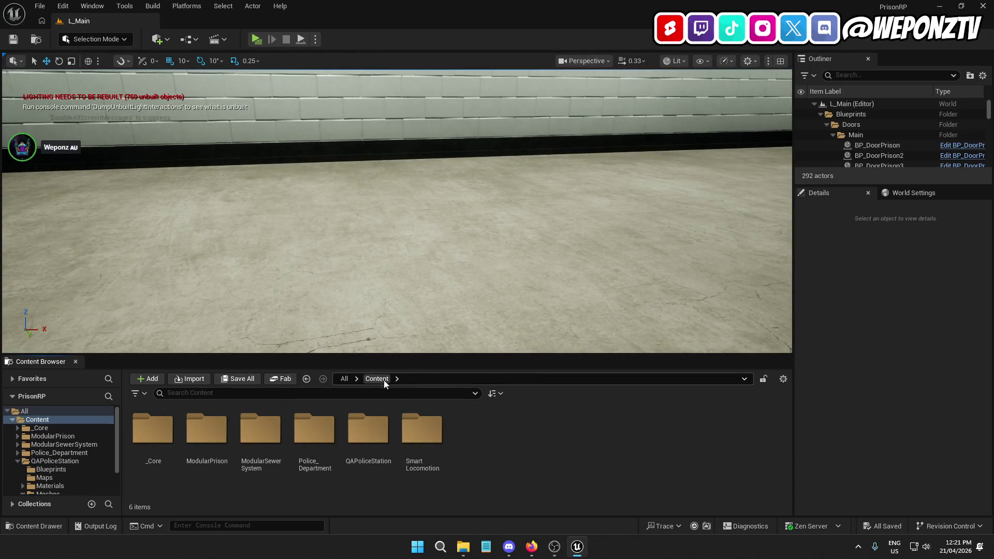
double_click(225, 447)
double_click(369, 442)
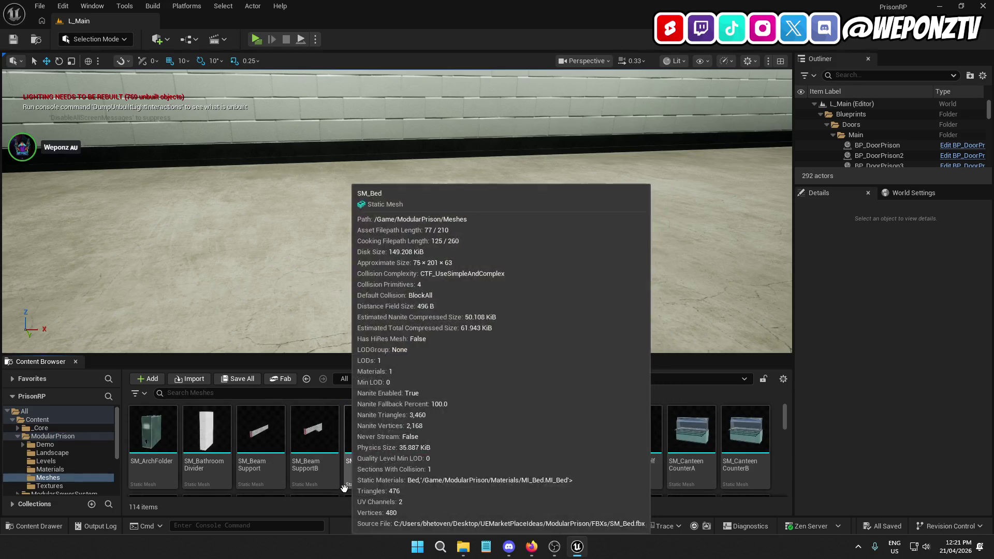
scroll(569, 445, down, 3)
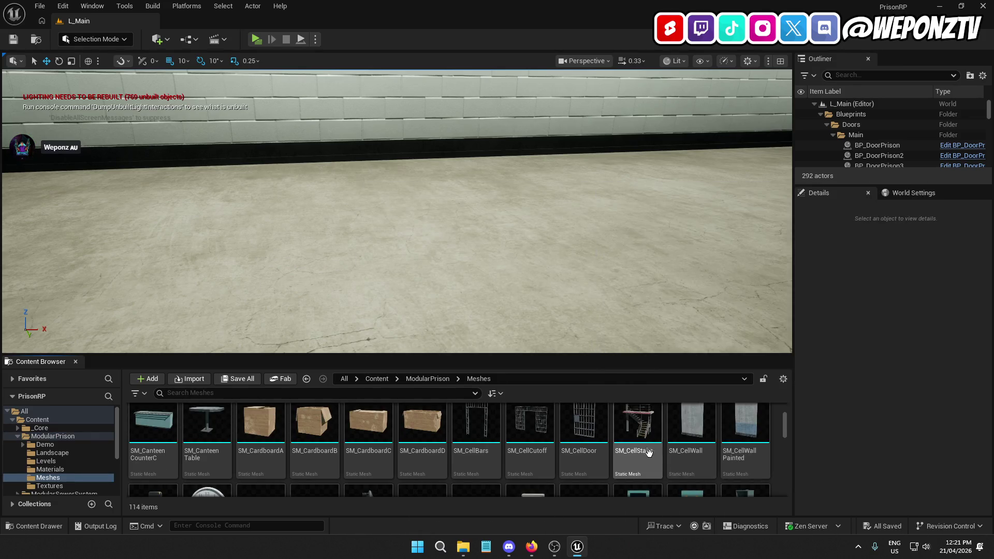
scroll(642, 448, down, 3)
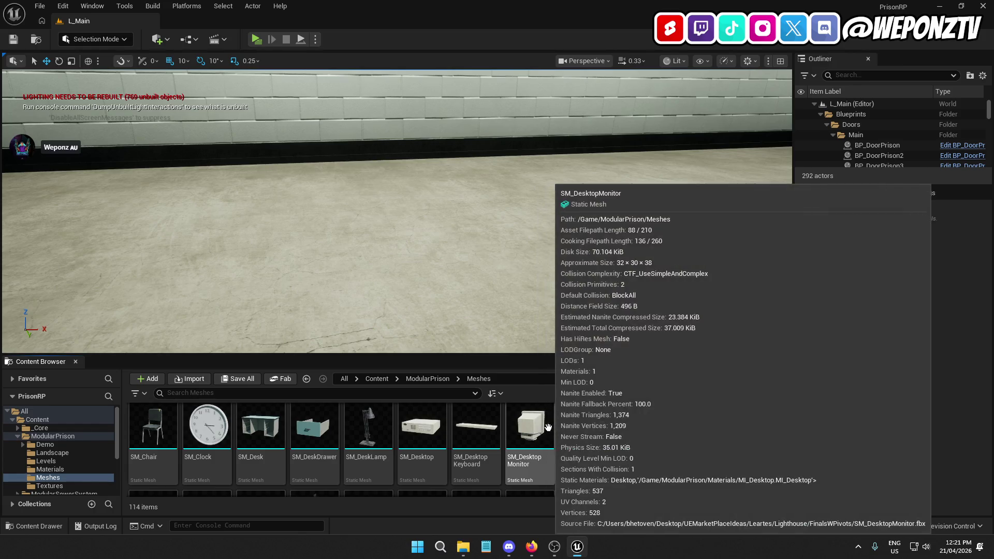
scroll(554, 427, down, 10)
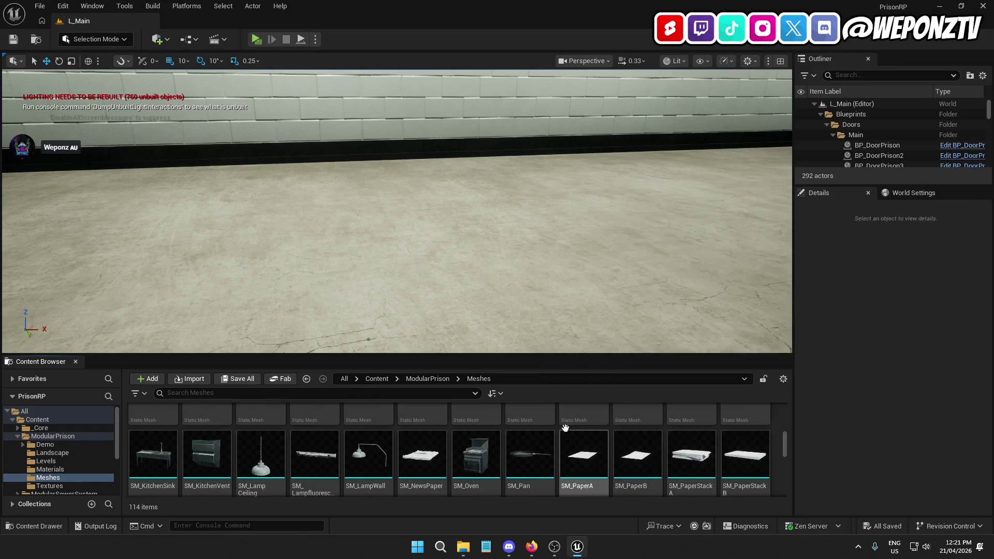
scroll(642, 416, down, 3)
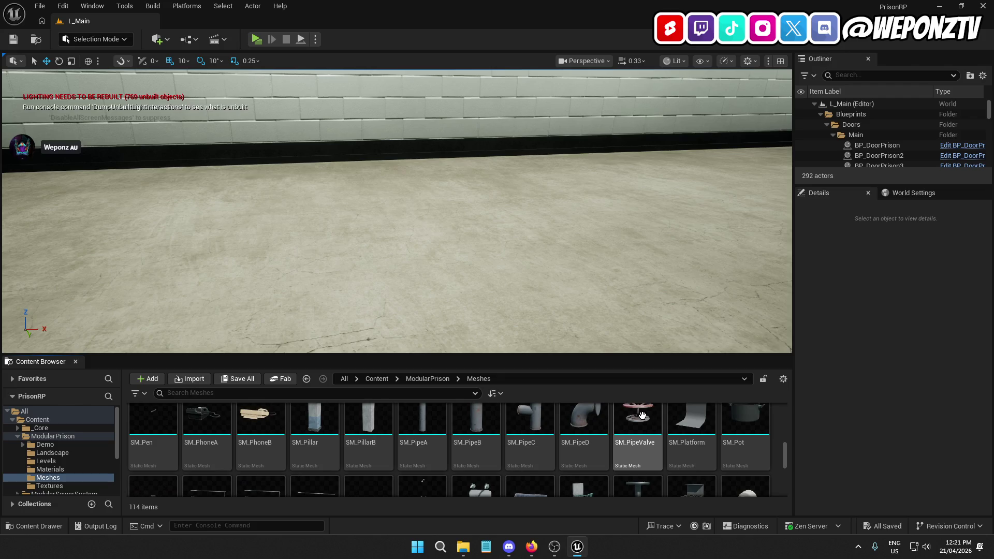
scroll(642, 416, down, 3)
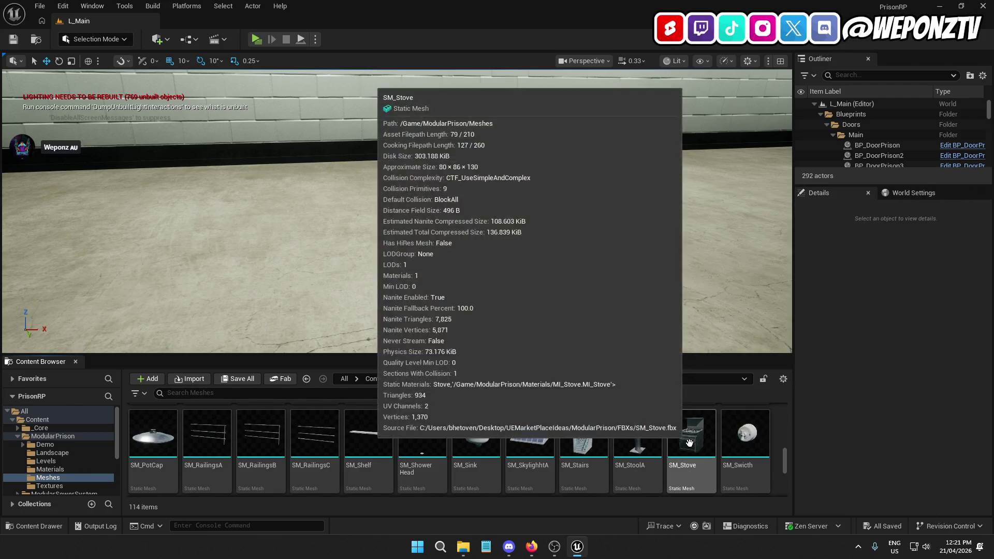
mouse_move(465, 233)
mouse_down()
mouse_move(450, 207)
mouse_move(453, 176)
mouse_move(512, 150)
mouse_up()
click(479, 439)
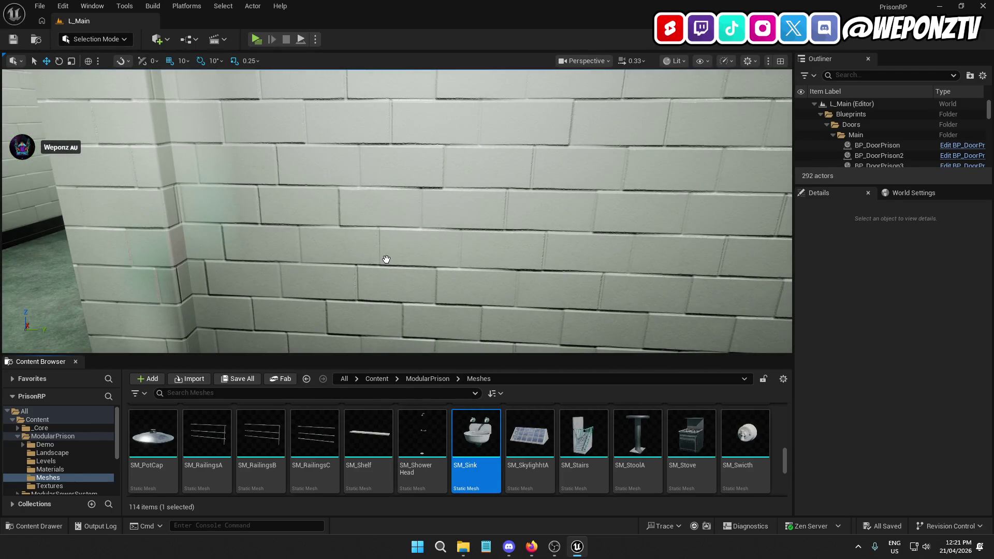
- Place SM_Sink on the brick wall at 3300, 1020, 400, then select SM_ColumnC through SM_ColumnC14
drag(386, 259, 387, 259)
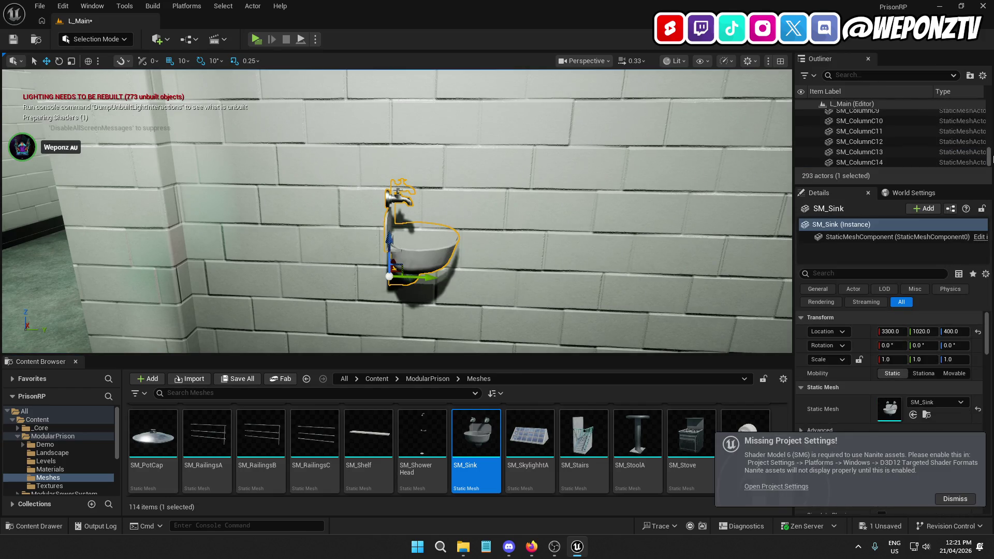
drag(988, 162, 988, 106)
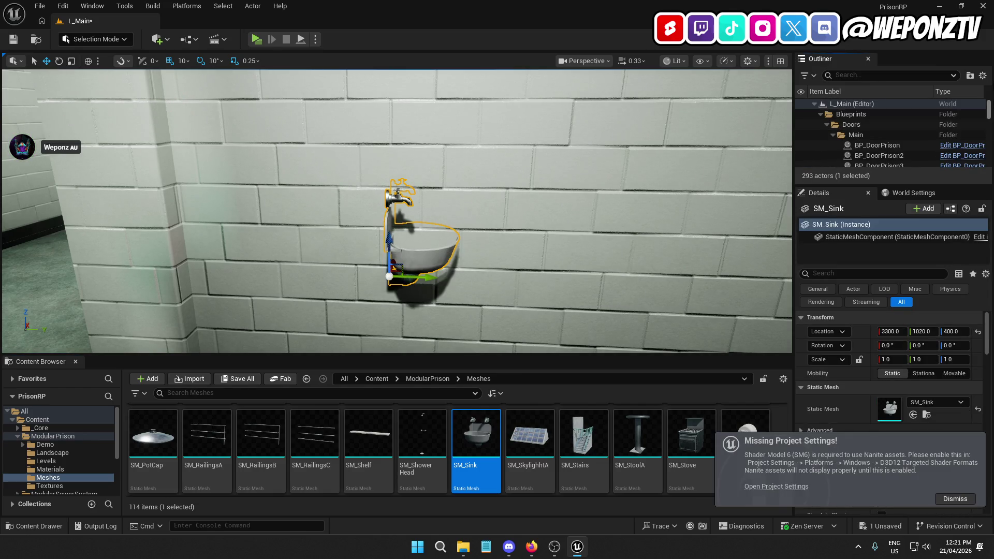
click(820, 114)
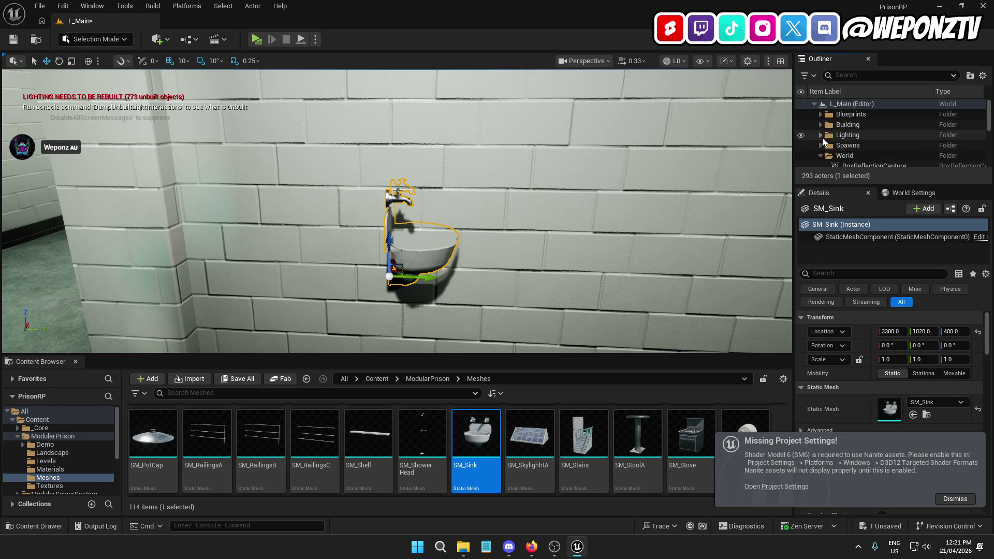
click(820, 156)
scroll(854, 153, down, 1)
click(879, 144)
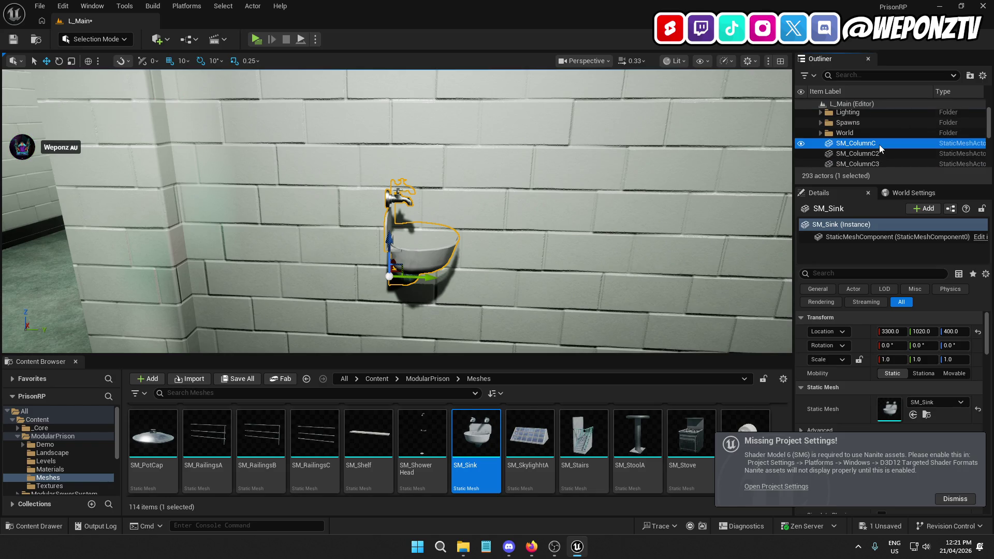
scroll(879, 151, down, 5)
scroll(891, 153, down, 3)
shift+click(883, 154)
key(s)
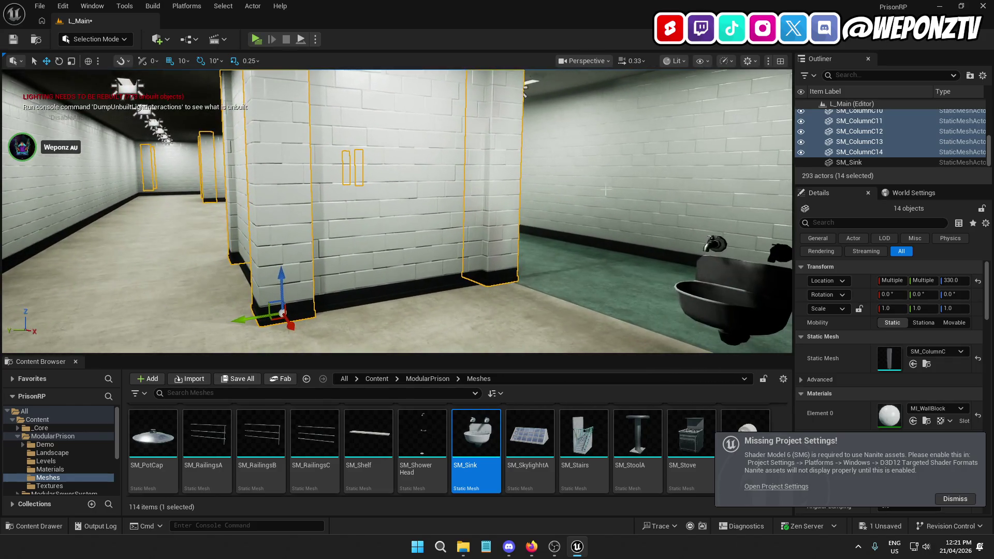
- Move the selected corridor columns into Building's Hallway folder
scroll(915, 147, up, 5)
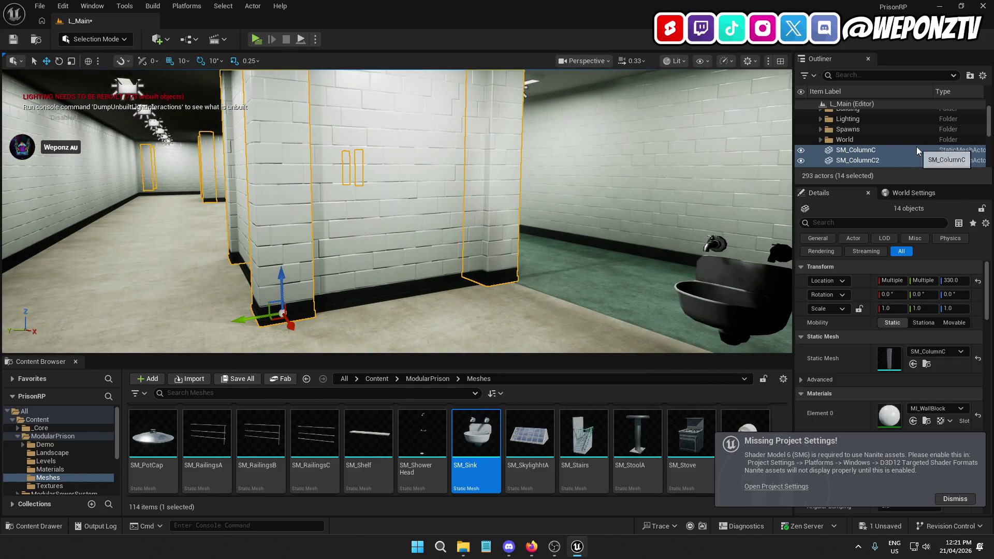
mouse_move(751, 182)
mouse_down()
mouse_move(719, 155)
mouse_move(668, 181)
mouse_up()
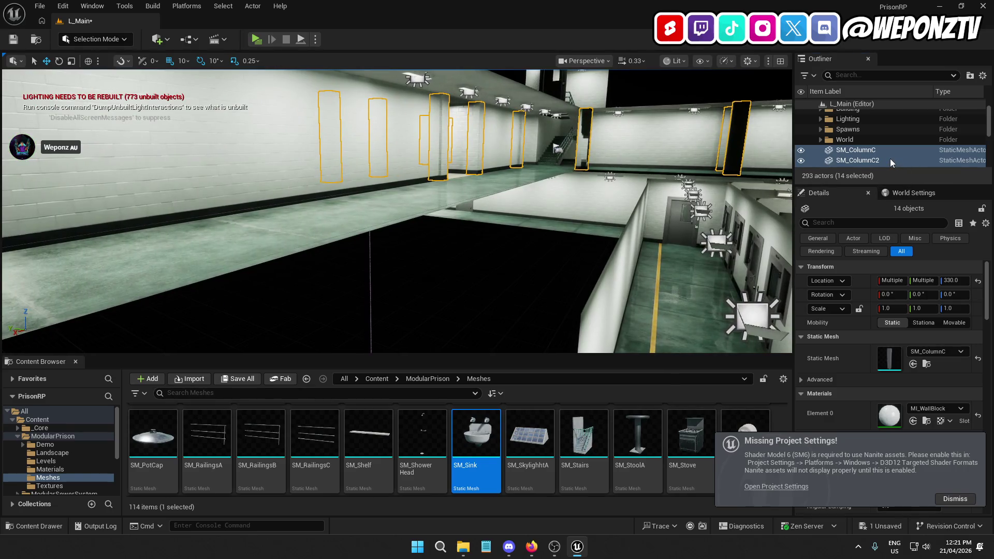
right_click(890, 158)
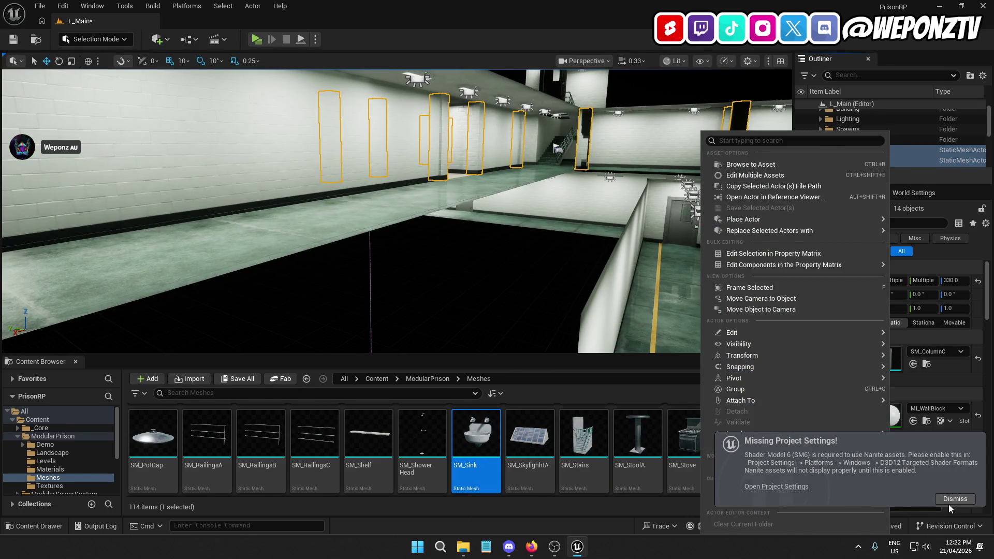
click(948, 504)
click(952, 500)
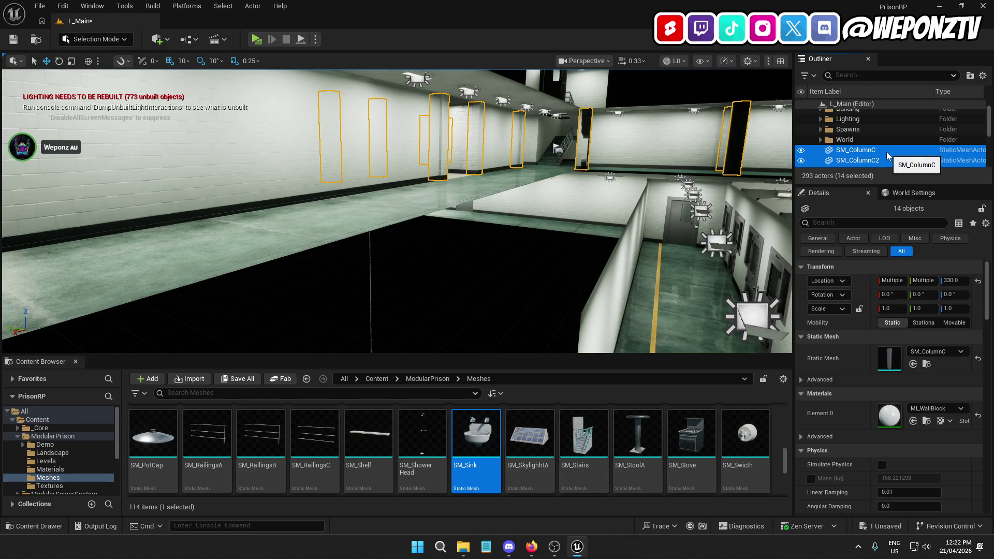
right_click(886, 151)
mouse_move(850, 489)
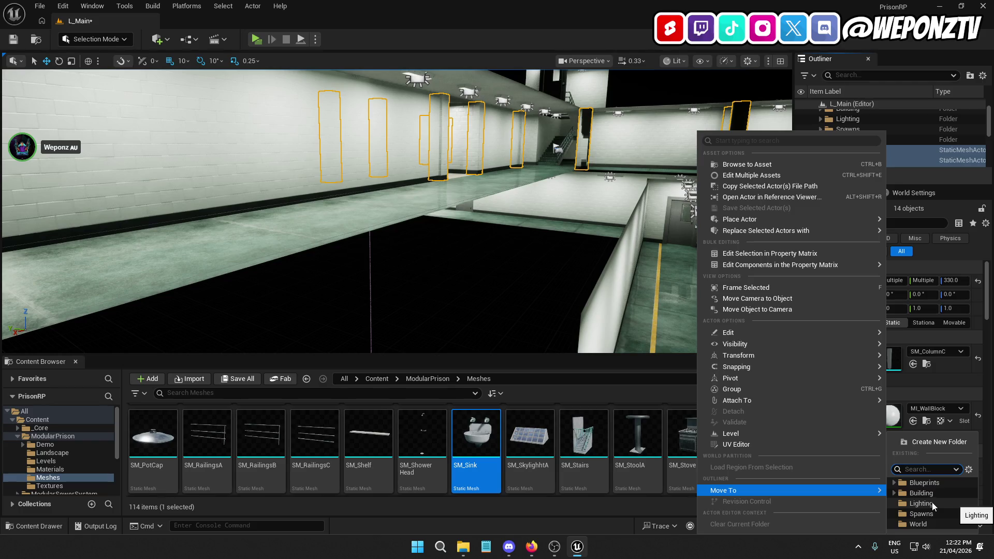
click(895, 493)
click(920, 493)
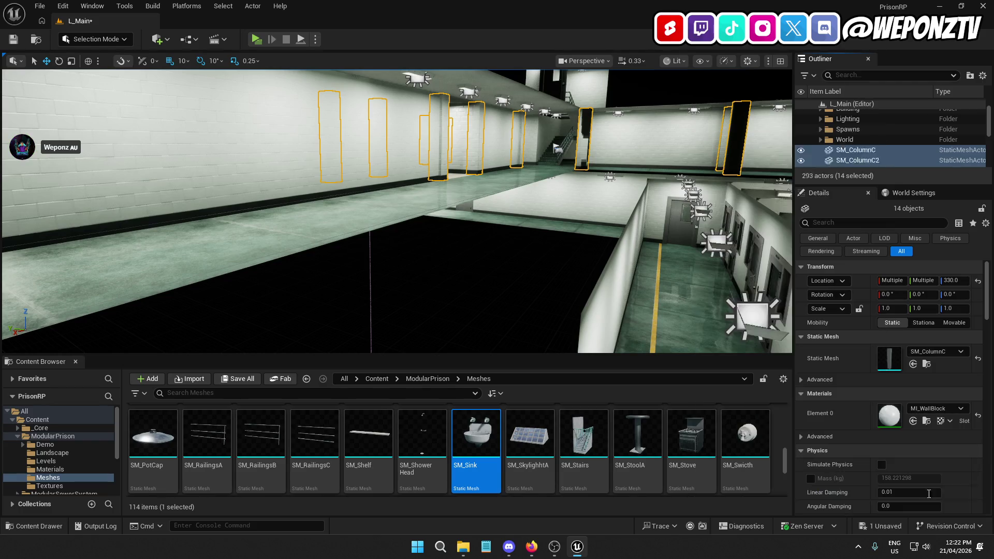
- Collapse the Cellblocks and Hallway subfolders and select the Building folder instead of SM_Sink
click(872, 163)
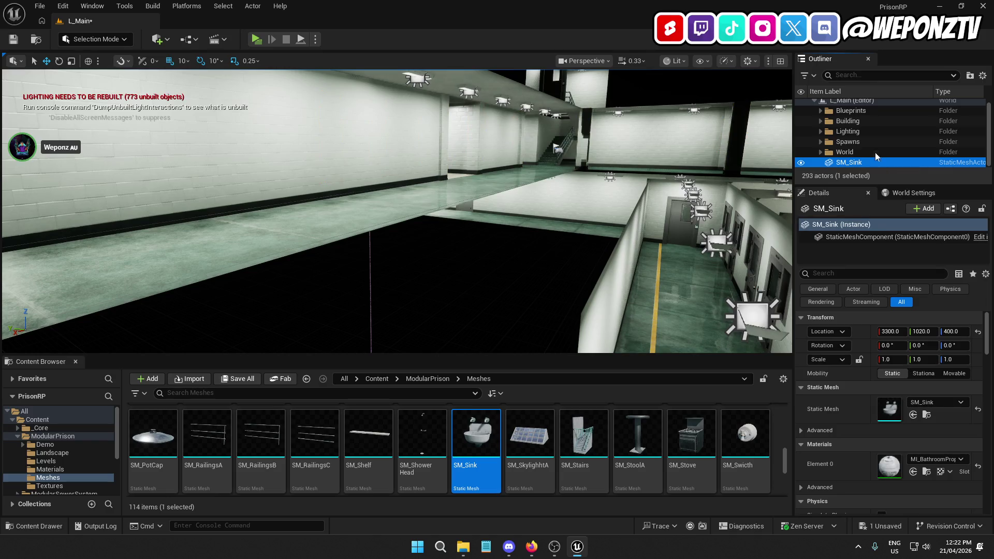
click(822, 121)
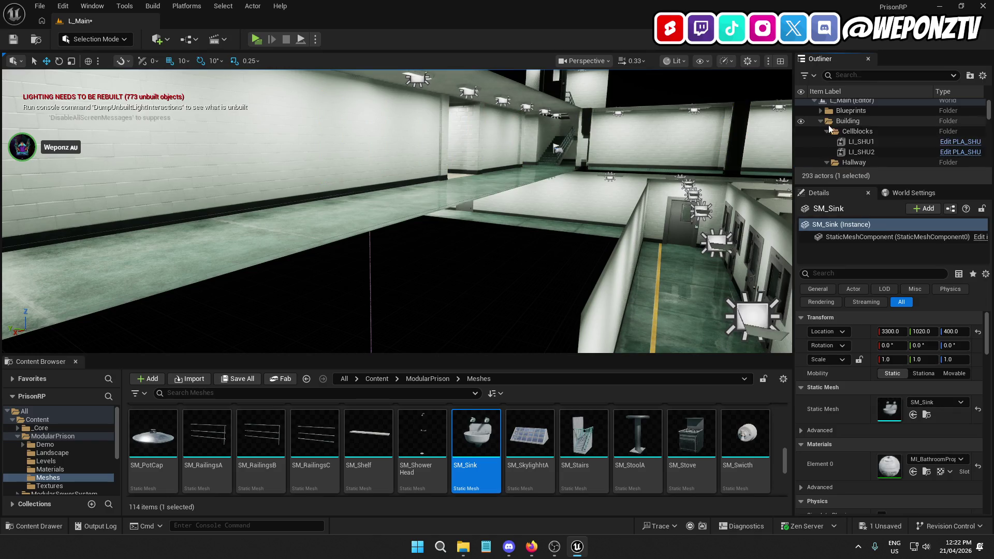
click(827, 131)
click(827, 141)
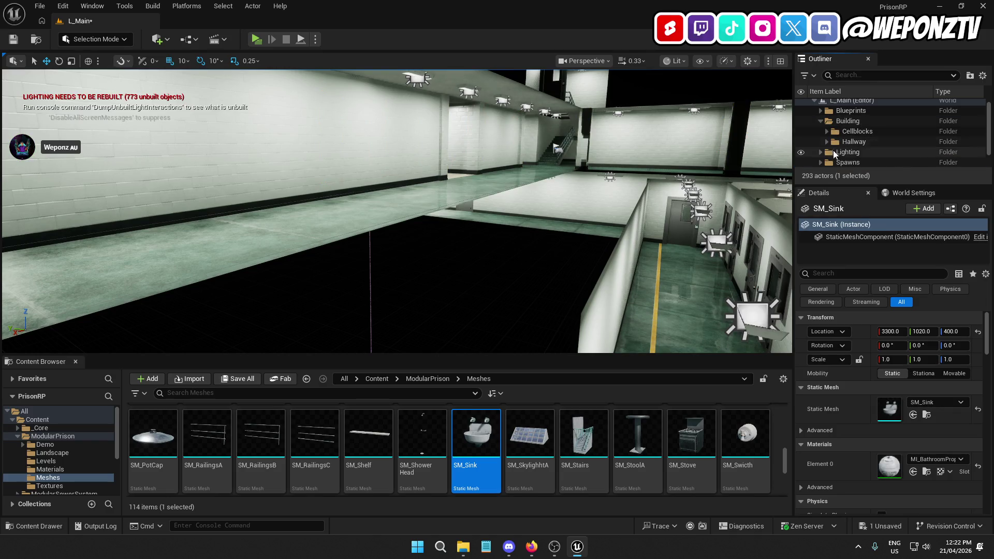
click(847, 121)
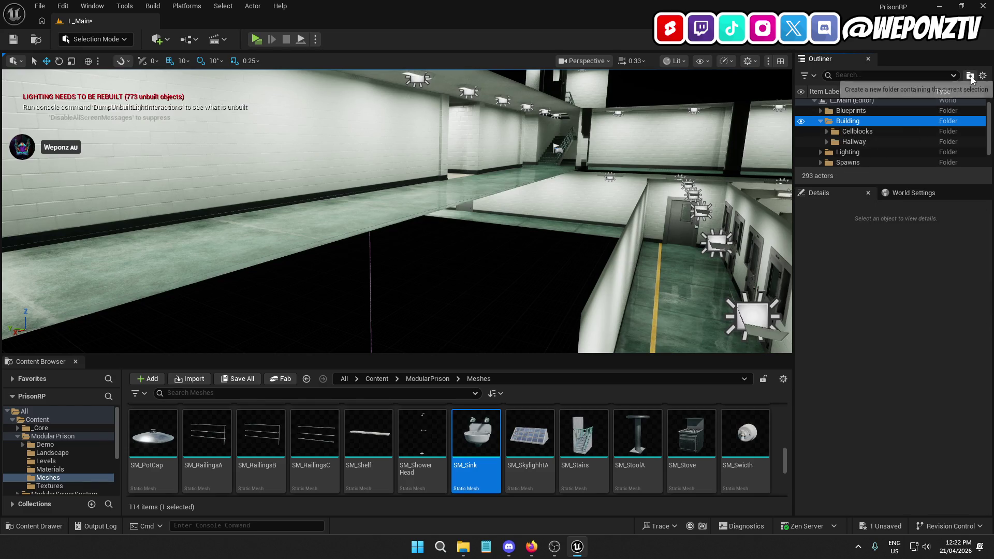
- Create a Showers folder under Building and make it the current folder
click(970, 76)
text(Showers)
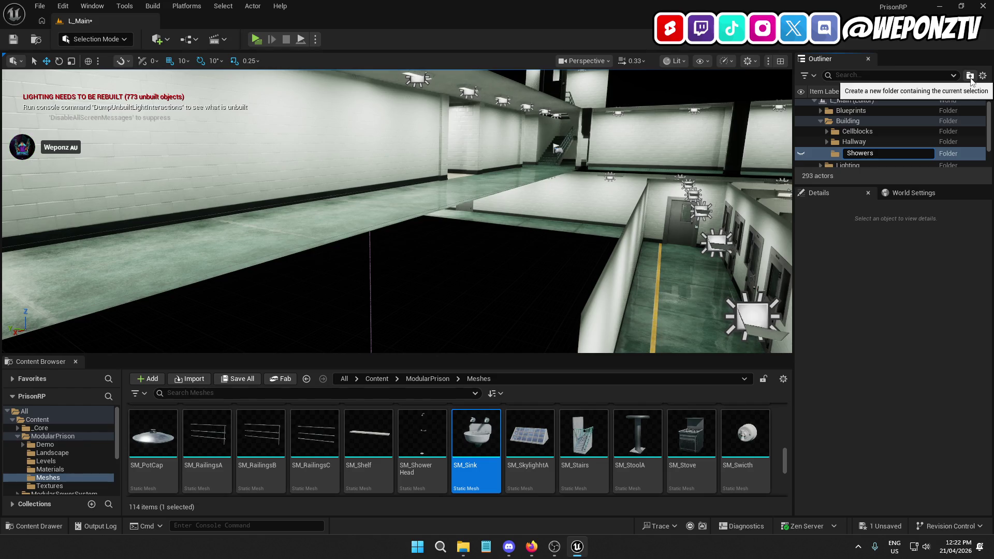
key(Return)
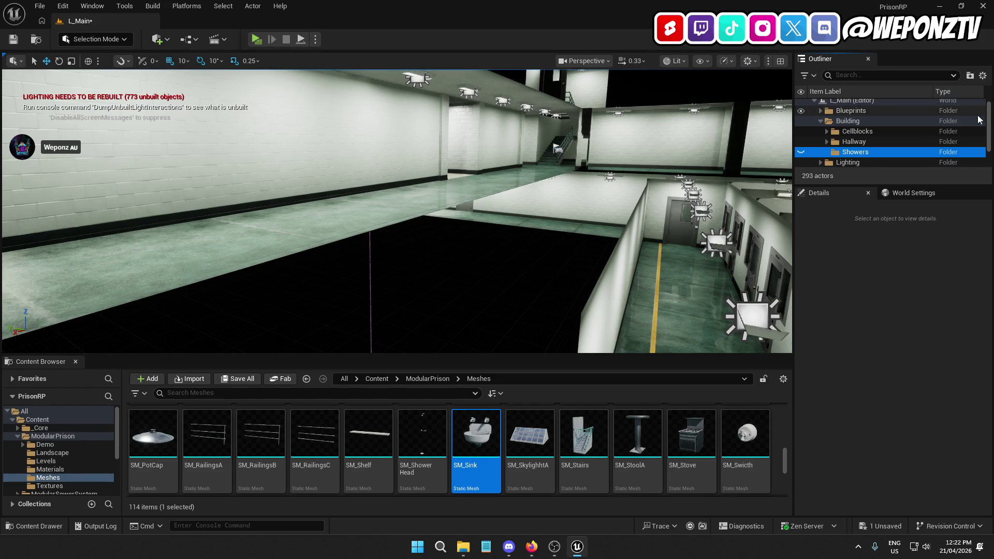
right_click(868, 153)
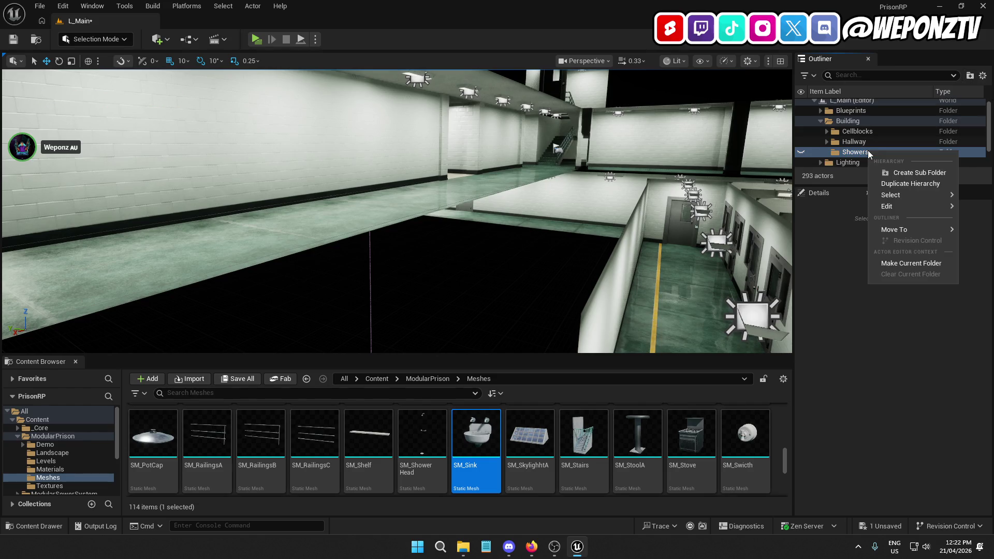
click(914, 263)
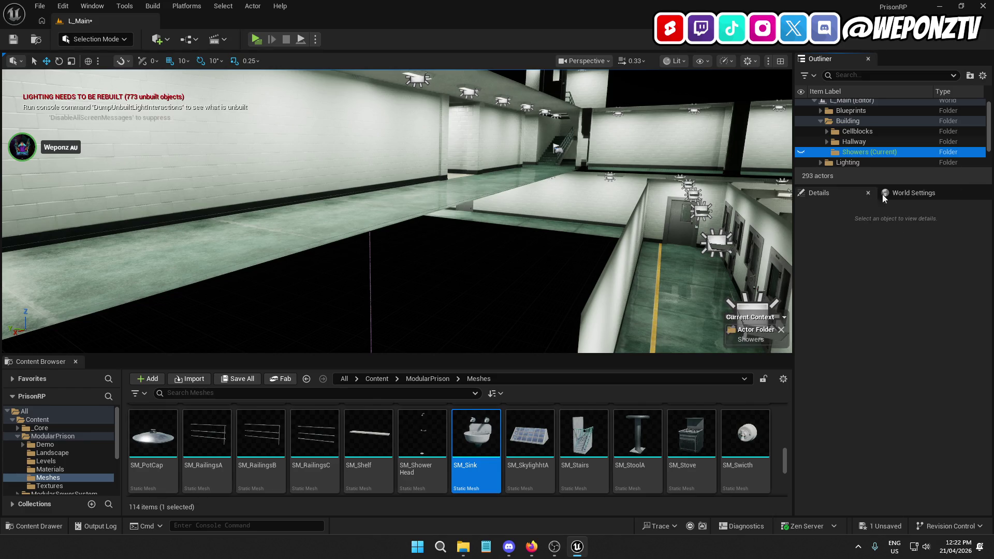
- Move SM_Sink into the Showers folder and frame it in the viewport
scroll(871, 161, down, 2)
click(871, 162)
right_click(869, 162)
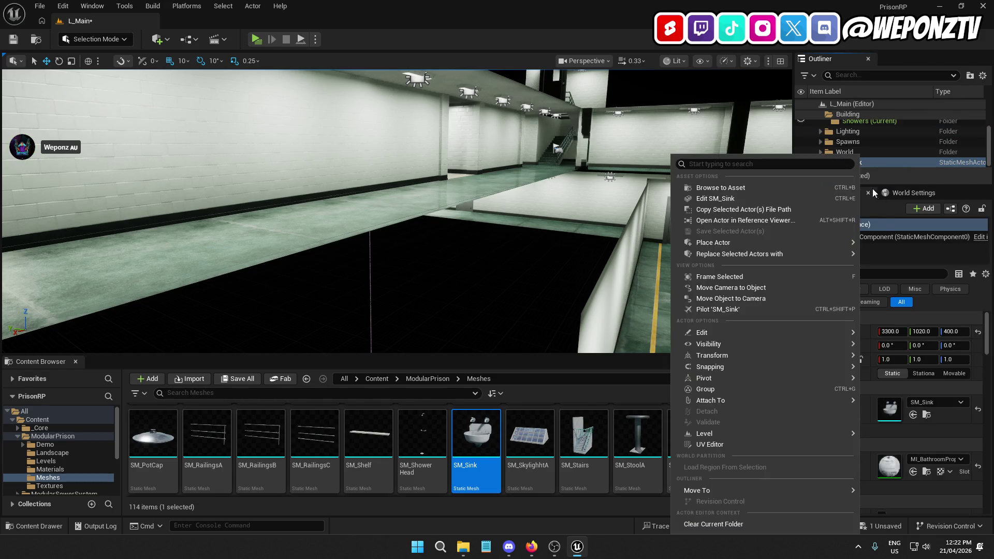
mouse_move(756, 490)
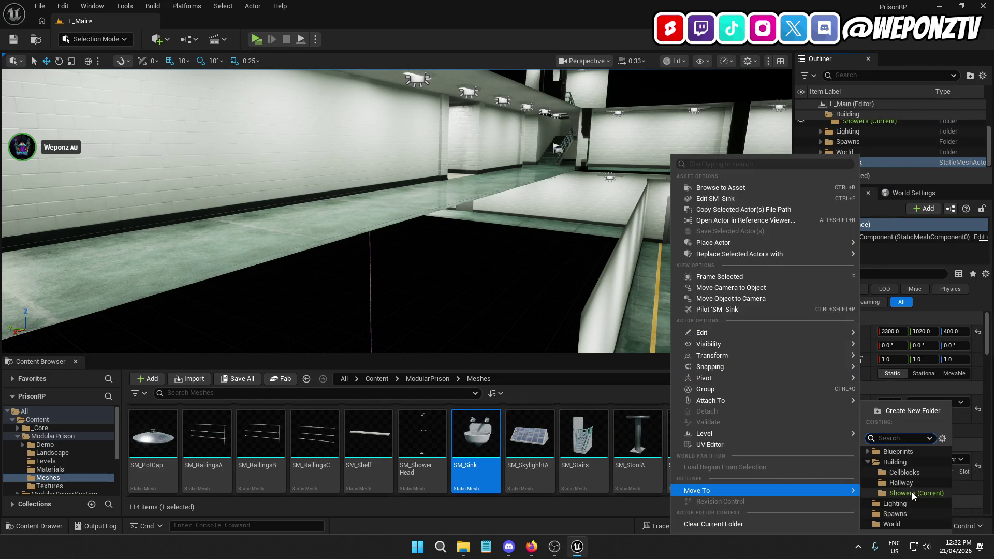
click(911, 491)
key(w)
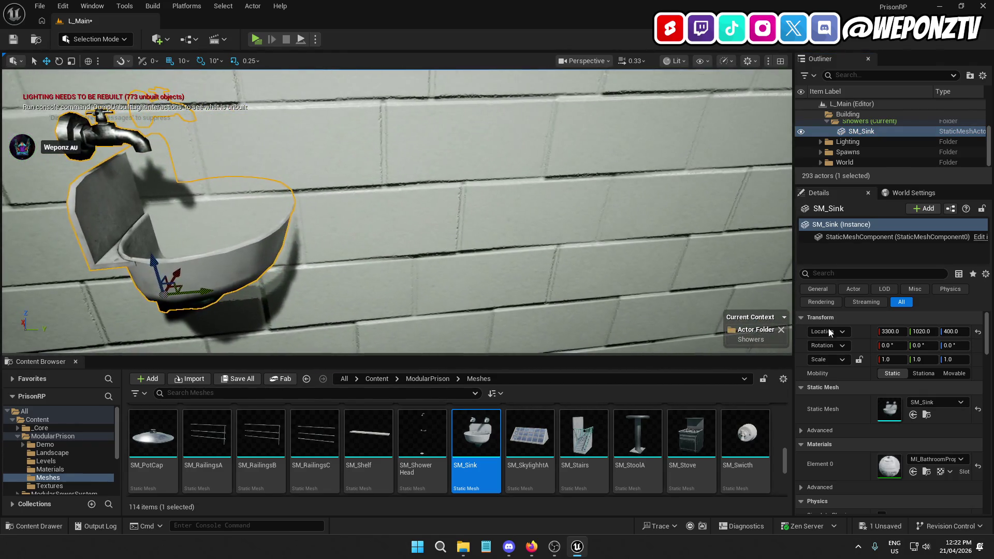
- Rotate SM_Sink to 90° on Z so it faces out from the wall
text(90)
key(Return)
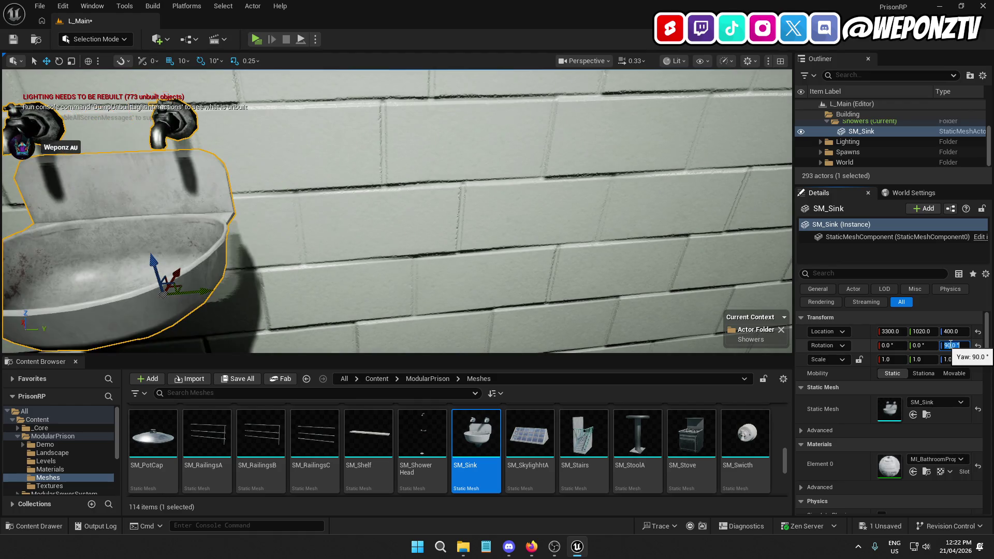
mouse_move(393, 217)
mouse_down()
mouse_move(331, 233)
mouse_move(297, 263)
mouse_move(444, 278)
mouse_move(318, 277)
mouse_move(422, 278)
mouse_move(423, 263)
mouse_move(411, 277)
mouse_move(421, 277)
mouse_move(266, 222)
mouse_move(403, 273)
mouse_move(393, 233)
mouse_move(362, 217)
mouse_move(404, 209)
mouse_move(397, 214)
mouse_up()
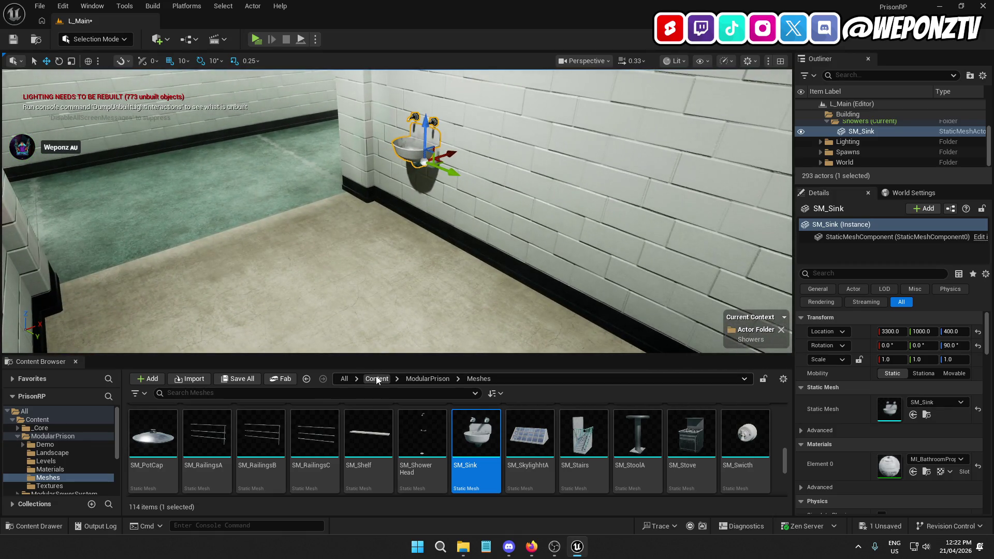
- Browse the Content Browser back to the top-level Content folder
click(377, 379)
double_click(155, 432)
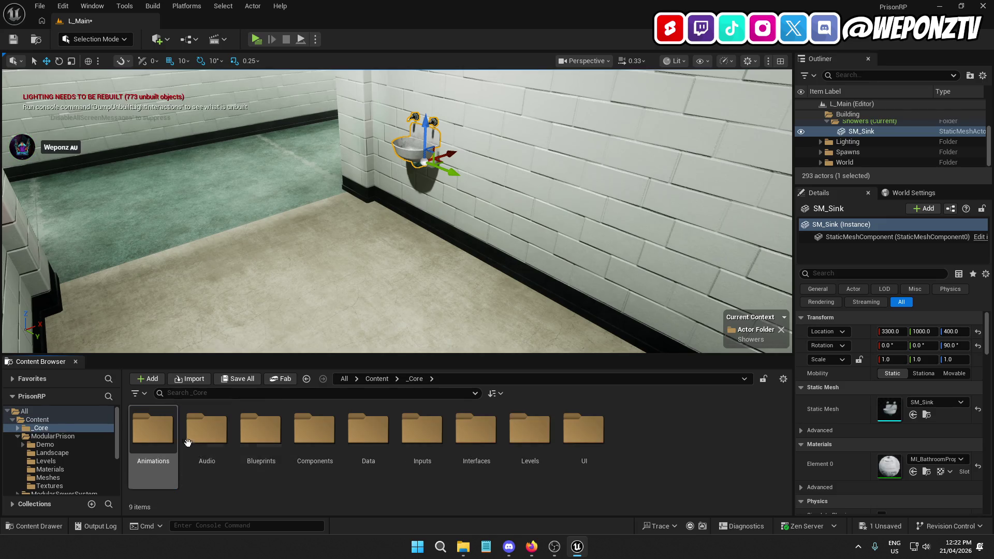
click(377, 379)
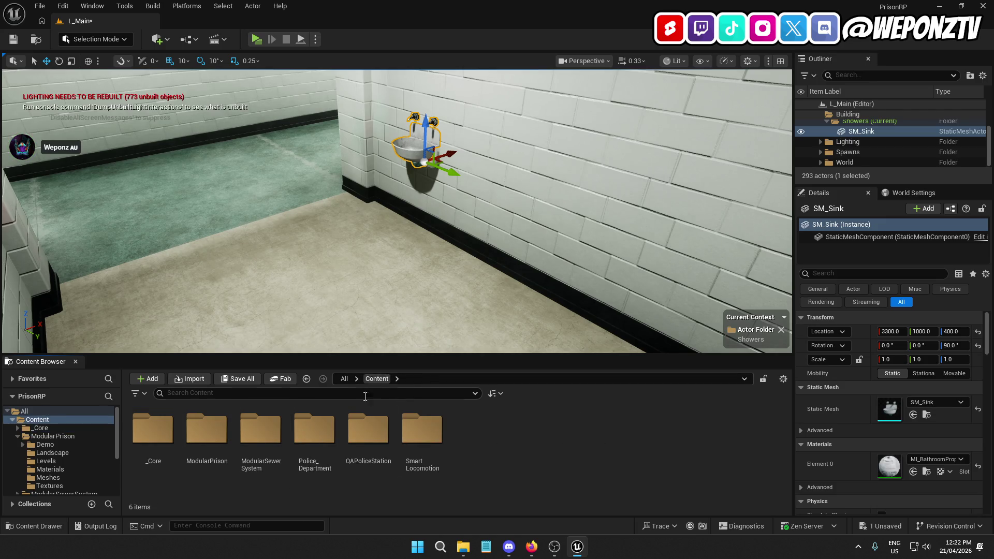
- Place SKM_Manny from SmartLocomotion > Characters > Mannequins_UE5 > Meshes beside the sink
double_click(408, 435)
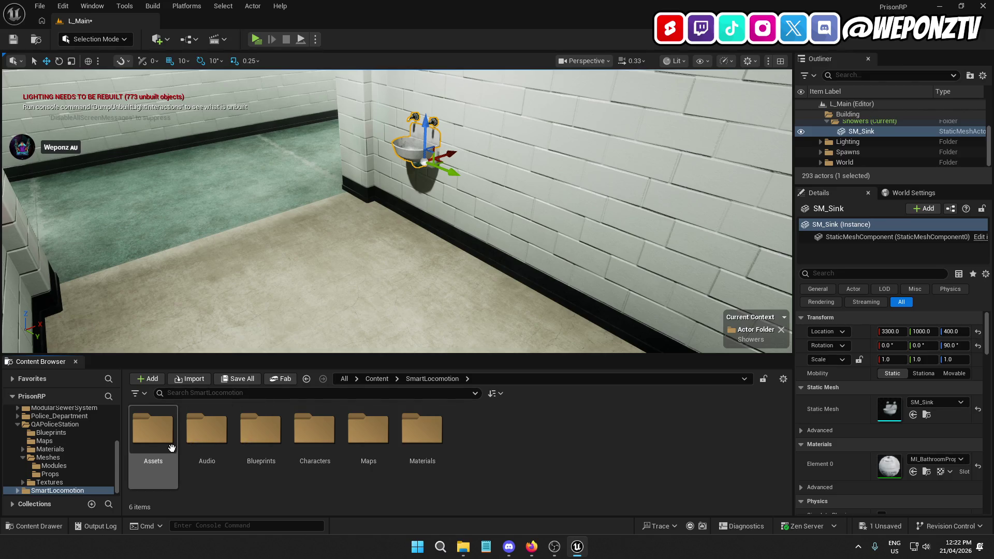
double_click(305, 448)
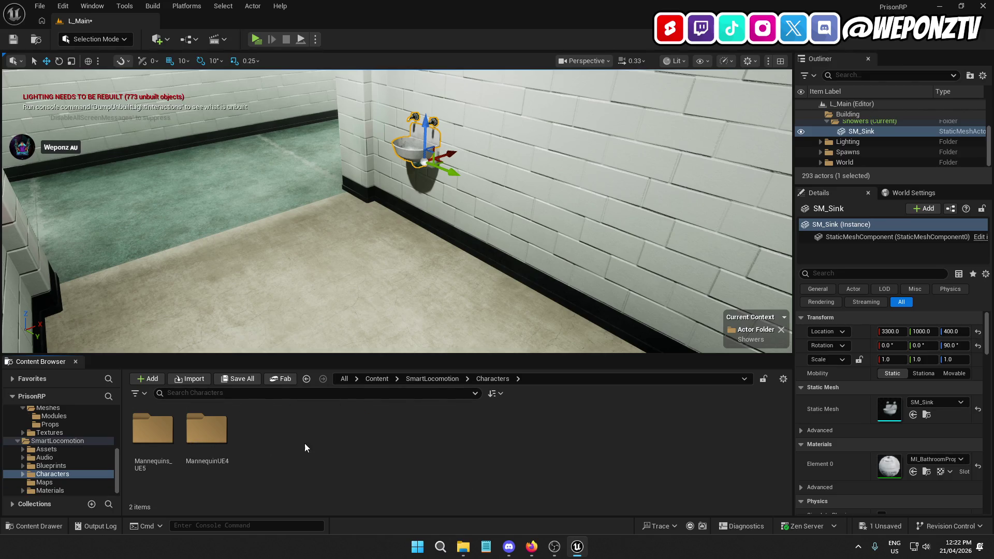
double_click(155, 436)
double_click(261, 429)
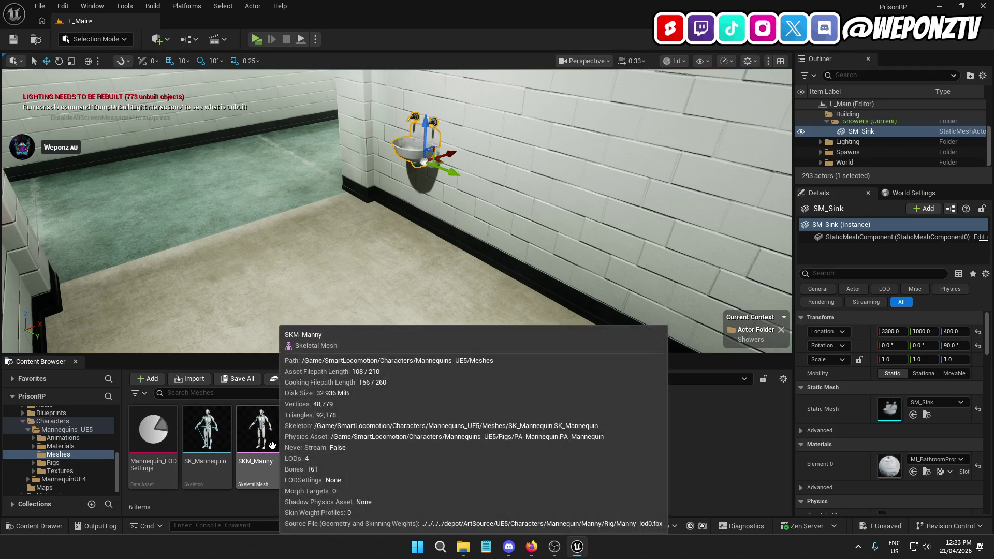
click(269, 439)
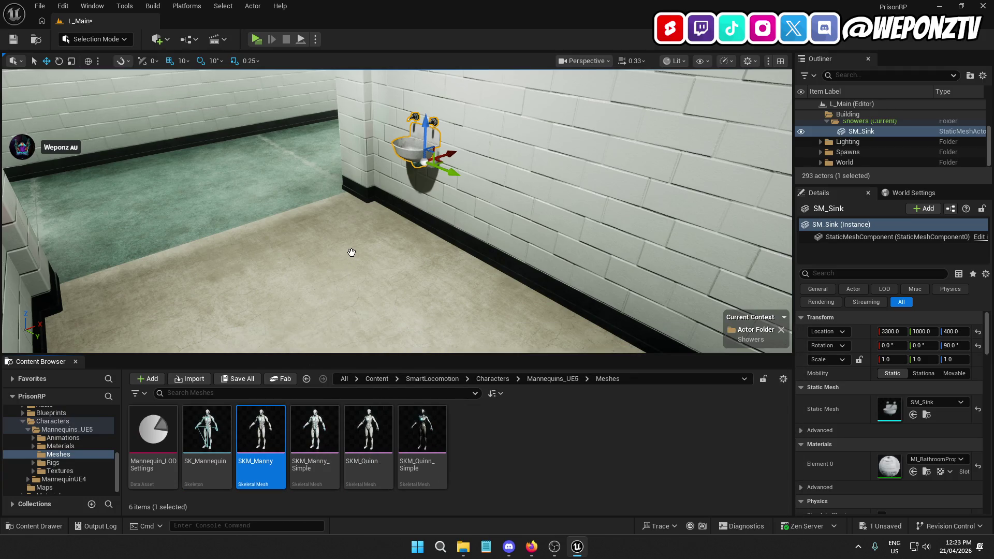
drag(351, 255, 362, 274)
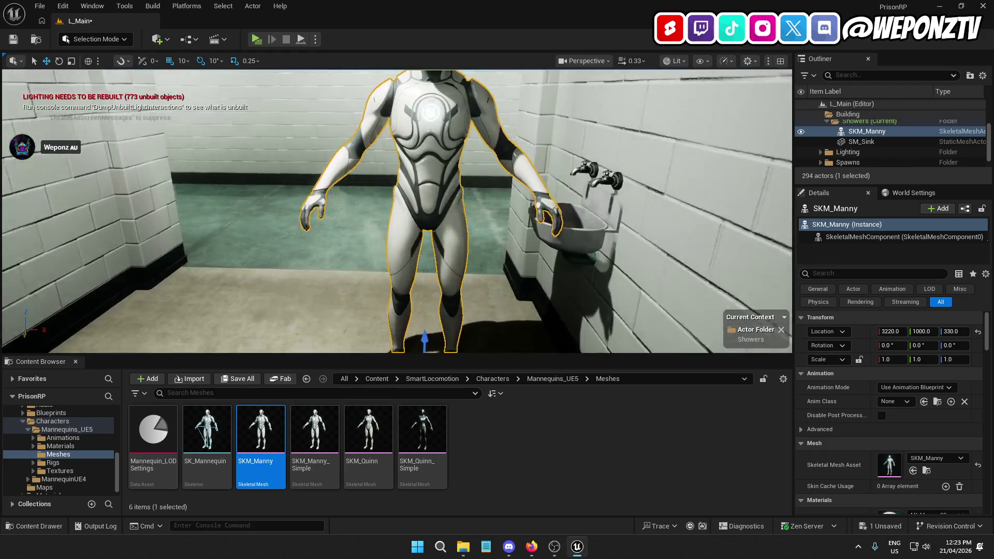
- Frame the mannequin next to the sink to compare their heights
key(w)
key(d)
key(s)
key(a)
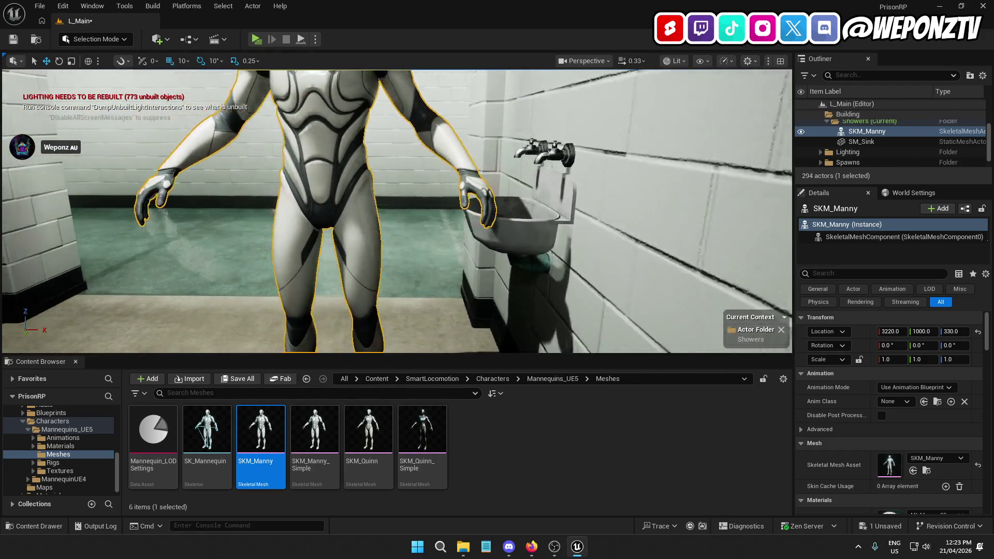
key(f)
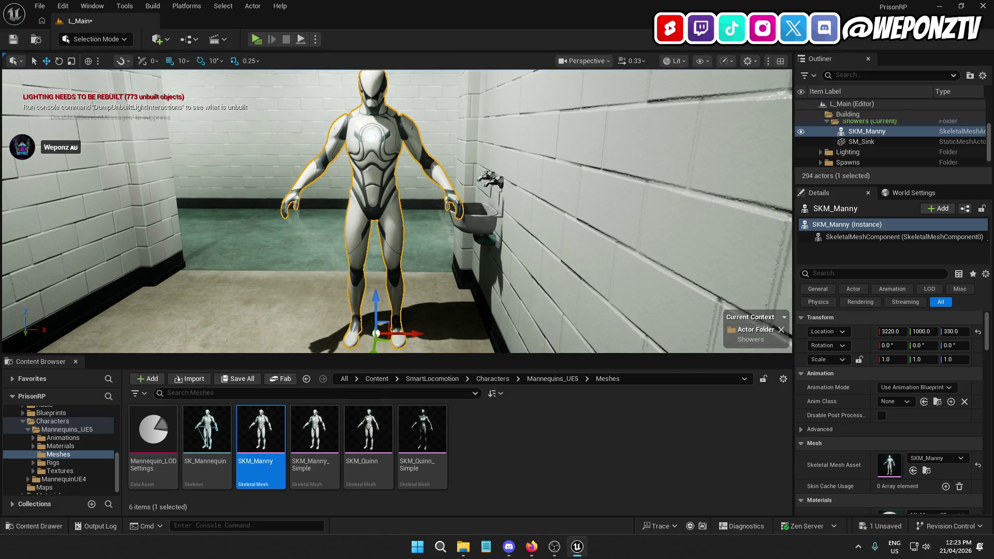
key(w)
key(d)
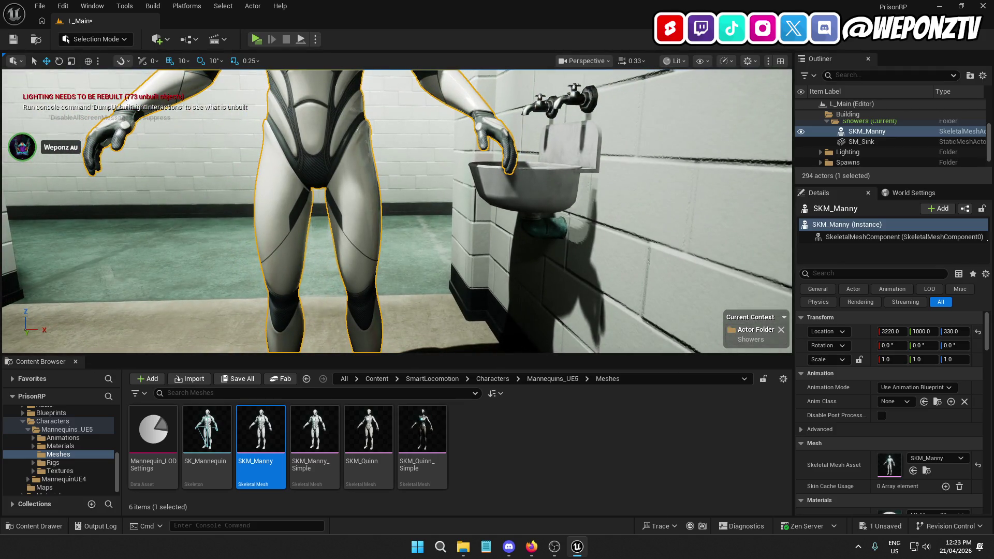
key(f)
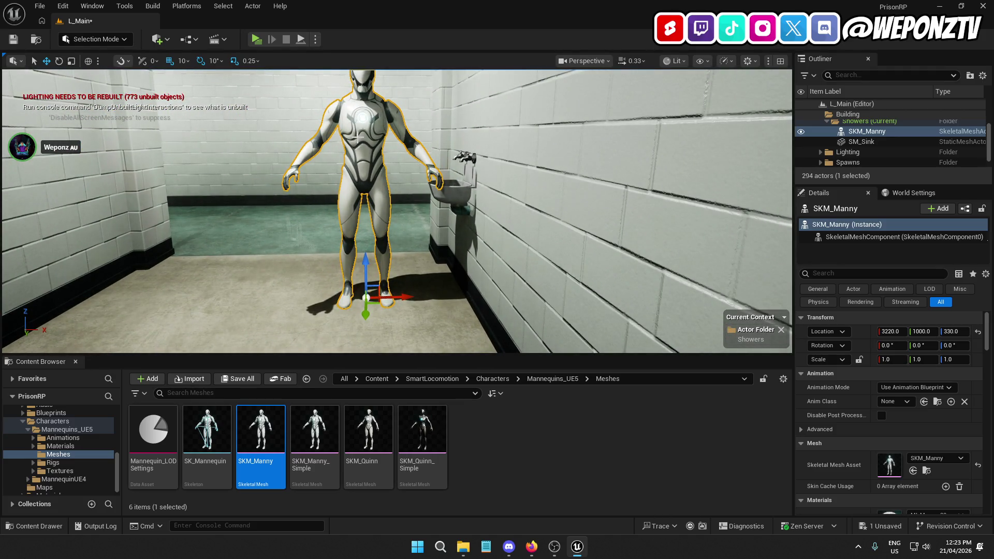
- Delete the mannequin and select the sink again
key(Delete)
key(d)
key(w)
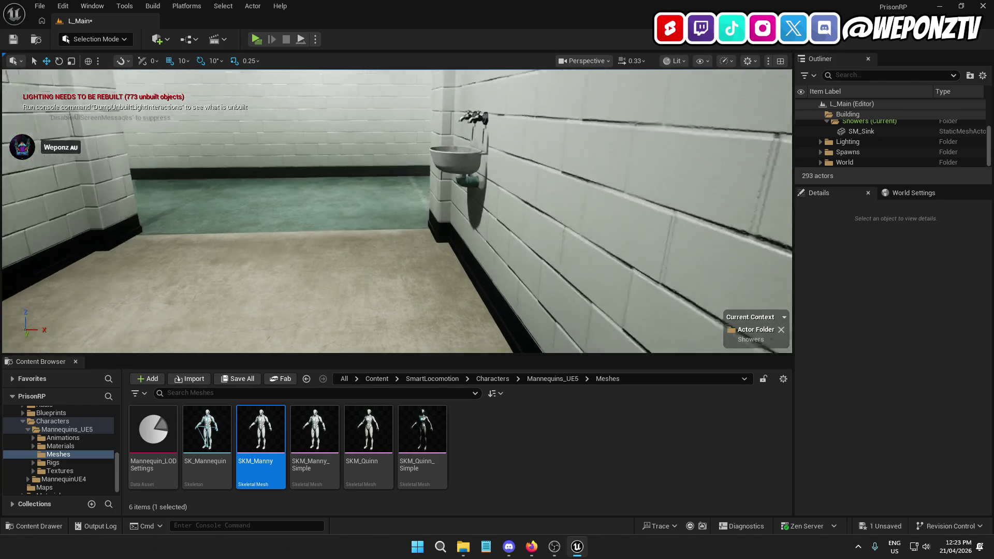
key(s)
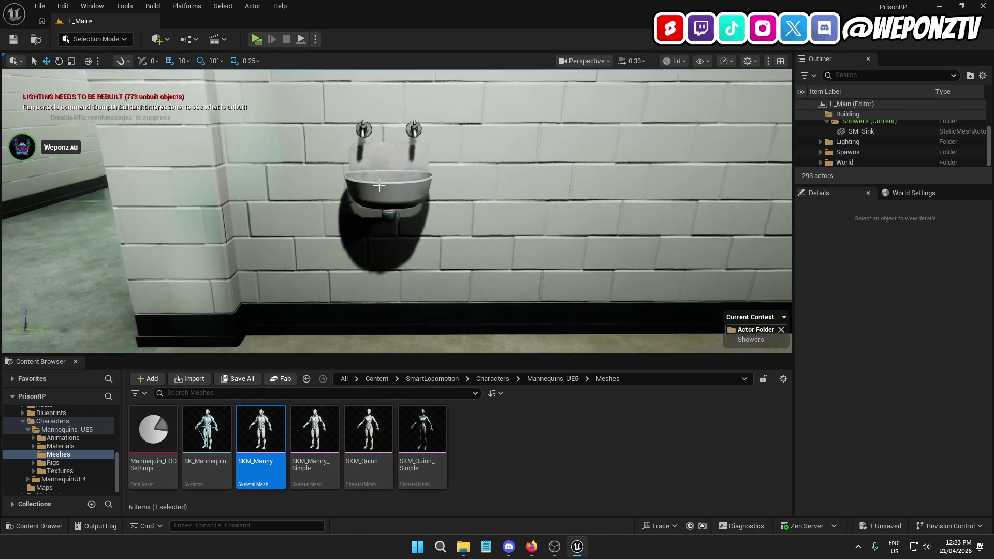
click(408, 190)
- Set grid snapping to 100 and position the sink at Y 1020
drag(428, 211, 277, 216)
key(a)
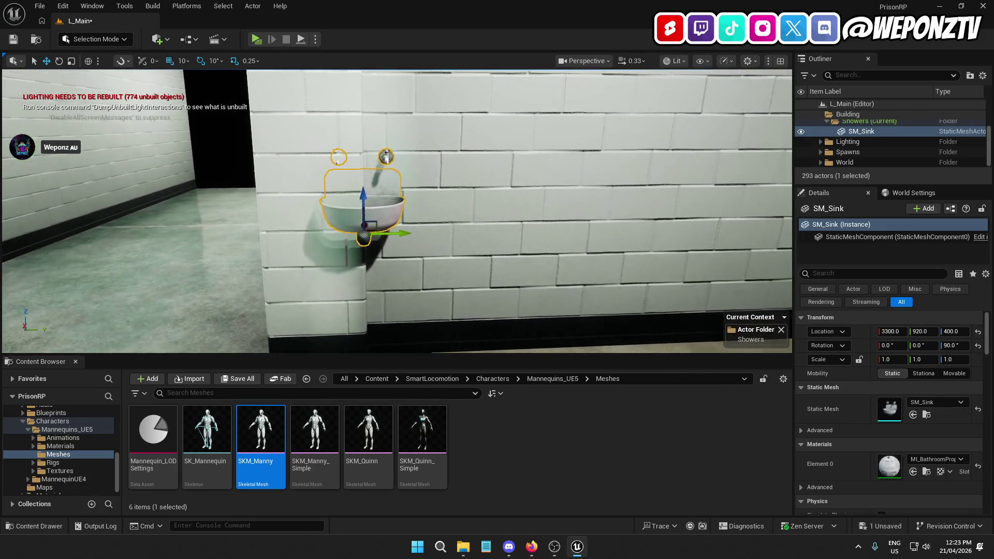
click(183, 61)
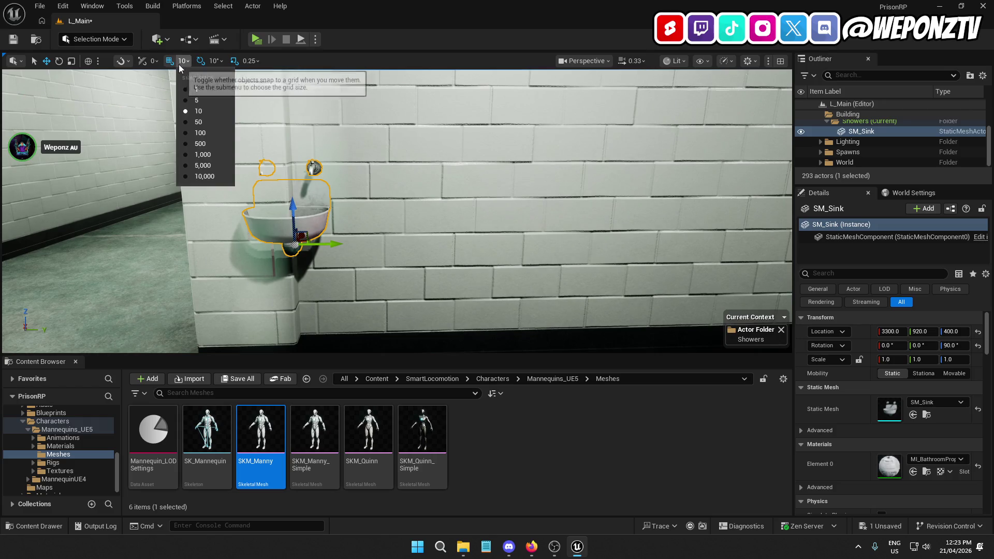
click(200, 135)
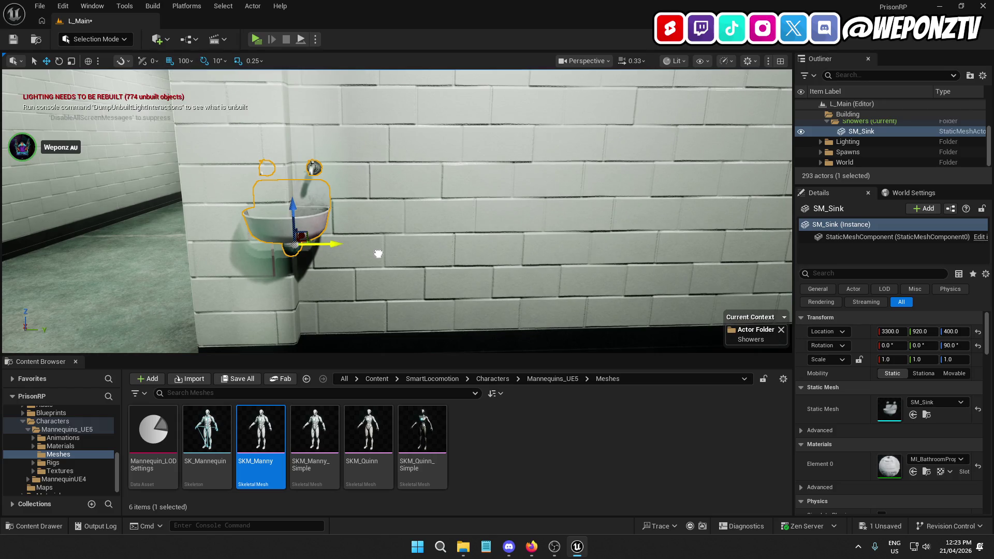
drag(377, 253, 457, 256)
key(f)
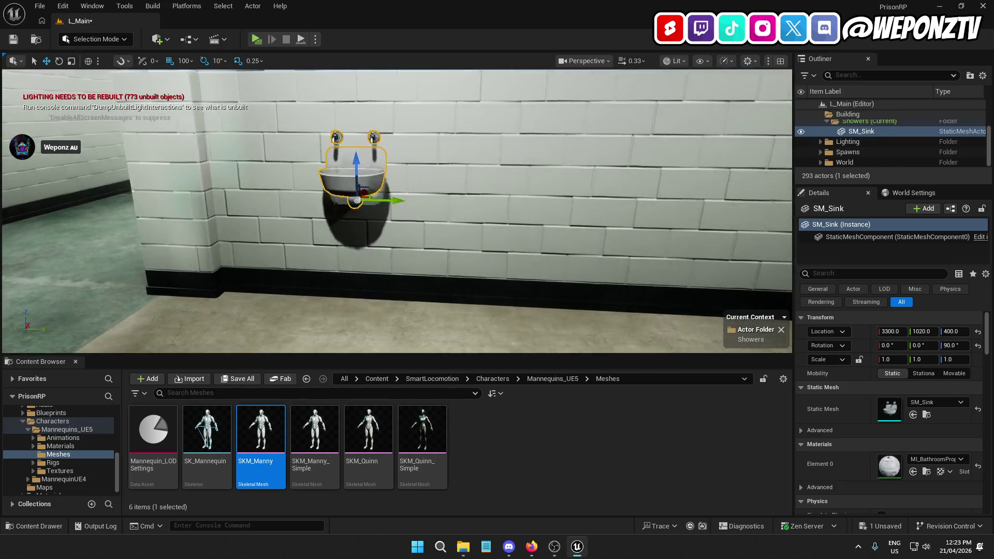
- Duplicate the sink along the wall as SM_Sink2 through SM_Sink5, 100 units apart
key(ctrl+d)
mouse_move(546, 172)
mouse_down()
mouse_move(518, 176)
mouse_move(545, 173)
mouse_up()
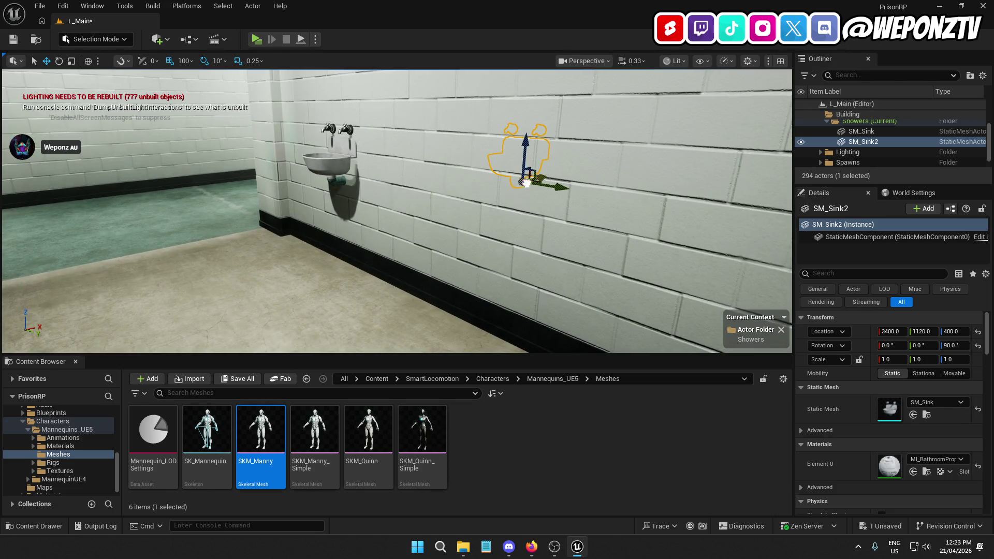
mouse_move(485, 203)
mouse_down()
mouse_move(582, 220)
mouse_move(571, 212)
mouse_up()
key(ctrl+d)
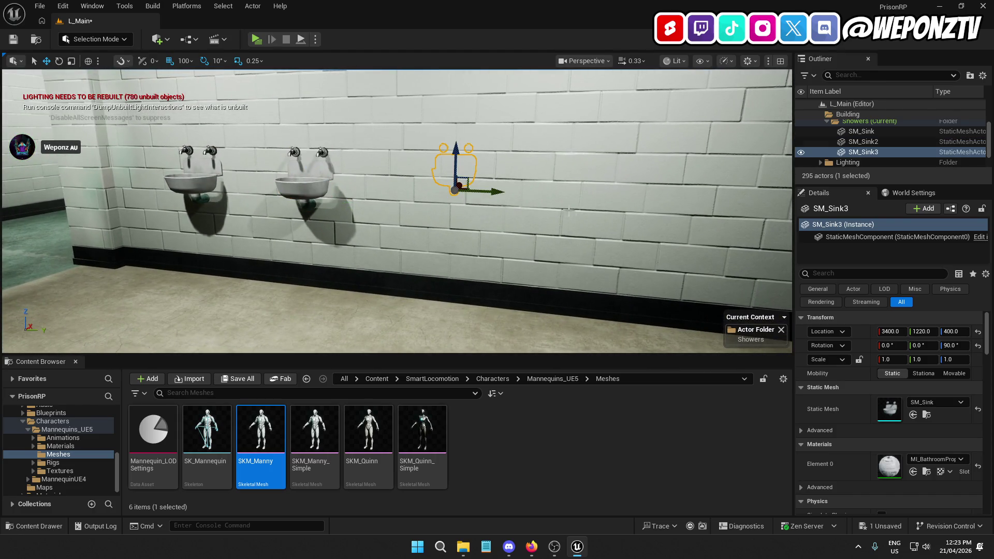
drag(497, 213, 523, 212)
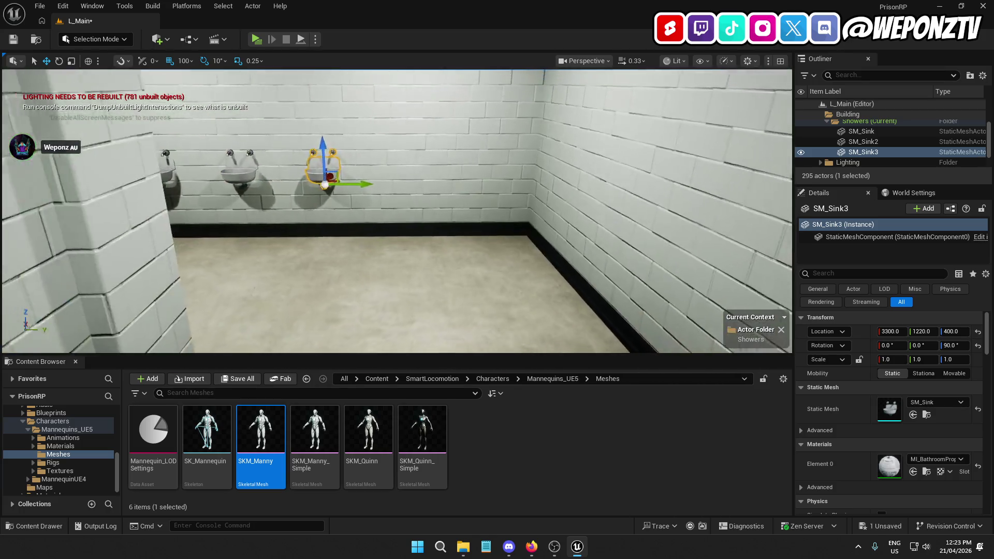
key(ctrl+d)
drag(415, 200, 548, 155)
mouse_move(503, 182)
mouse_down()
mouse_move(447, 188)
mouse_move(501, 195)
mouse_move(520, 170)
mouse_move(504, 194)
mouse_move(520, 191)
mouse_move(516, 211)
mouse_up()
key(ctrl+d)
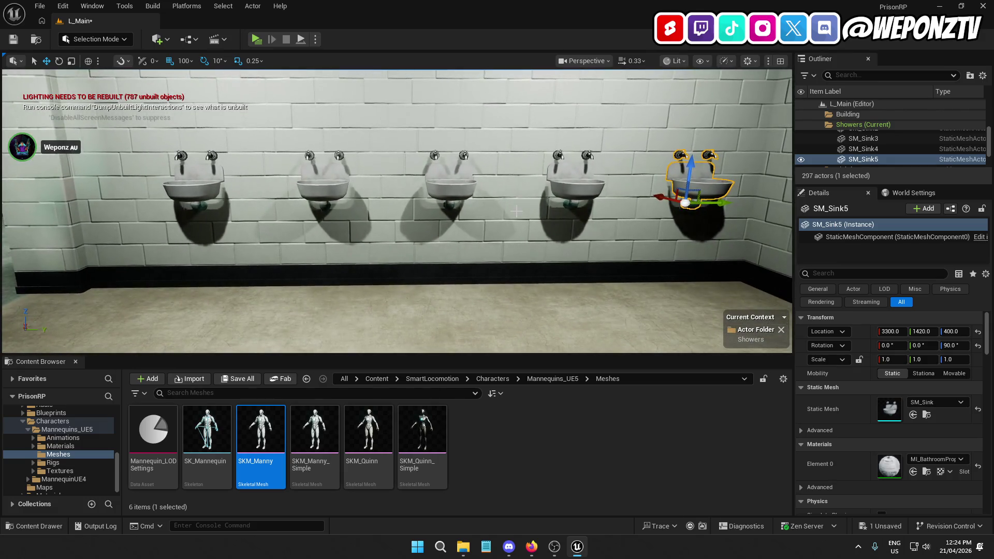
- Select all five wall sinks and set grid snapping to 10
ctrl+click(573, 185)
ctrl+click(453, 196)
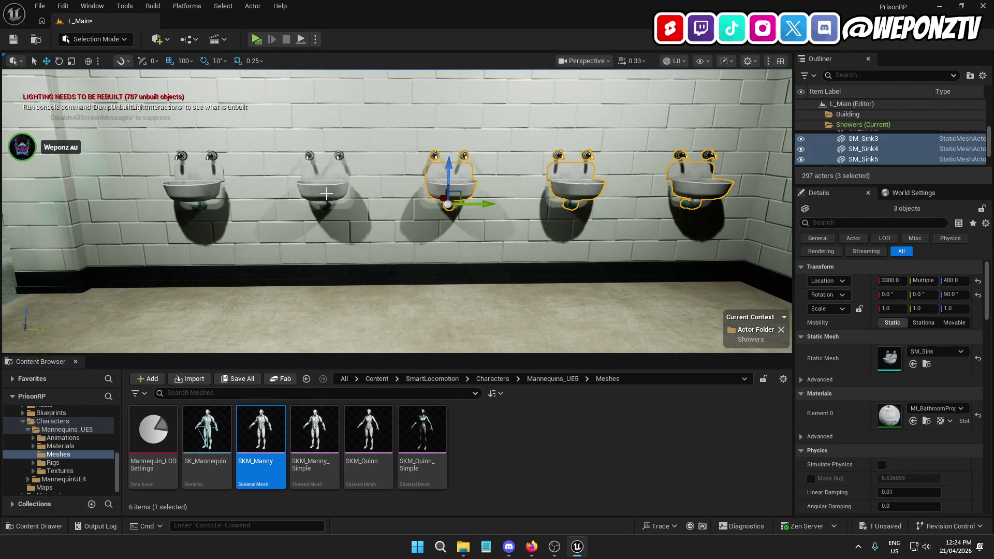
ctrl+click(323, 183)
ctrl+click(185, 195)
click(184, 61)
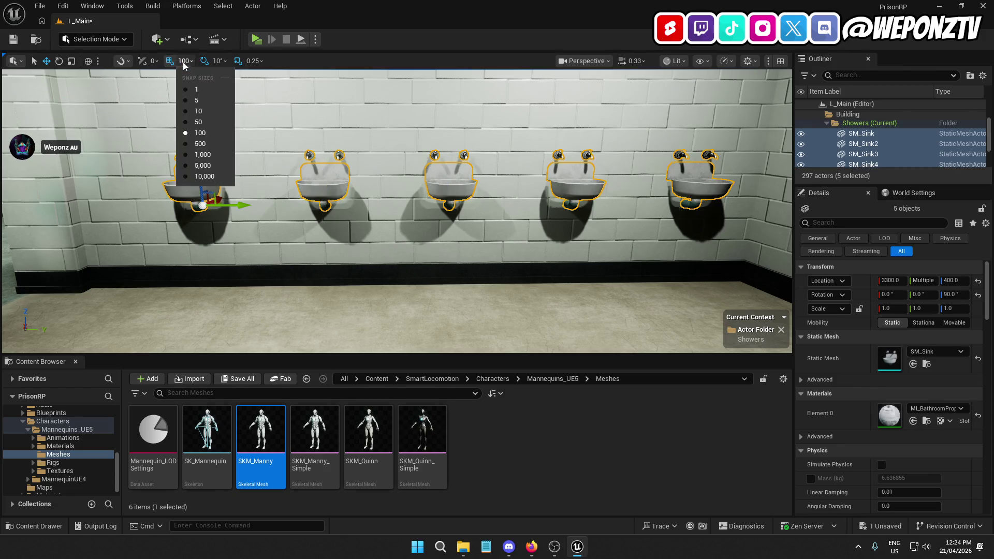
click(199, 122)
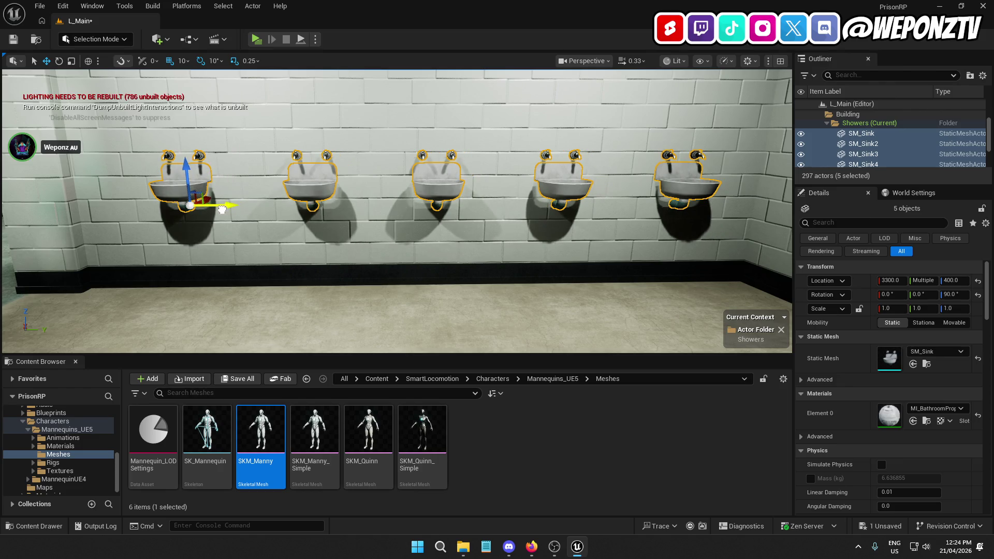
- Duplicate the five sinks, offsetting the copies 10 units to X 3310
mouse_move(213, 209)
mouse_down()
mouse_move(301, 207)
mouse_move(310, 197)
mouse_move(307, 233)
mouse_move(300, 196)
mouse_move(300, 227)
mouse_move(383, 228)
mouse_move(362, 243)
mouse_move(373, 222)
mouse_move(337, 231)
mouse_move(430, 236)
mouse_move(388, 232)
mouse_up()
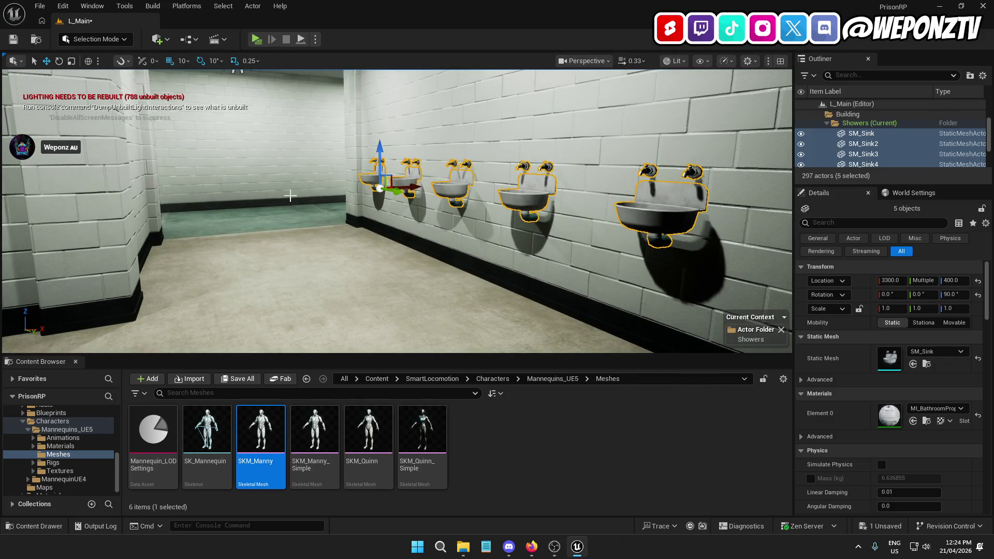
key(ctrl+d)
drag(322, 239, 171, 184)
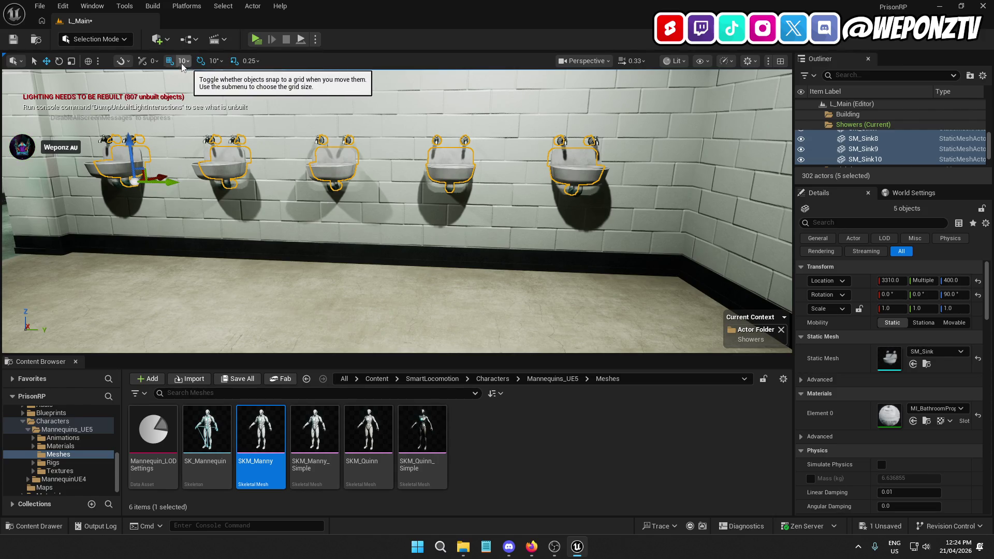
- Undo the extra sink selections and look along the row
ctrl+click(328, 169)
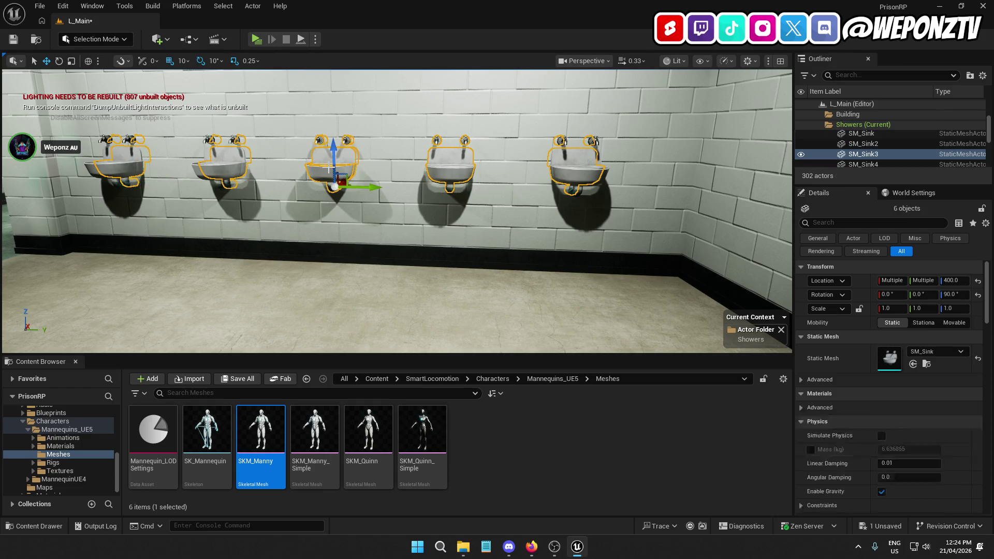
ctrl+click(144, 178)
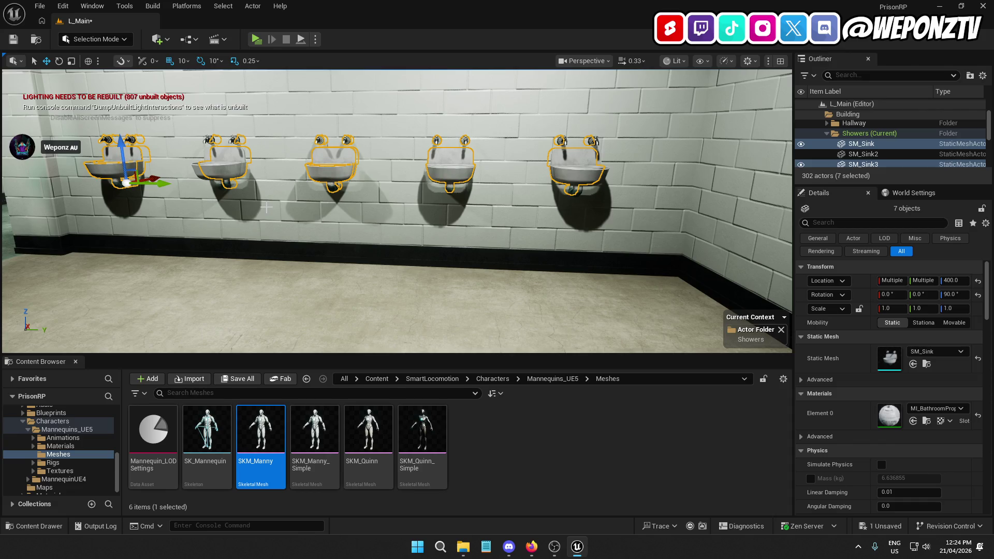
mouse_move(396, 211)
mouse_down()
mouse_move(604, 211)
mouse_move(466, 211)
mouse_up()
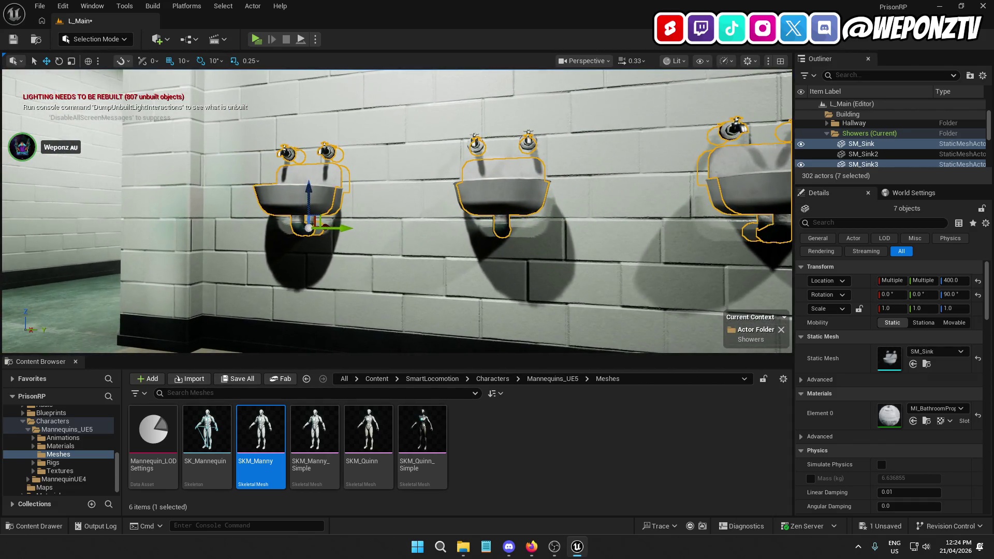
key(ctrl+z)
key(ctrl+z)
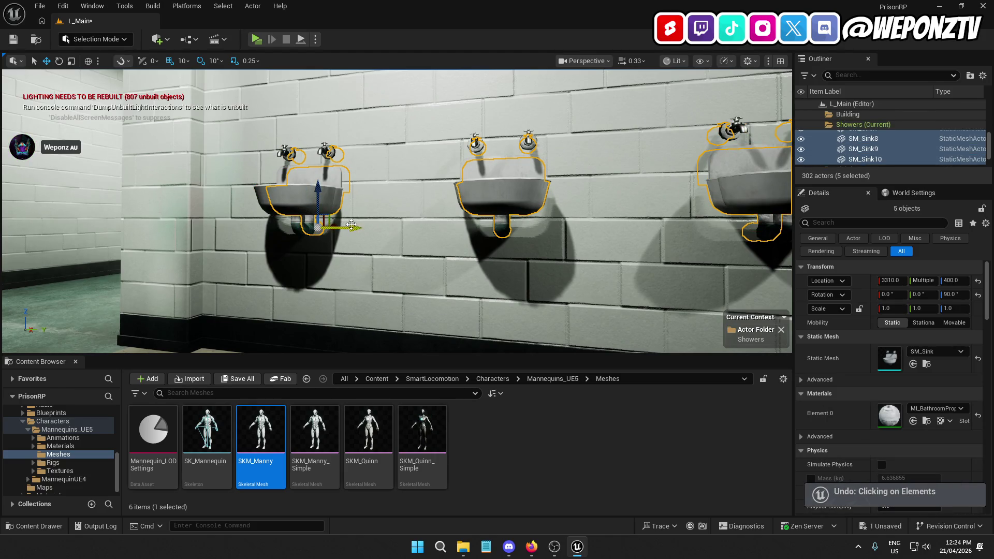
drag(318, 202, 447, 202)
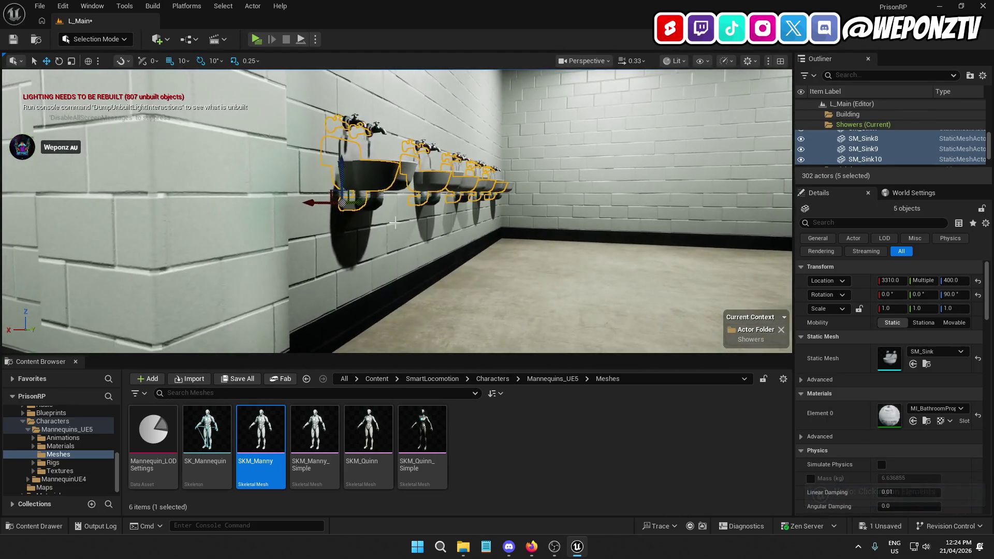
- Shift the copied sinks to X 3260 and rotate them to -90° yaw
mouse_move(312, 206)
mouse_down()
mouse_move(243, 179)
mouse_move(244, 207)
mouse_move(217, 207)
mouse_move(264, 207)
mouse_up()
drag(329, 180, 310, 193)
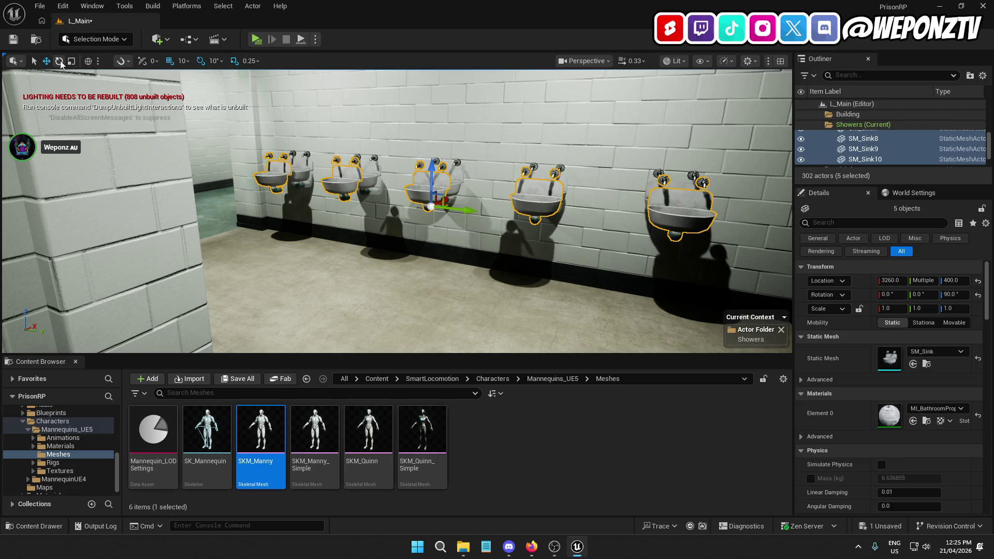
drag(451, 219, 336, 224)
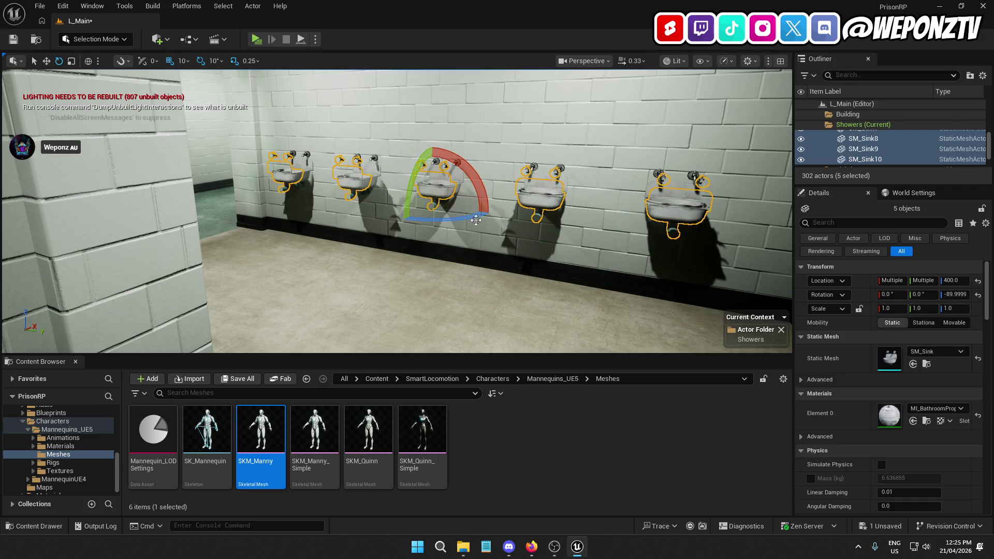
scroll(467, 216, up, 10)
drag(523, 241, 523, 241)
- Move the rotated copies onto the opposite shower wall and save L_Main
click(45, 61)
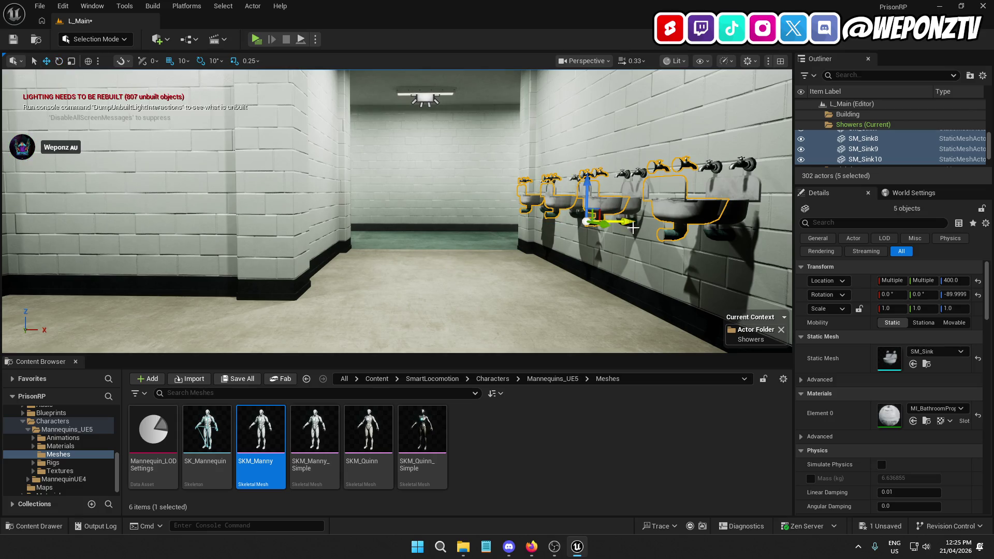
drag(622, 224, 622, 224)
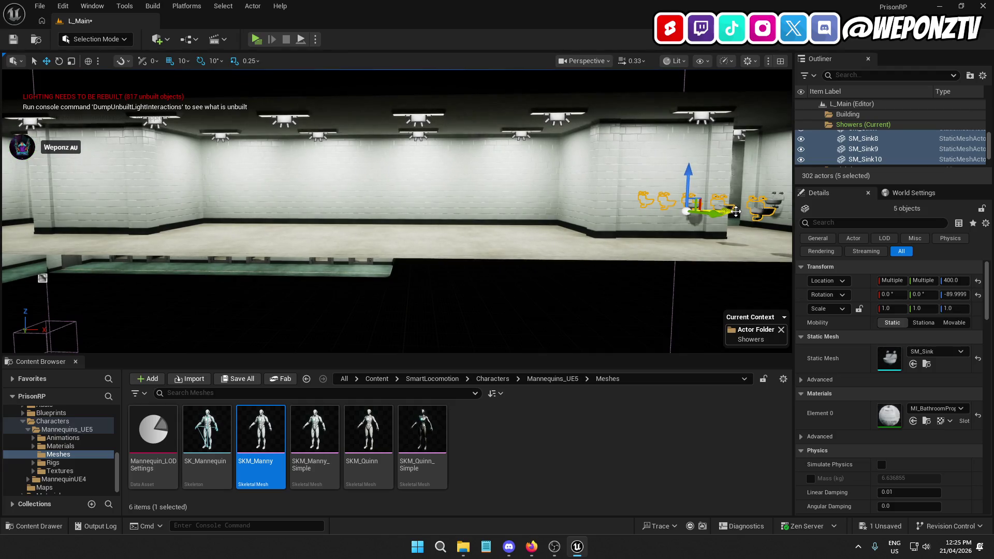
key(f)
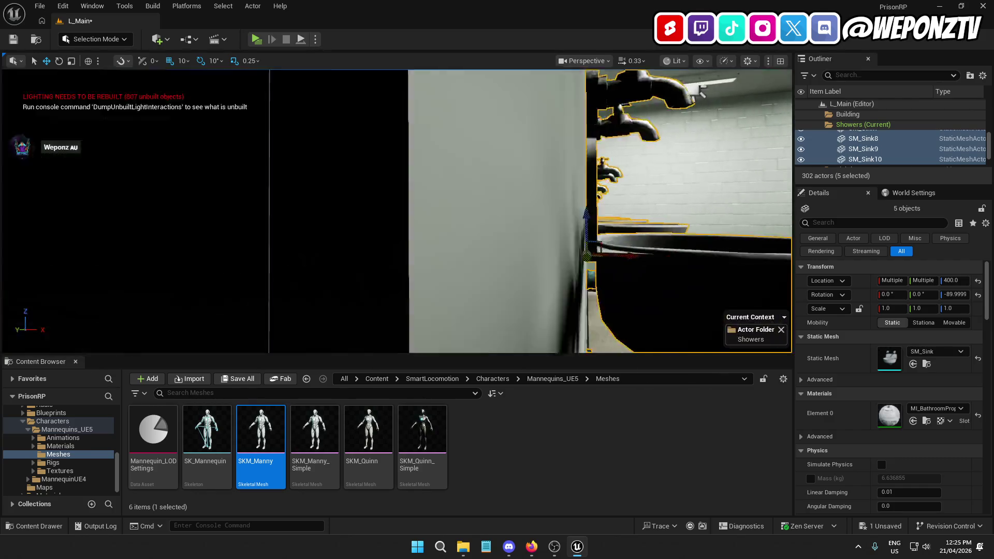
key(f)
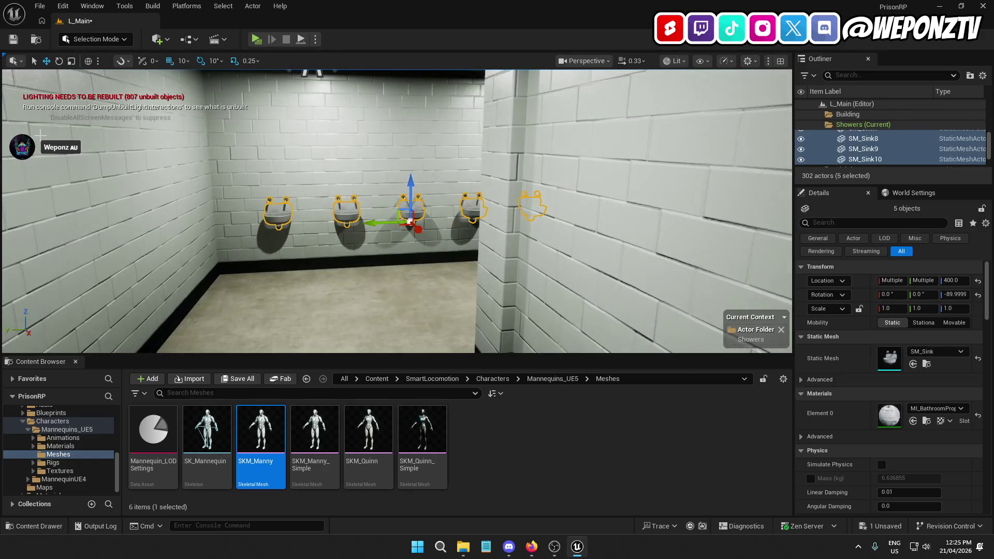
click(13, 38)
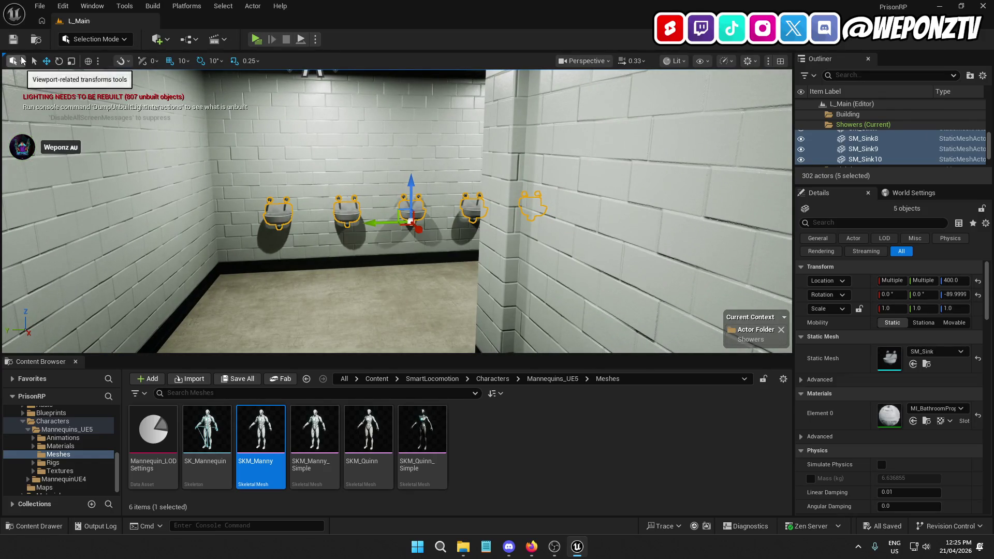
- Close Unreal and relaunch PrisonRP.uproject from the desktop's UE5 Projects folder
key(alt+F4)
double_click(649, 69)
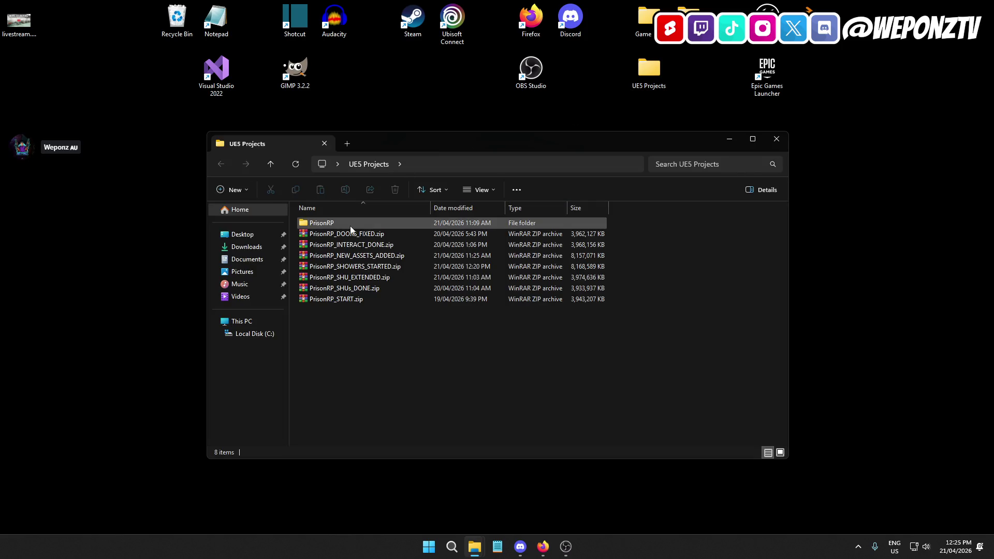
double_click(350, 224)
double_click(334, 299)
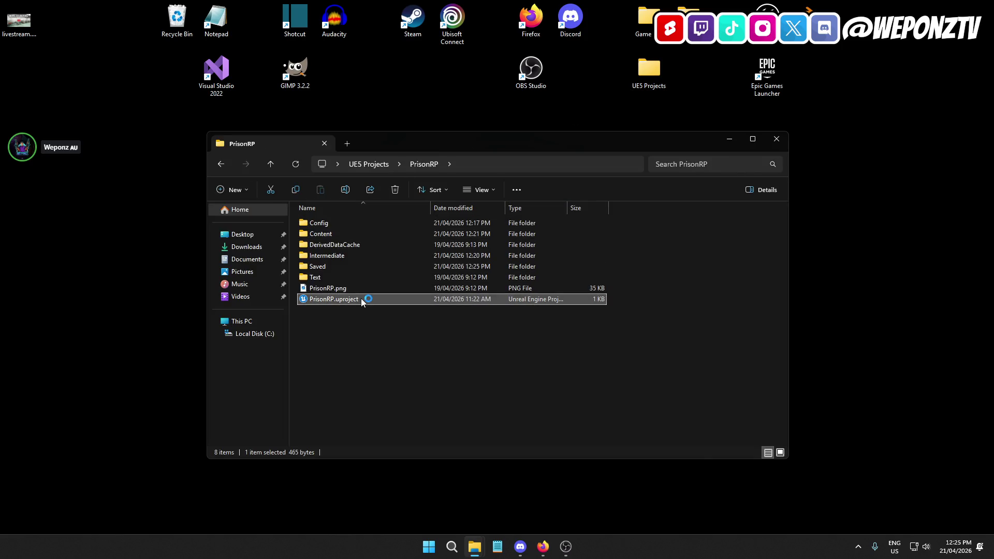
click(777, 138)
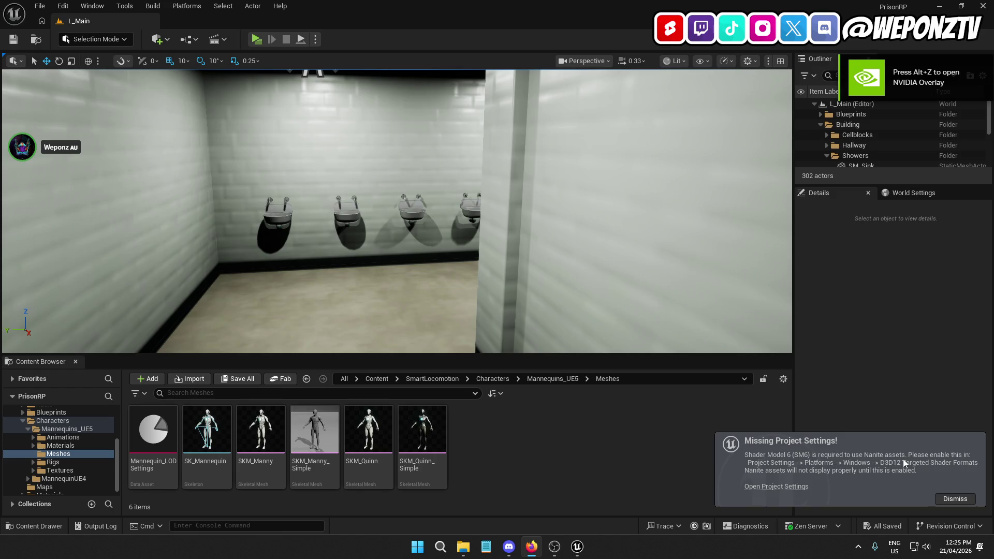
- Filter the whole Content folder to the Static Mesh type, listing 1,136 meshes
click(960, 502)
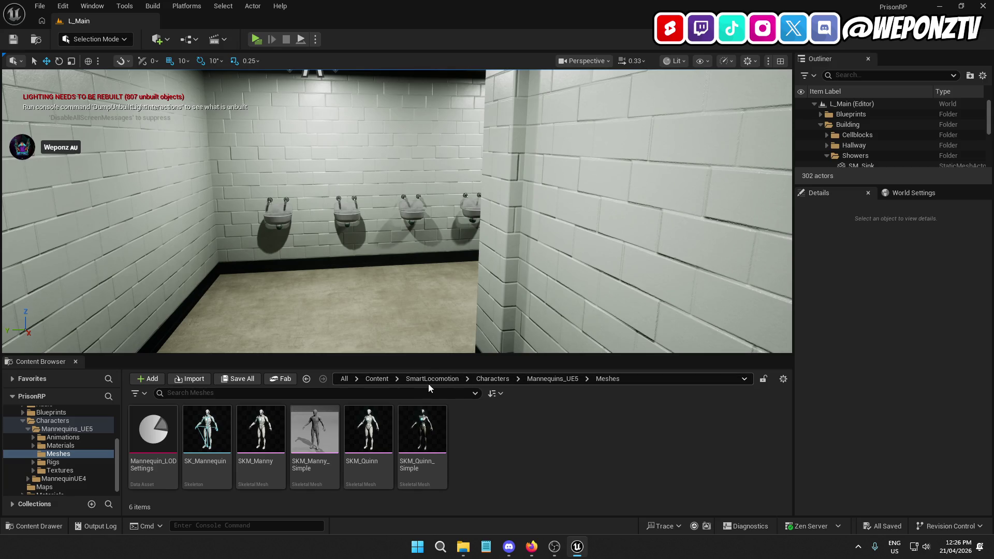
click(410, 384)
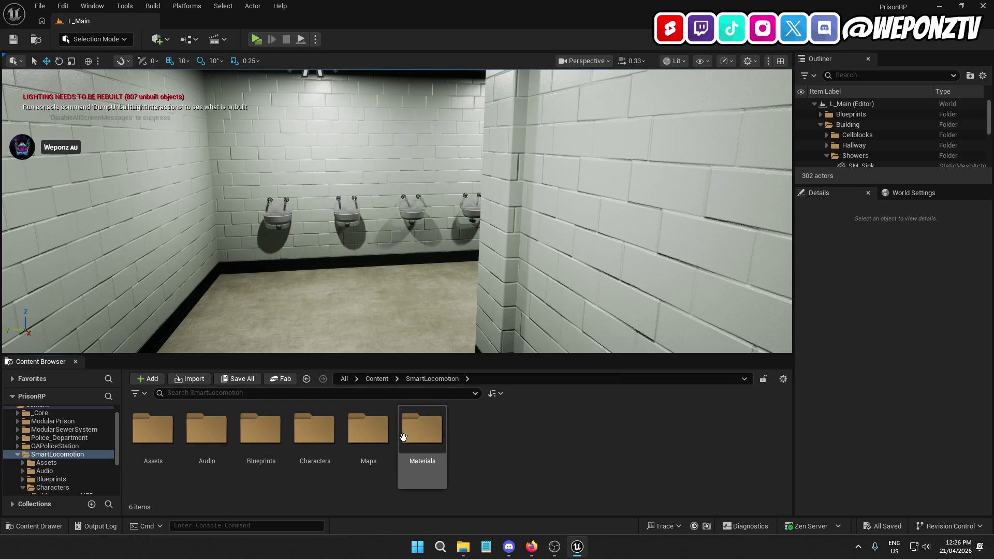
click(377, 378)
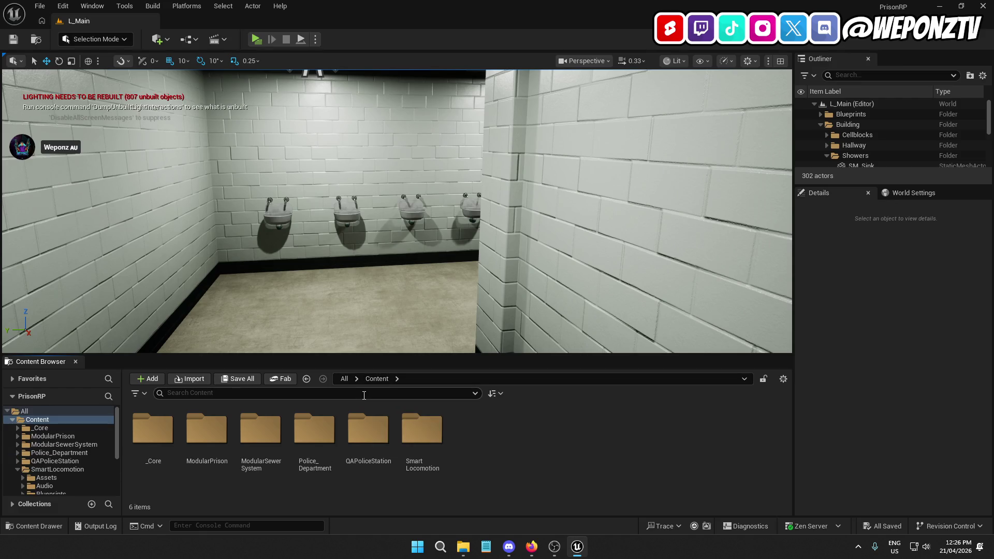
text(static mesh)
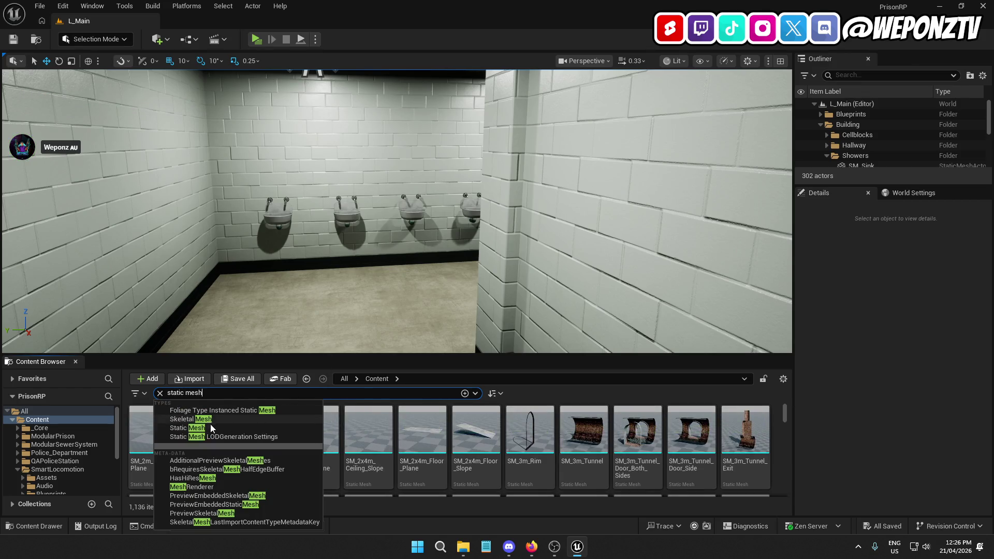
click(211, 427)
click(279, 424)
- Select all 1,136 static meshes and batch-enable Nanite on them
key(ctrl+a)
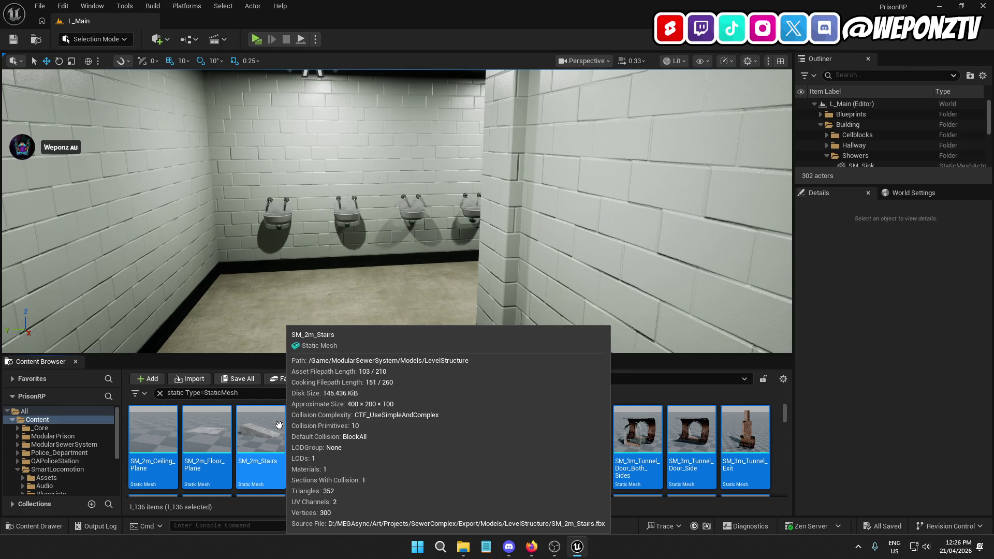
right_click(279, 425)
mouse_move(391, 83)
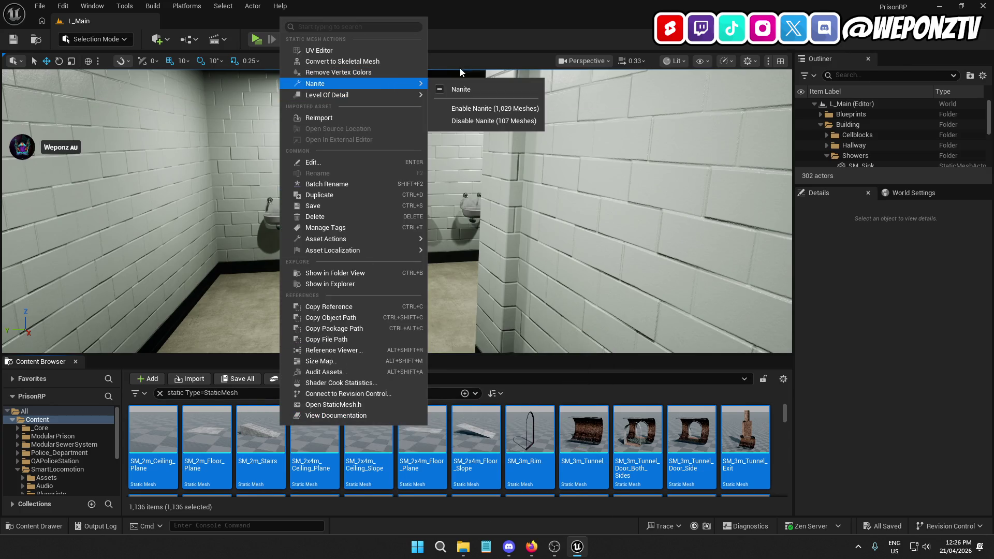
click(513, 121)
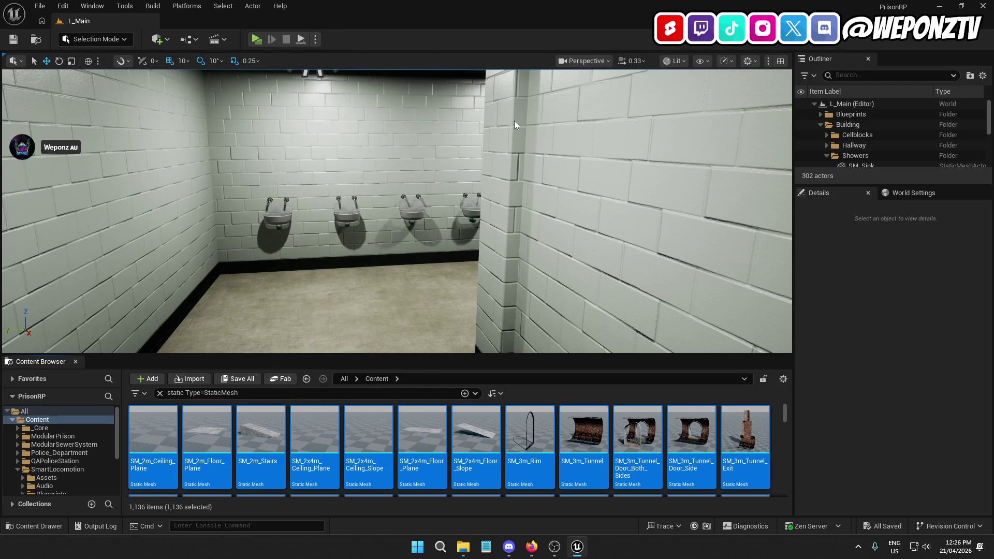
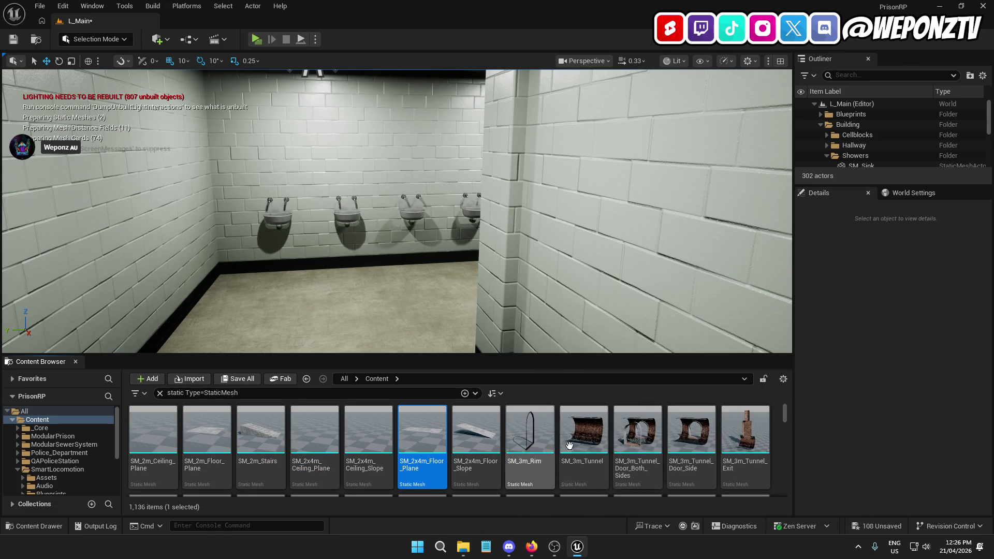
- Save all unsaved levels and assets with File > Save All, then close Unreal Editor
click(40, 8)
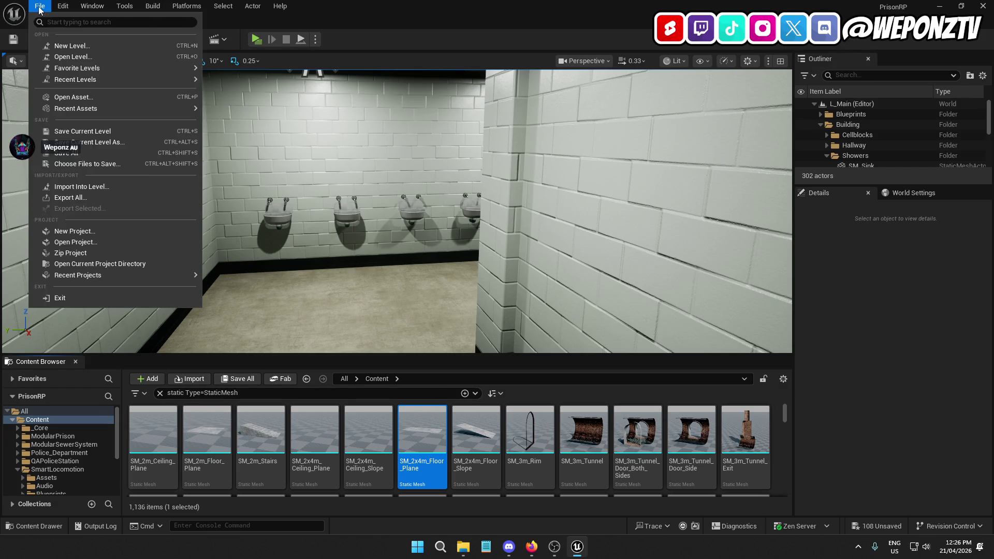
click(78, 155)
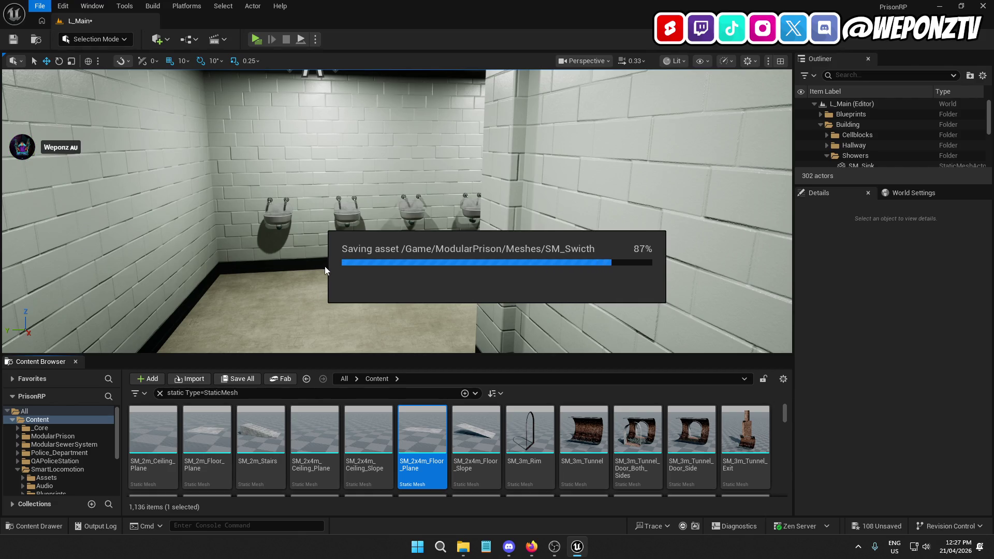
click(982, 5)
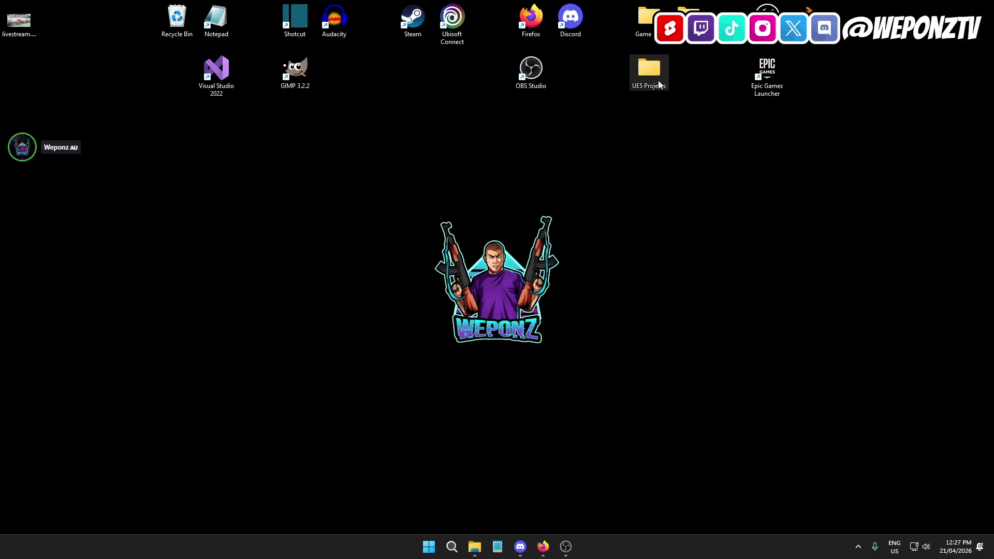
- Launch PrisonRP.uproject from UE5 Projects > PrisonRP, then close the Explorer window
double_click(658, 79)
double_click(344, 237)
double_click(345, 311)
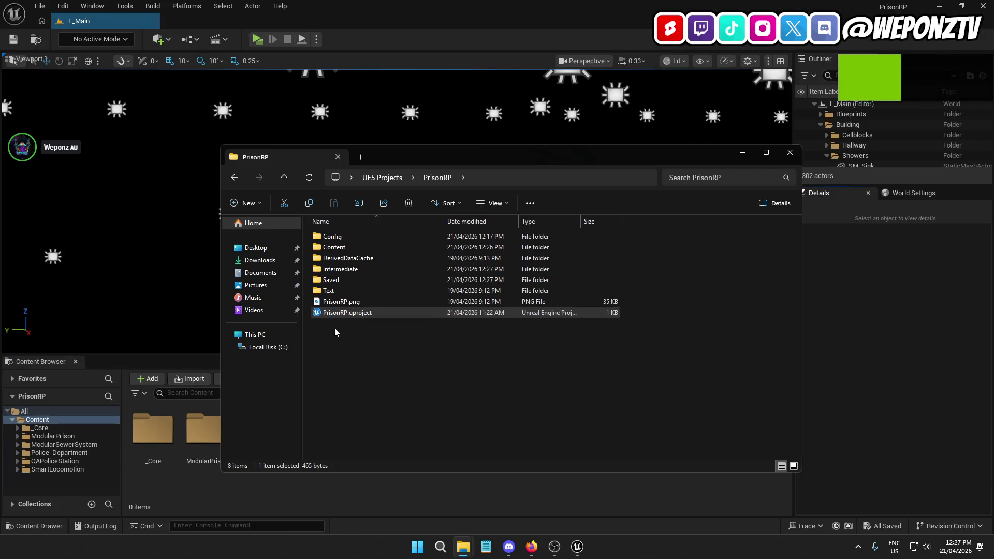
click(791, 161)
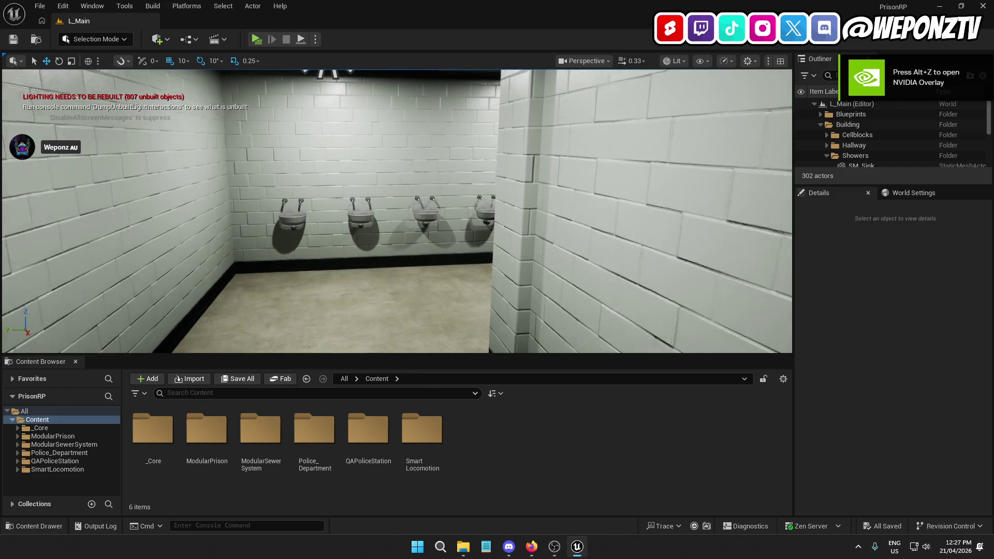
- Open the ModularPrison > Meshes folder in the Content Browser
mouse_move(397, 211)
mouse_down()
mouse_move(267, 189)
mouse_move(355, 352)
mouse_up()
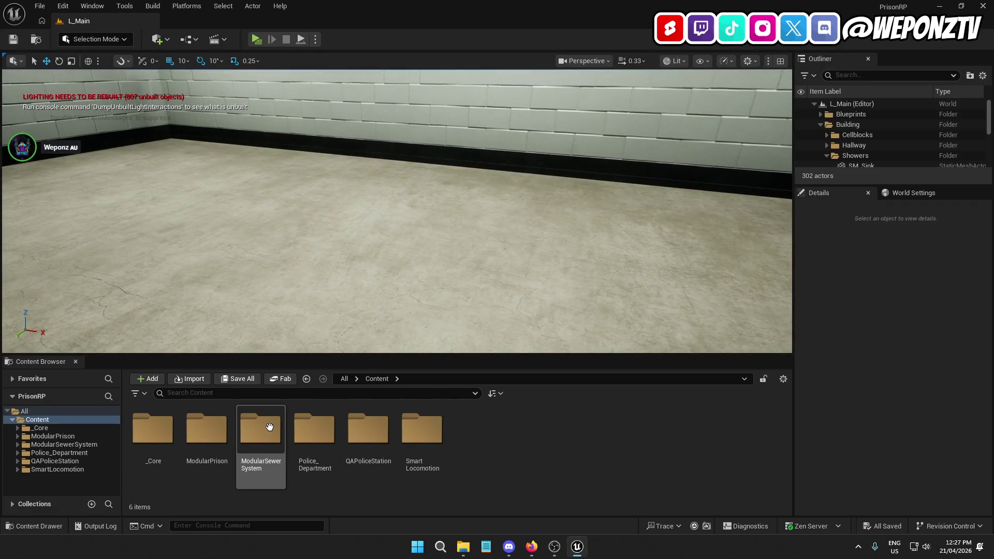
click(207, 431)
double_click(207, 431)
double_click(368, 429)
- Browse the 114 meshes and select SM_Shower Head
scroll(534, 445, down, 3)
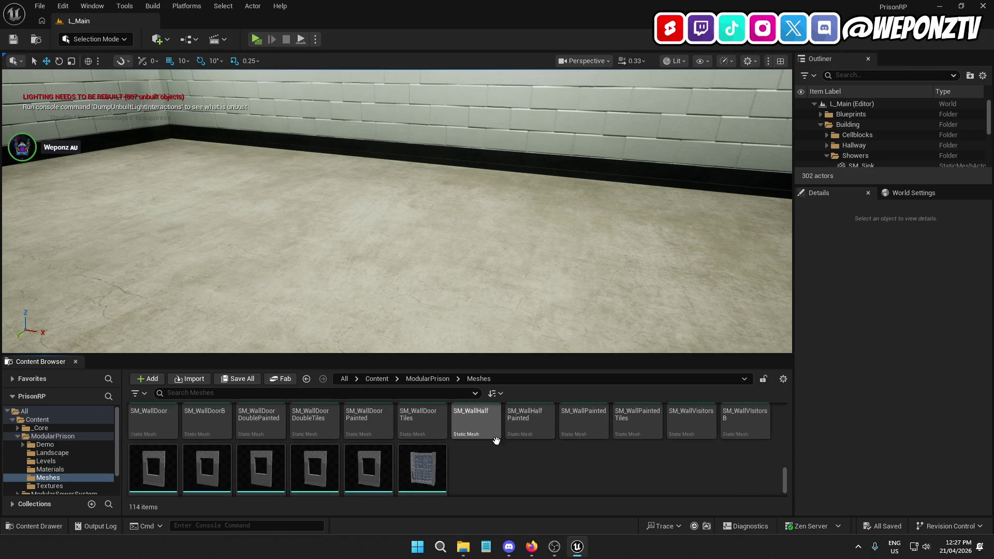
scroll(569, 458, down, 2)
scroll(569, 462, down, 1)
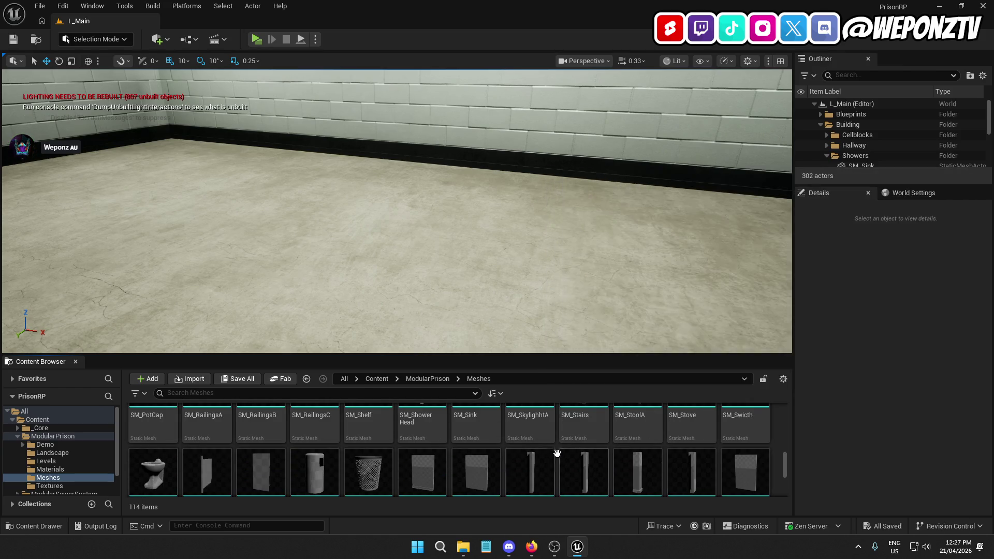
scroll(646, 460, up, 3)
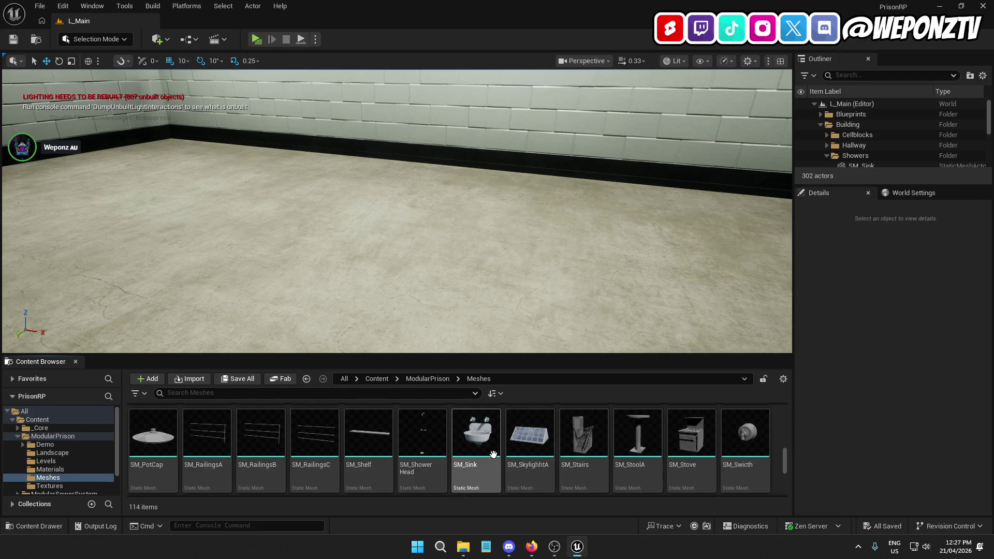
mouse_move(612, 478)
scroll(613, 476, up, 5)
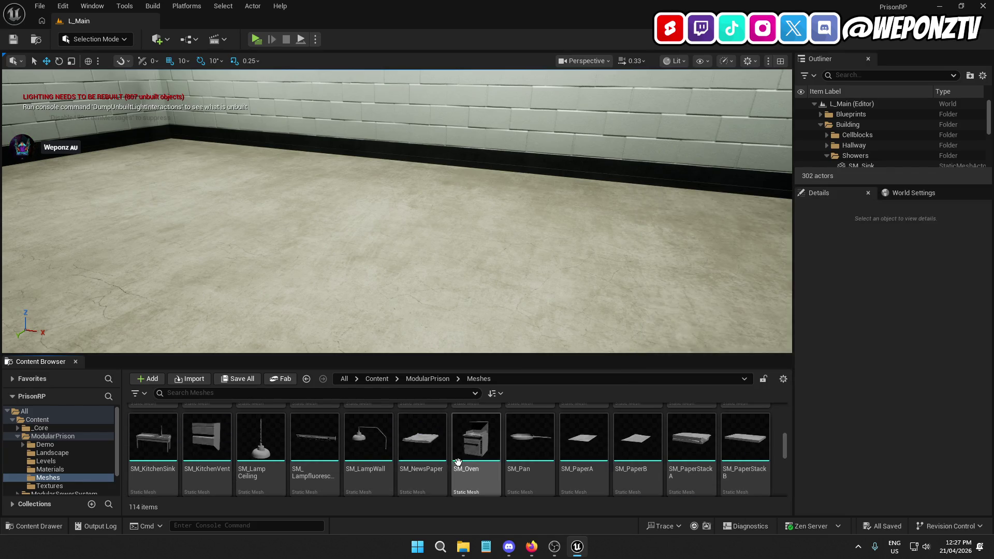
scroll(600, 464, up, 3)
scroll(590, 463, up, 2)
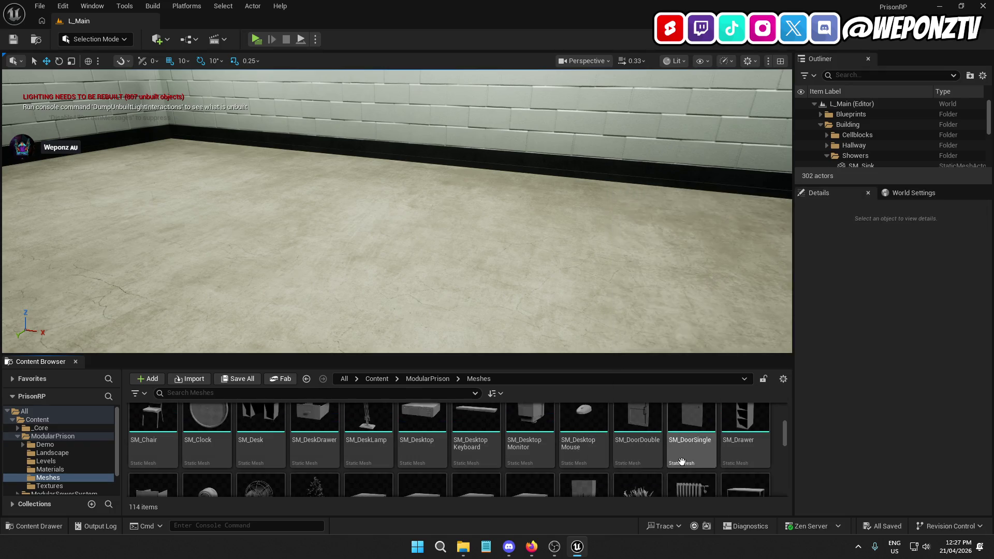
scroll(652, 453, up, 2)
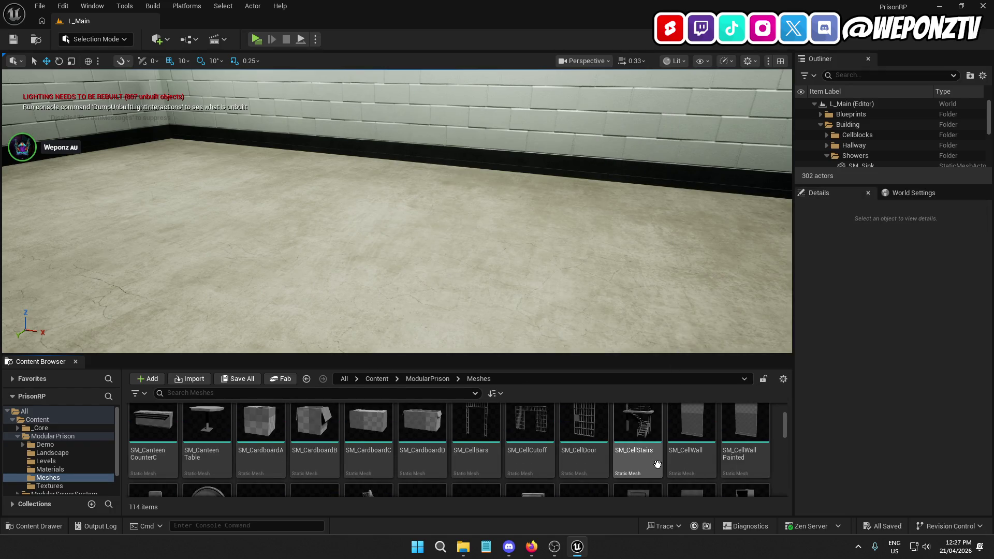
scroll(655, 463, up, 2)
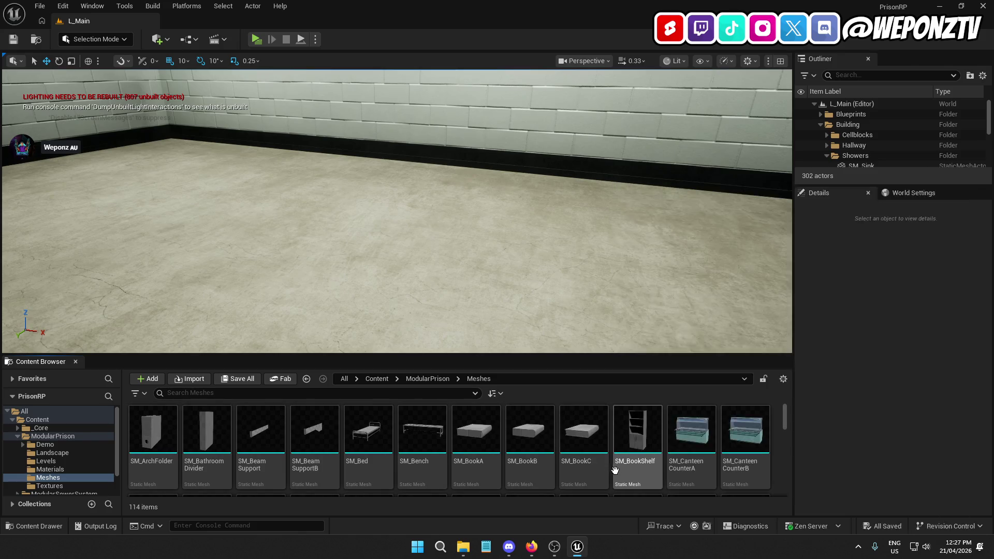
scroll(684, 430, down, 2)
scroll(684, 431, down, 2)
scroll(605, 430, down, 5)
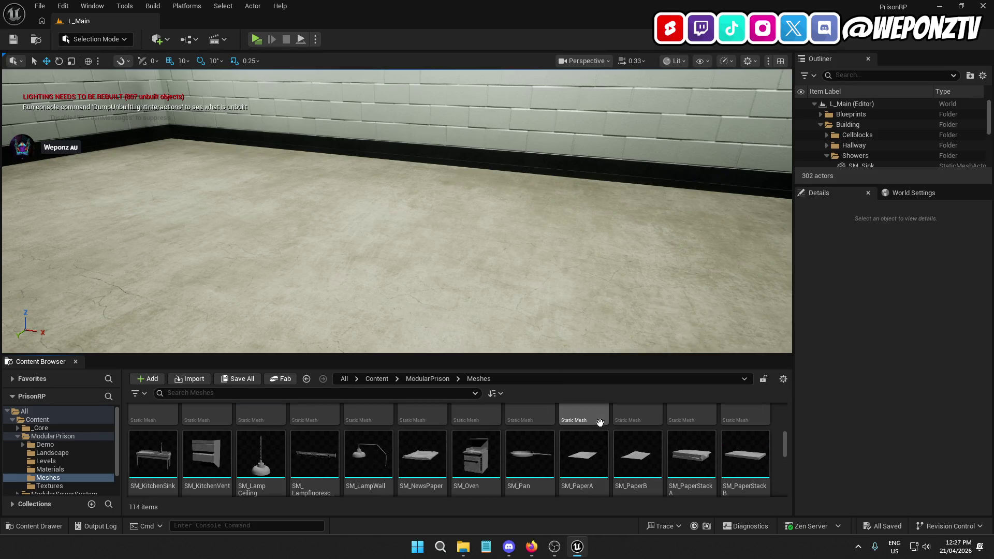
scroll(565, 429, down, 1)
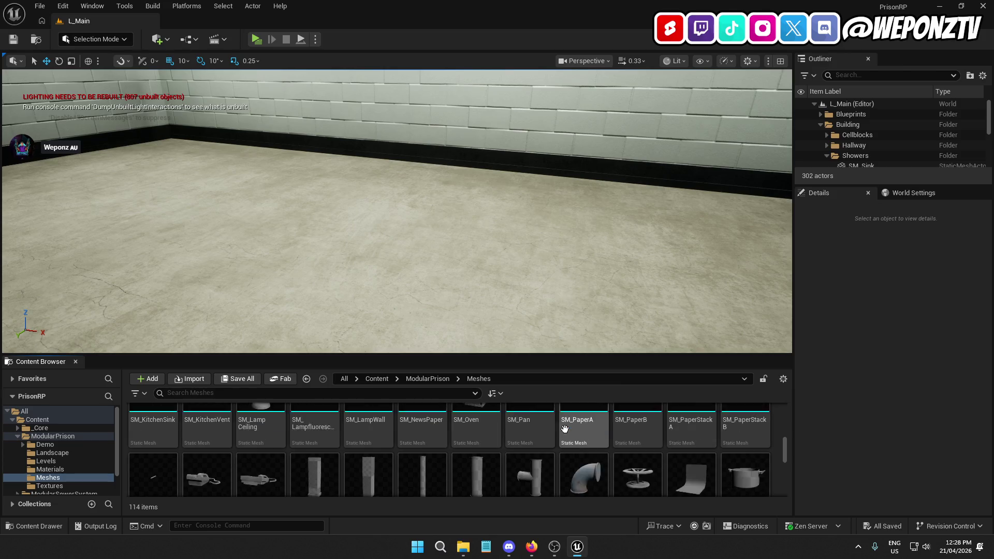
scroll(437, 431, down, 1)
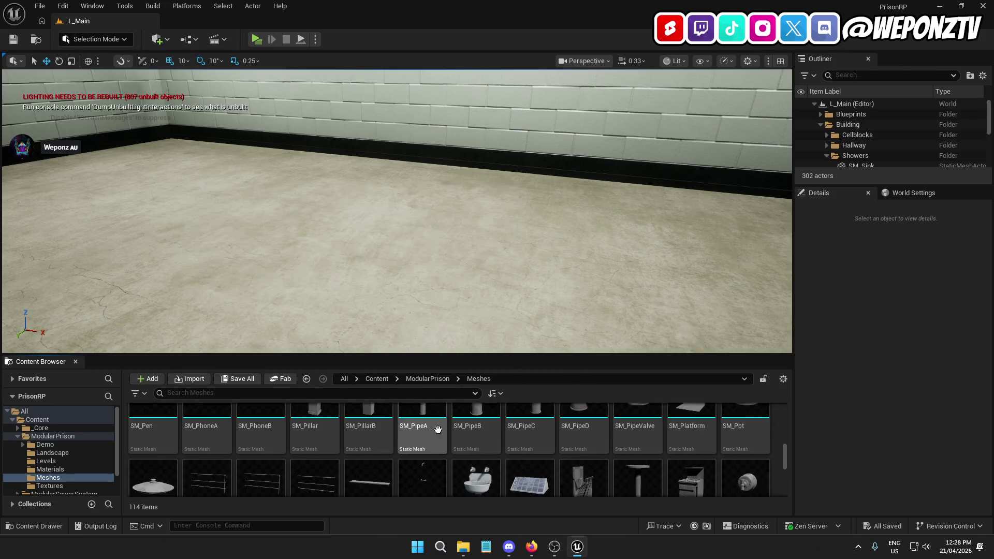
scroll(437, 430, down, 1)
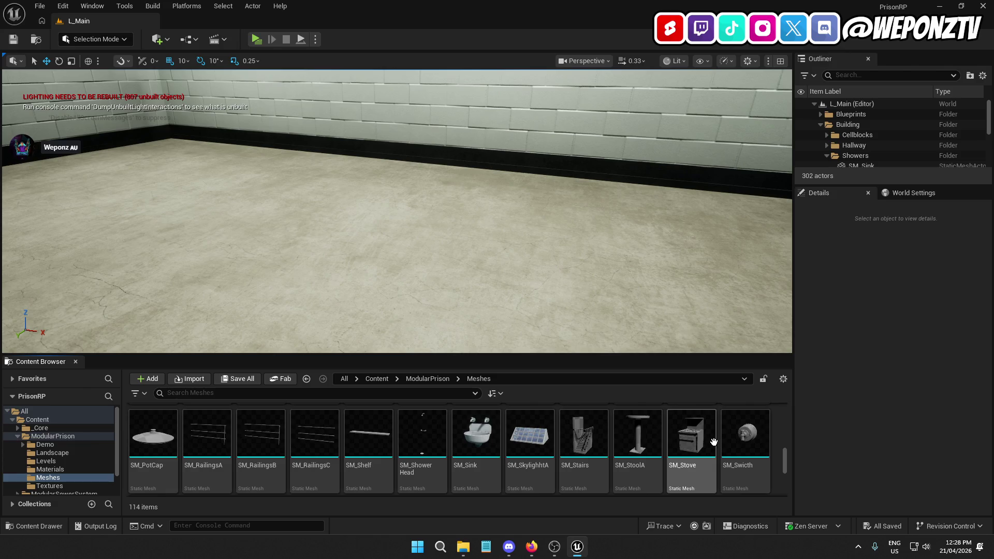
scroll(455, 451, down, 1)
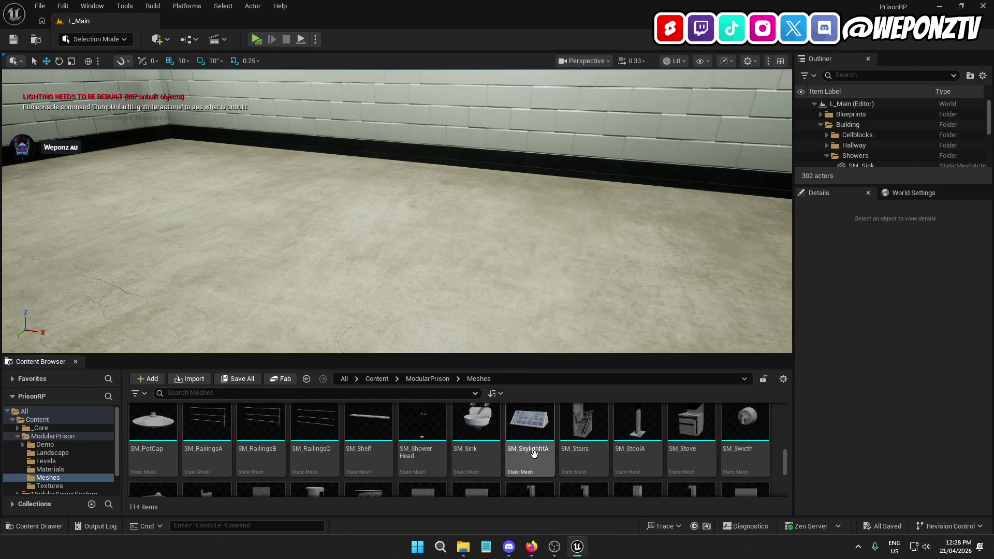
click(421, 429)
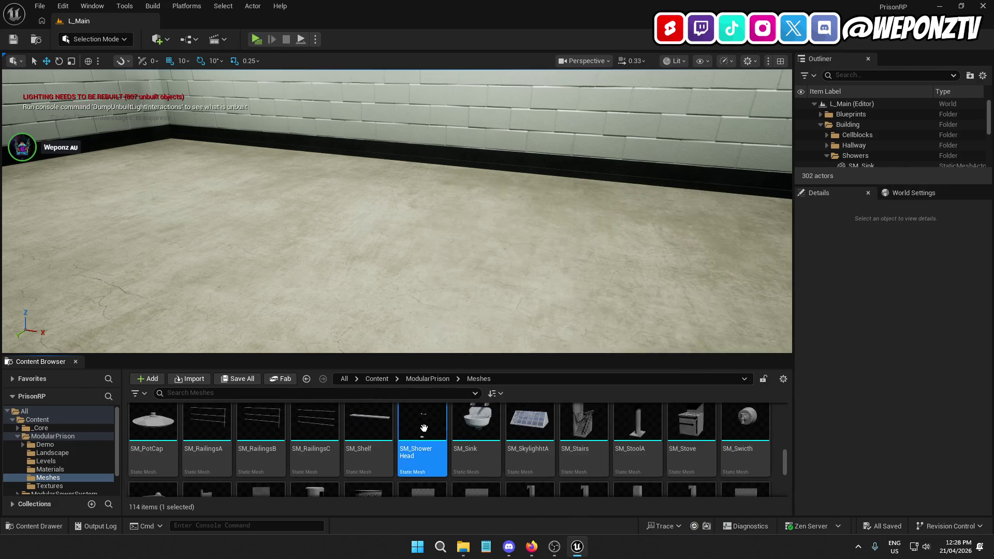
- Place SM_Shower Head on the shower room's left wall and focus the view on it
drag(394, 233, 362, 202)
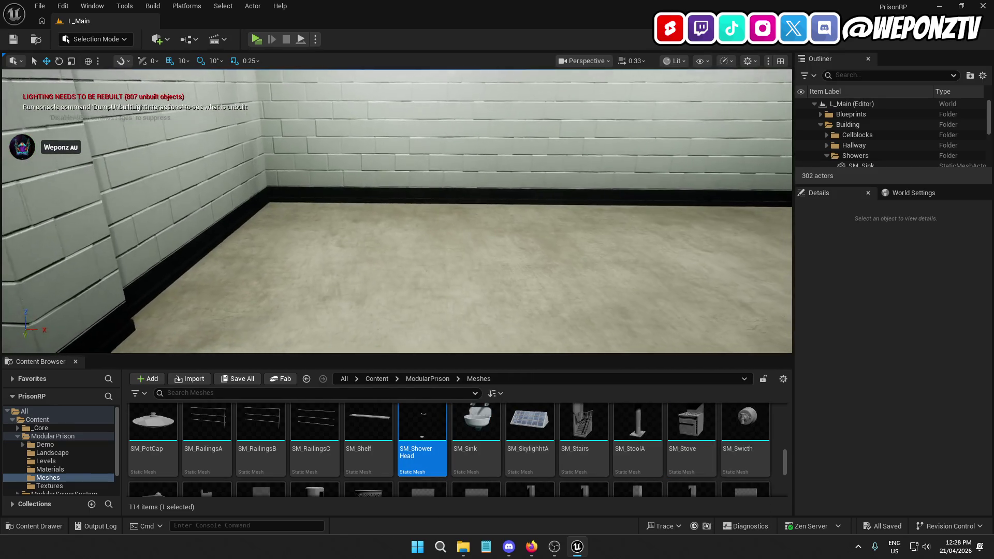
mouse_move(422, 430)
mouse_down()
mouse_move(392, 215)
mouse_move(414, 222)
mouse_move(391, 269)
mouse_move(437, 159)
mouse_move(411, 194)
mouse_up()
key(f)
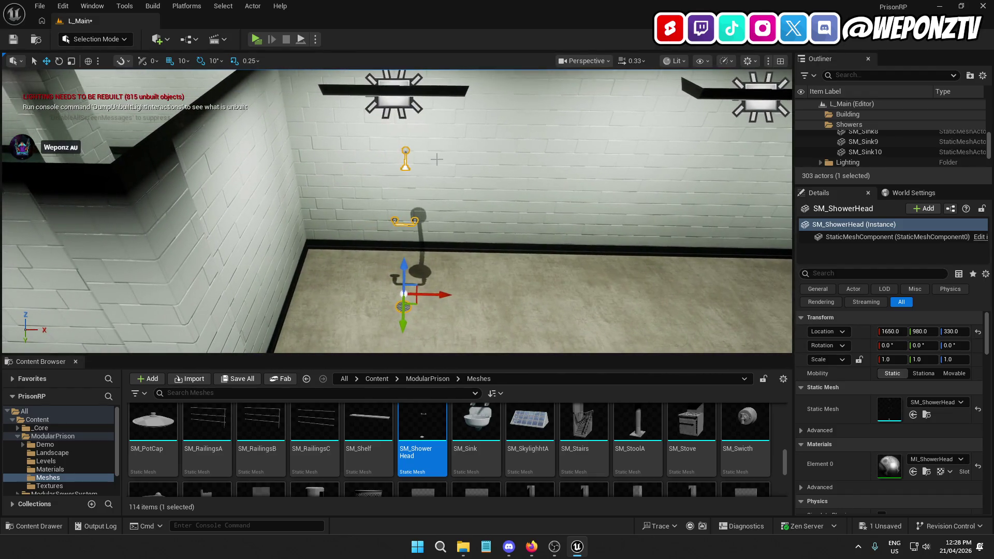
click(437, 160)
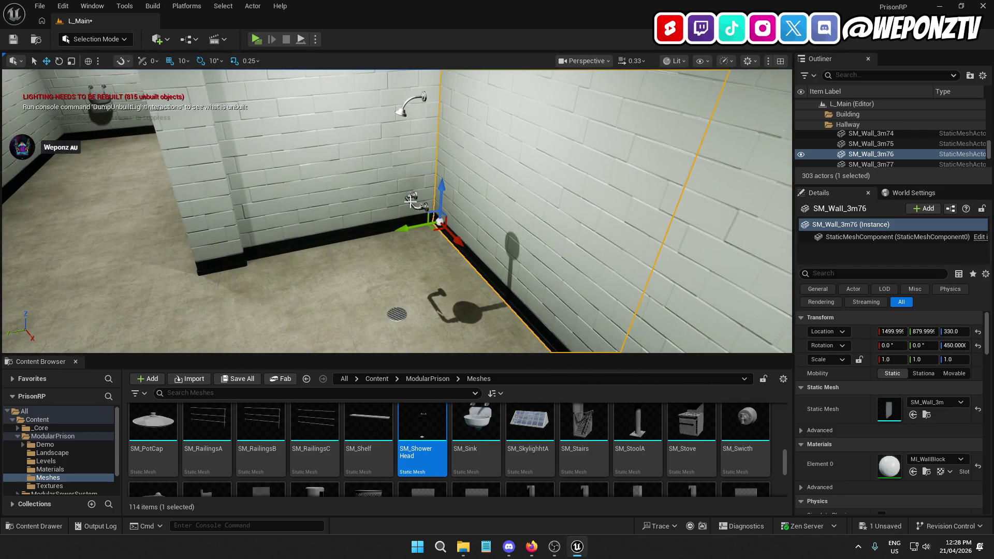
click(411, 202)
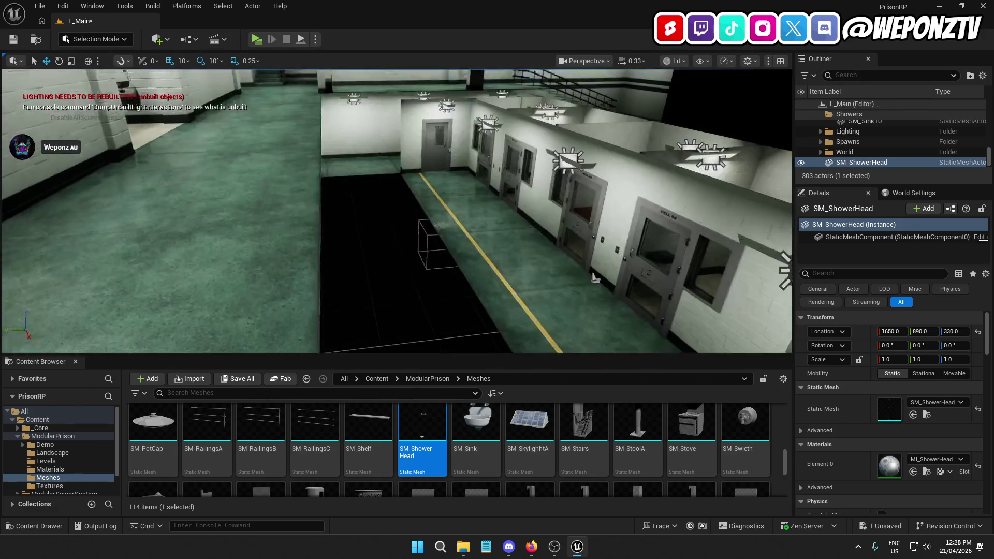
- Alt-drag a copy of the shower head and slide it along X to 1650, 890, 330
click(456, 291)
key(s)
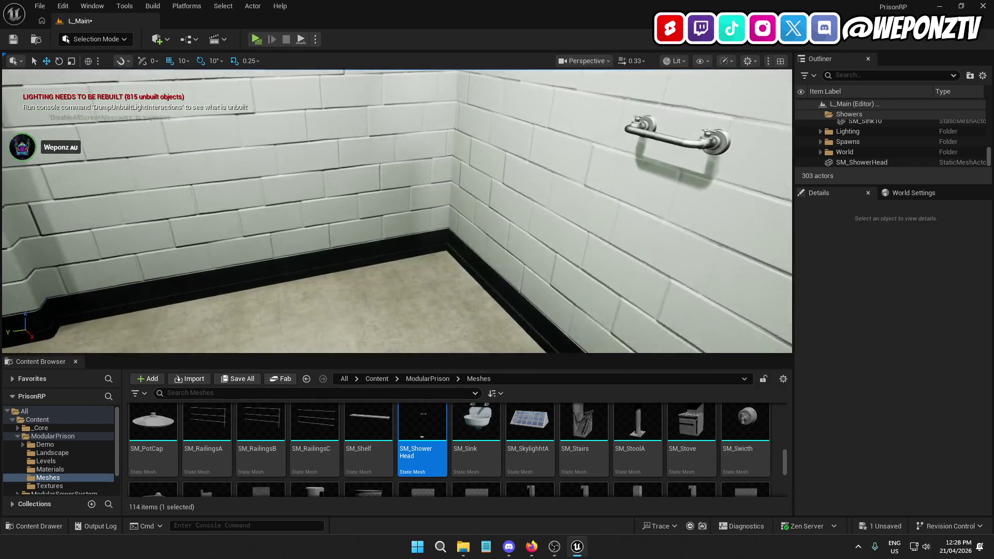
click(337, 207)
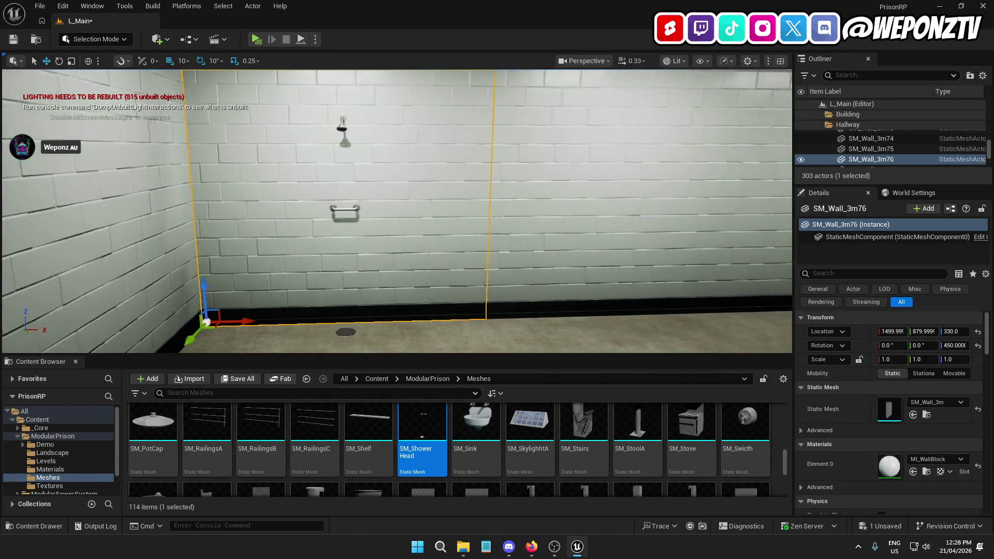
key(d)
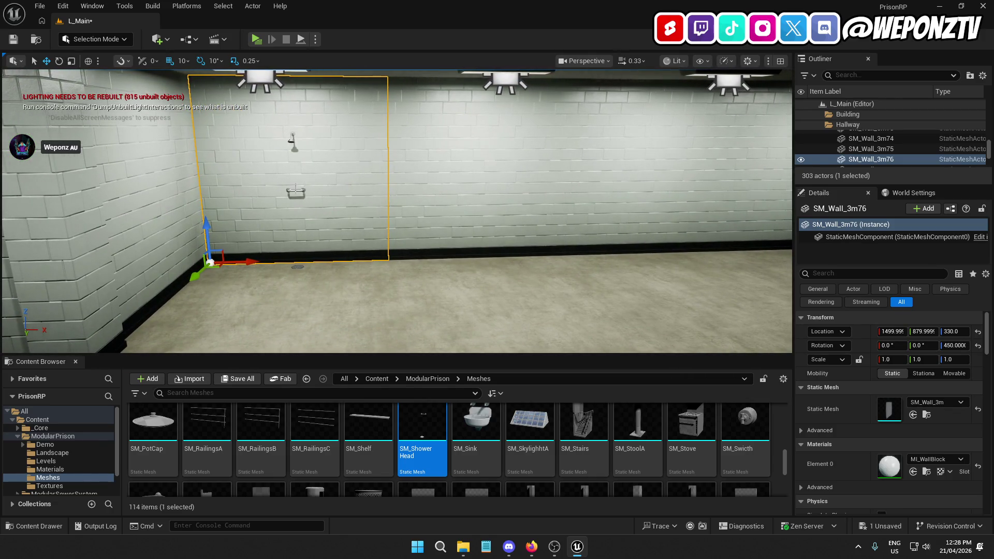
click(293, 139)
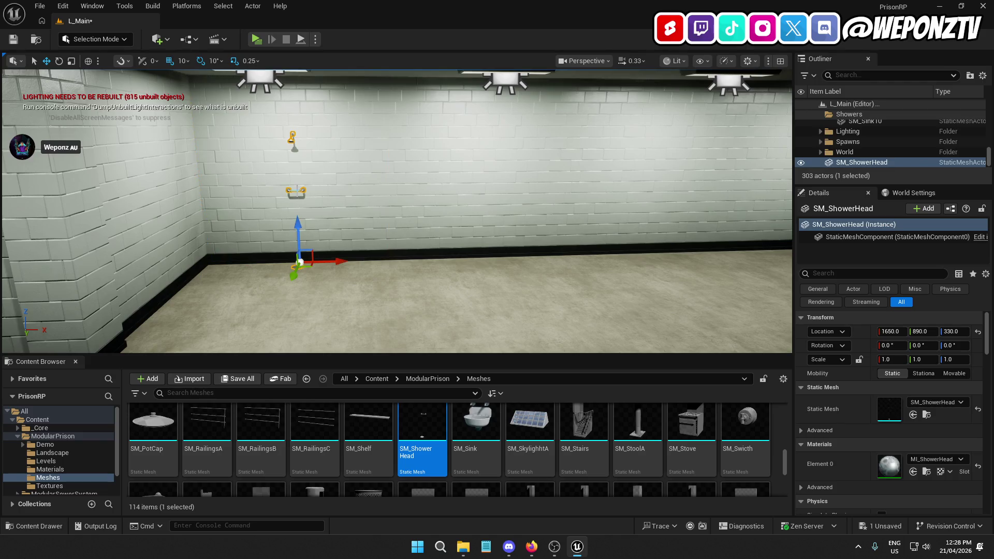
alt+drag(297, 266, 299, 280)
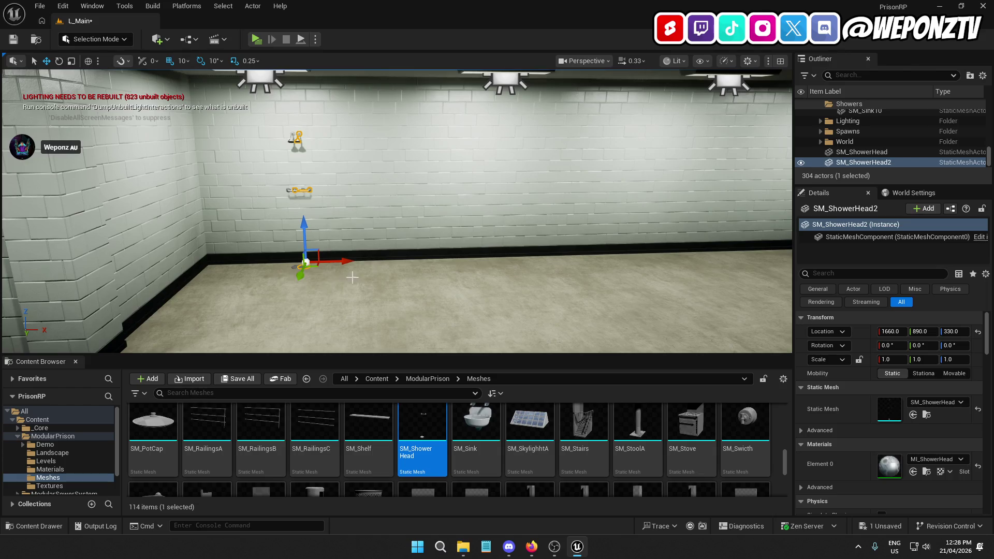
drag(348, 259, 341, 262)
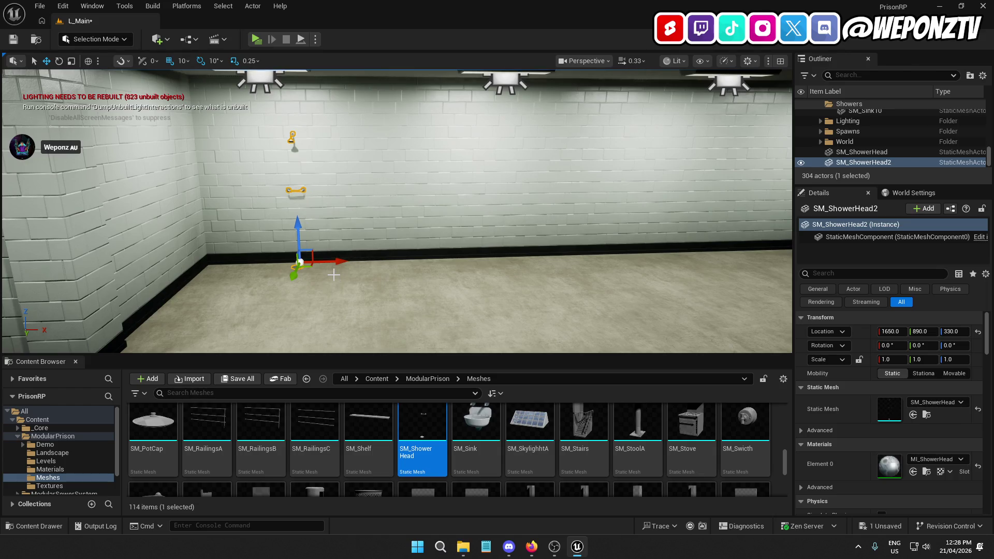
mouse_move(343, 259)
mouse_down()
mouse_move(362, 260)
mouse_move(338, 261)
mouse_up()
click(184, 61)
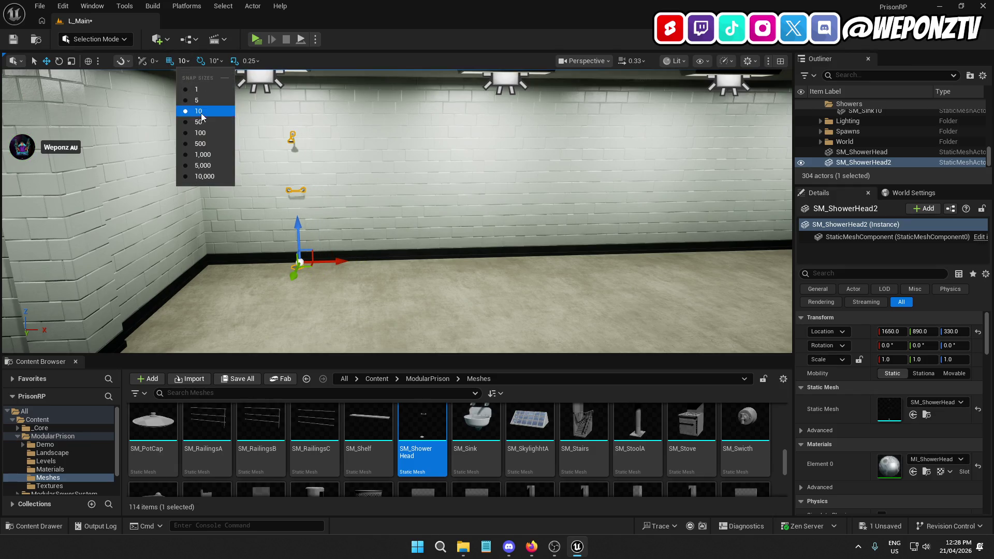
- With grid snapping at 100, move the second shower head 100 units along X to match the wall sections
click(204, 129)
drag(336, 261, 440, 270)
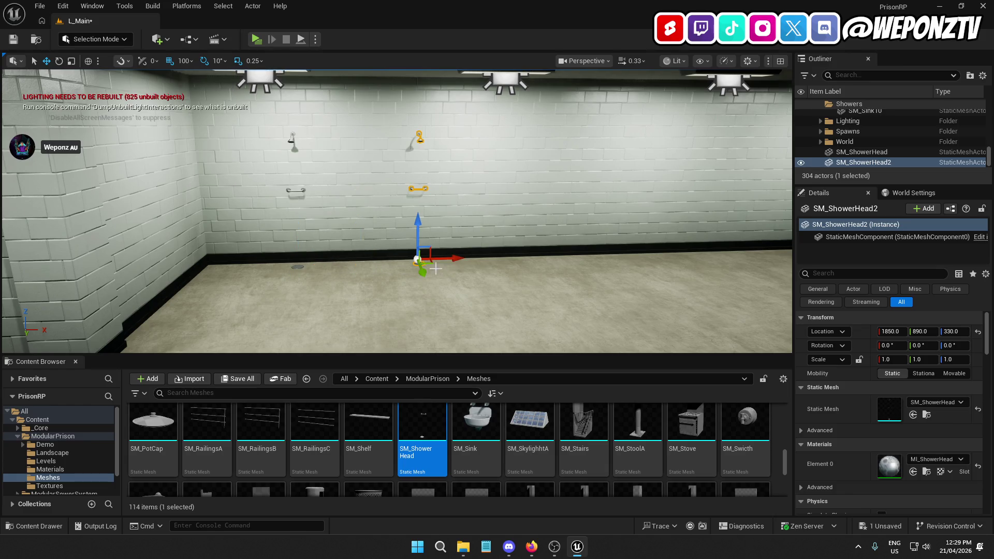
click(382, 170)
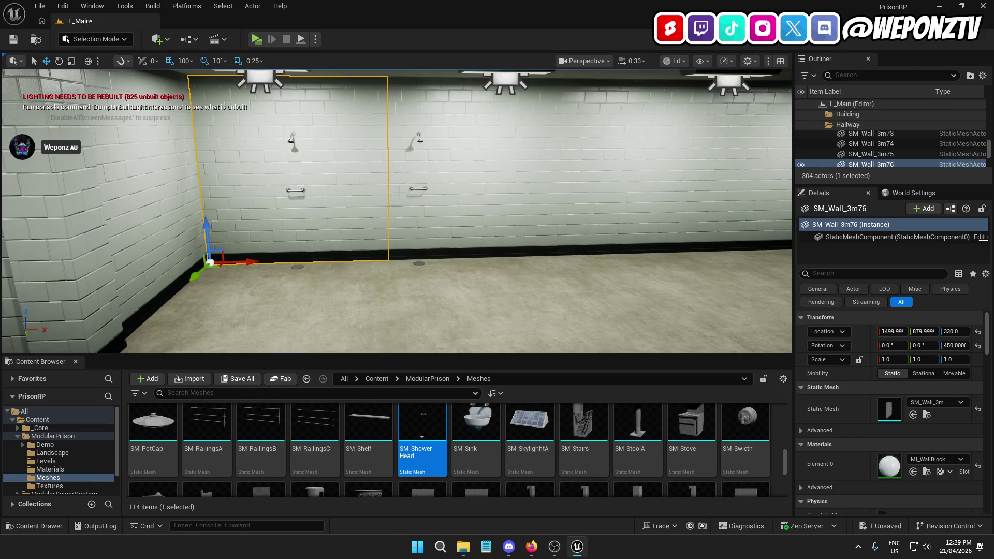
click(476, 165)
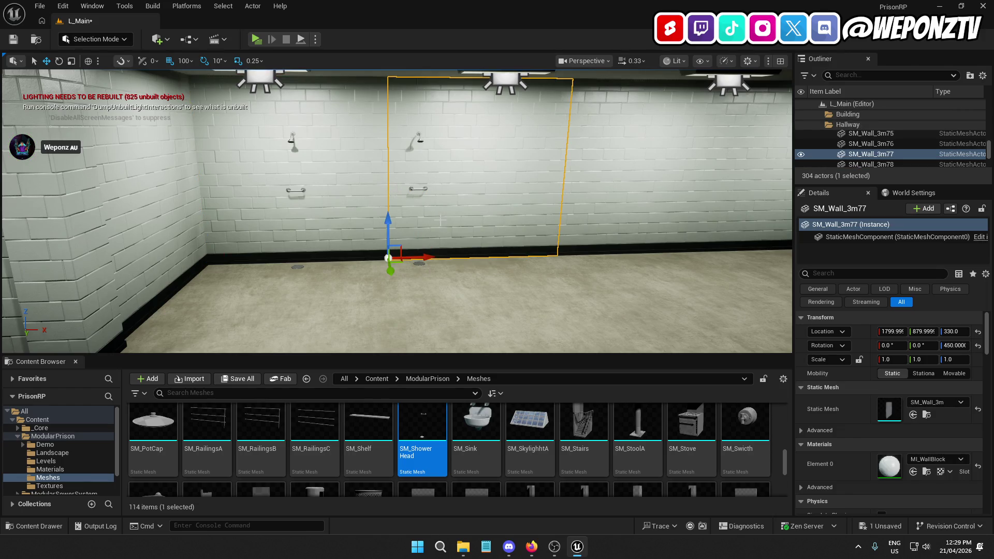
click(417, 138)
scroll(417, 138, down, 3)
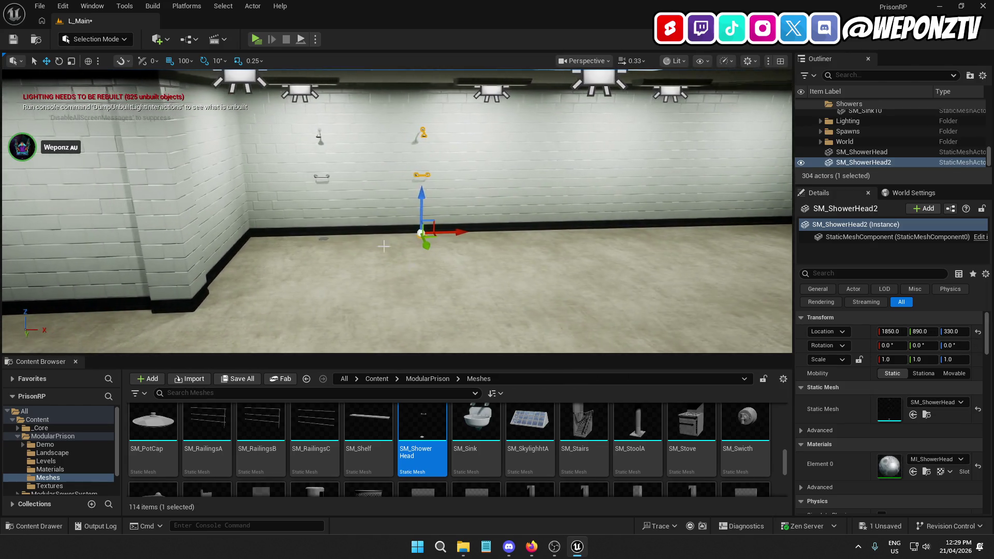
click(319, 150)
click(321, 137)
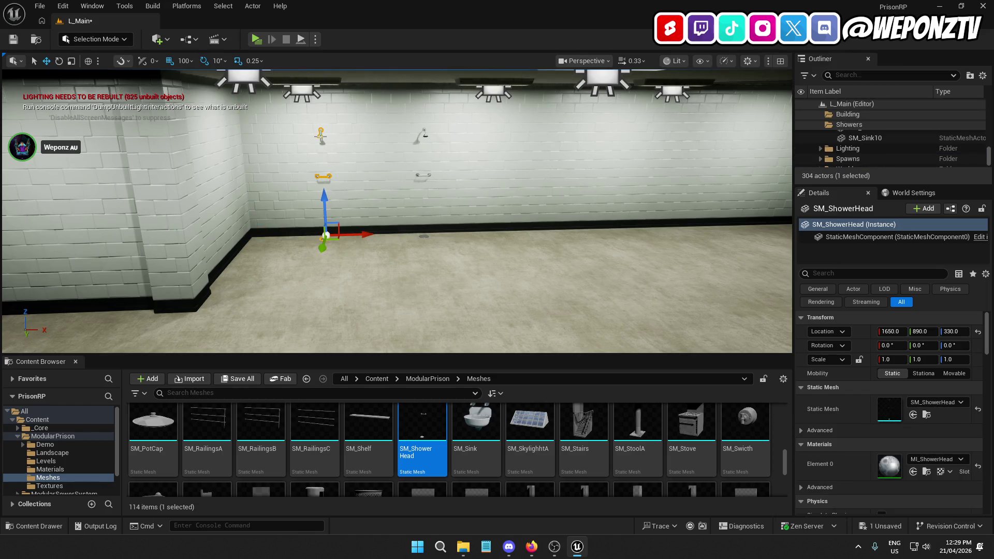
click(424, 136)
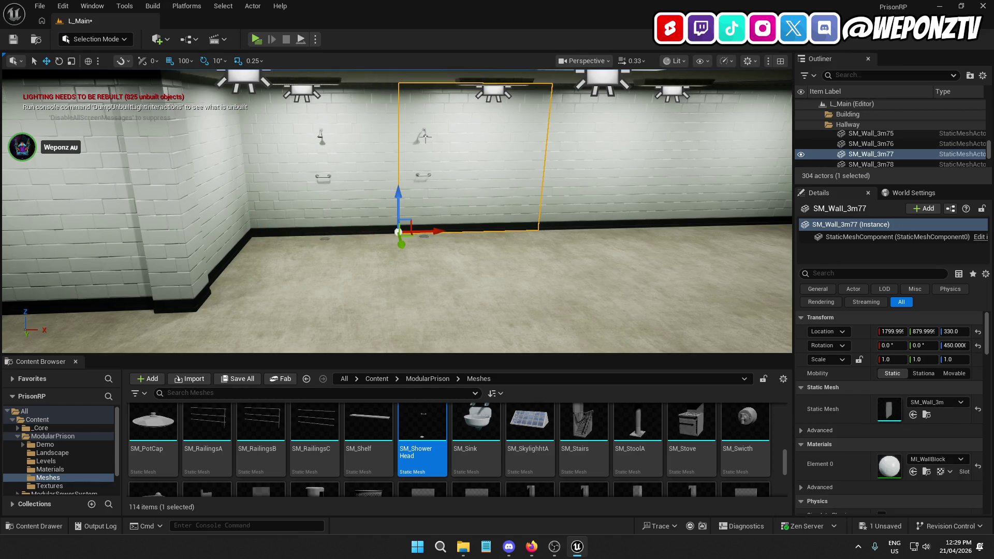
click(424, 136)
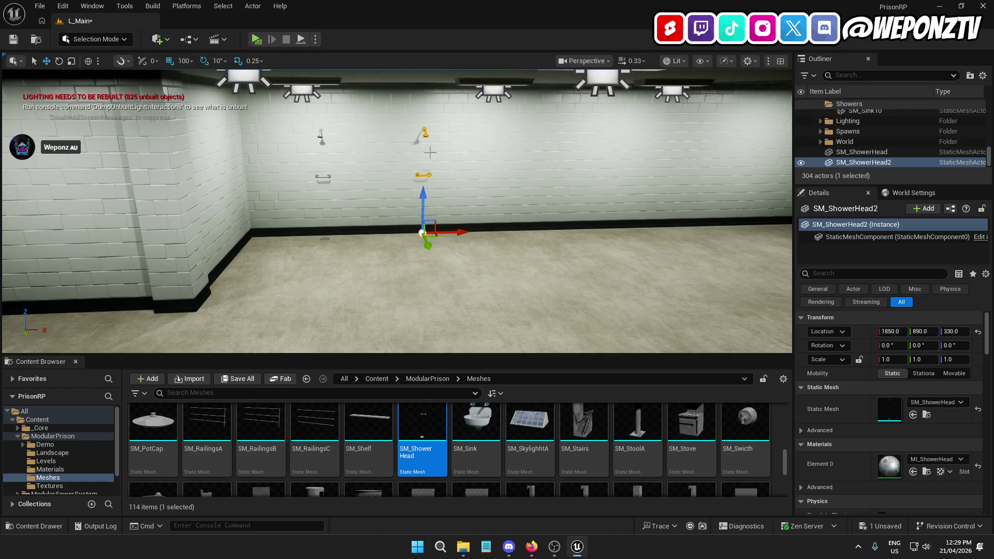
- Duplicate the shower head into a third, fourth and fifth copy spaced along the wall
key(ctrl+d)
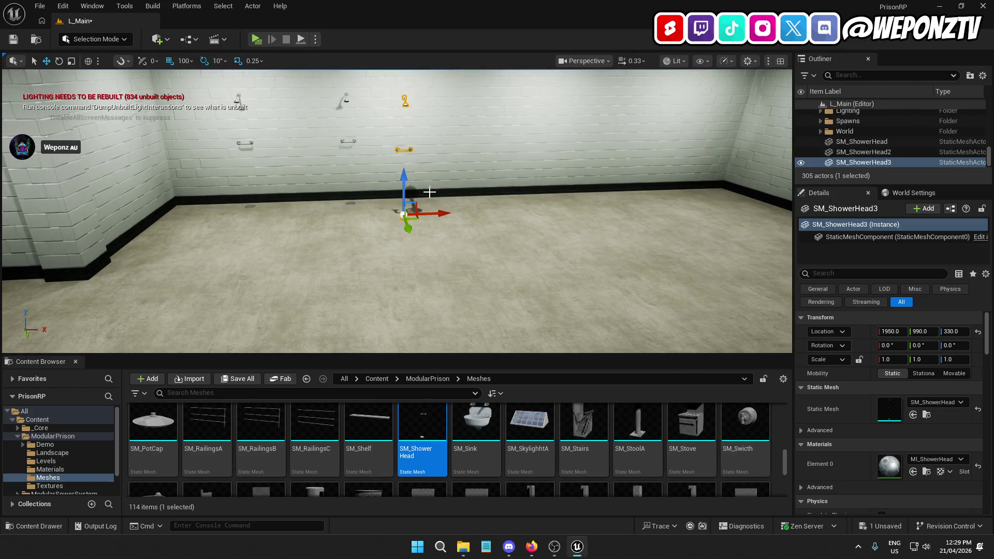
mouse_move(409, 229)
mouse_down()
mouse_move(410, 219)
mouse_move(482, 200)
mouse_up()
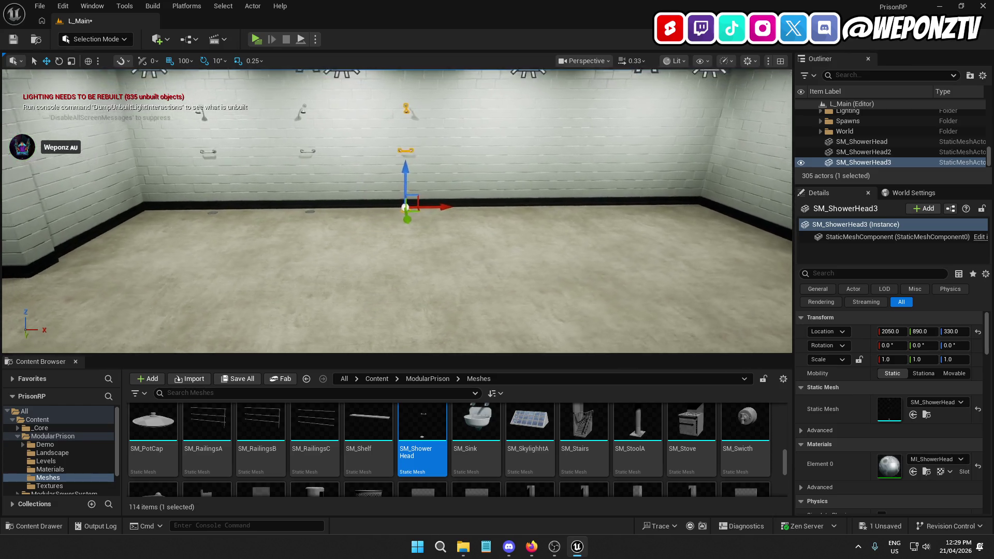
key(ctrl+d)
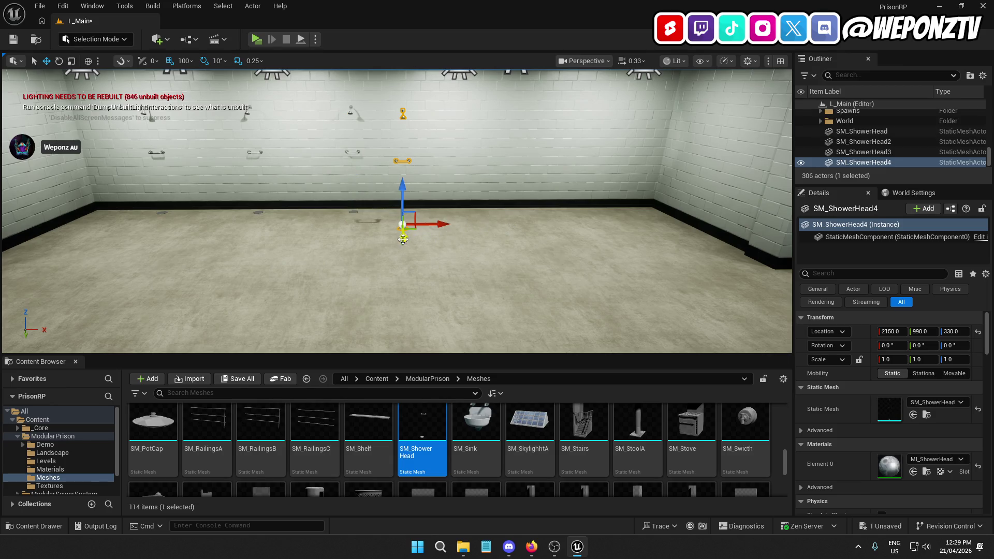
mouse_move(404, 238)
mouse_down()
mouse_move(407, 228)
mouse_move(471, 213)
mouse_up()
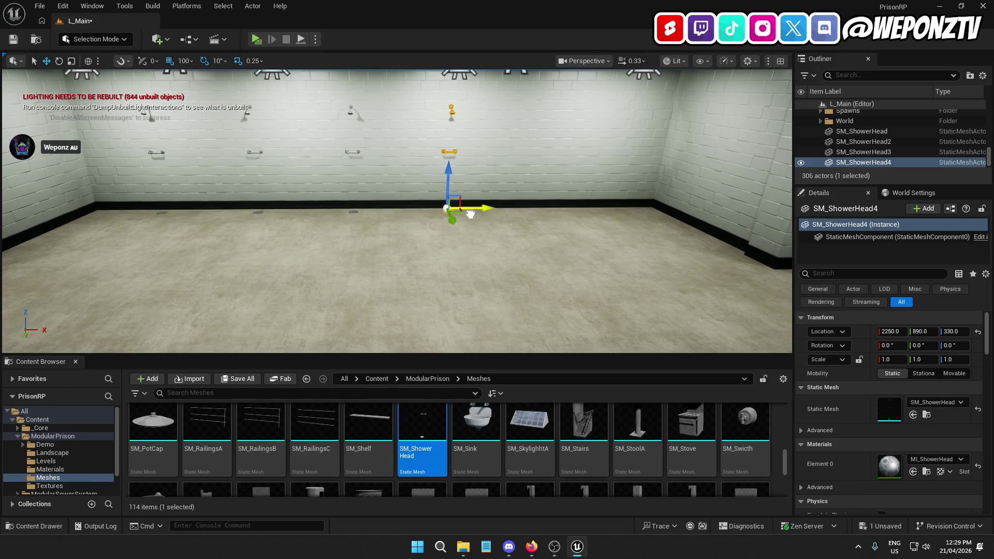
key(ctrl+d)
mouse_move(519, 234)
mouse_down()
mouse_move(508, 220)
mouse_move(574, 209)
mouse_up()
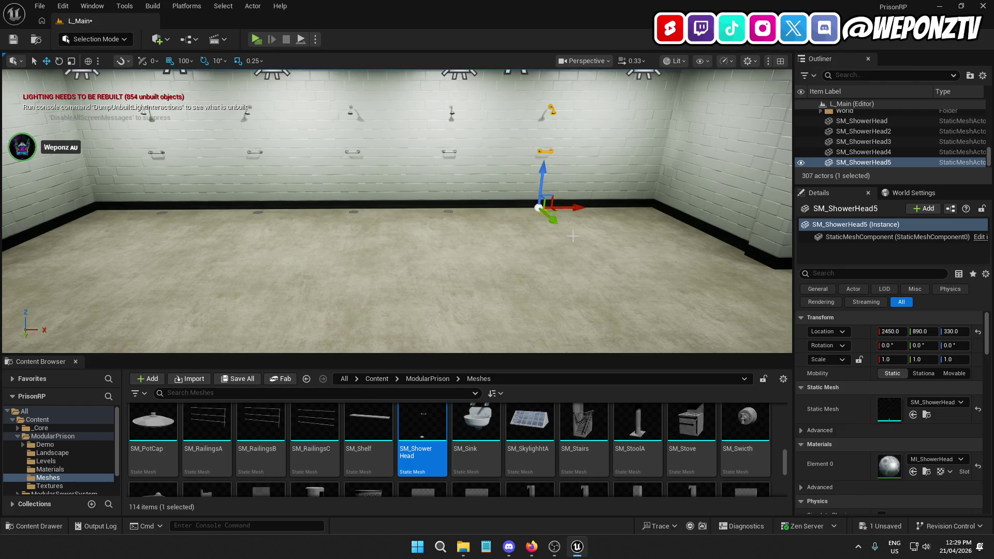
scroll(575, 209, down, 3)
click(531, 196)
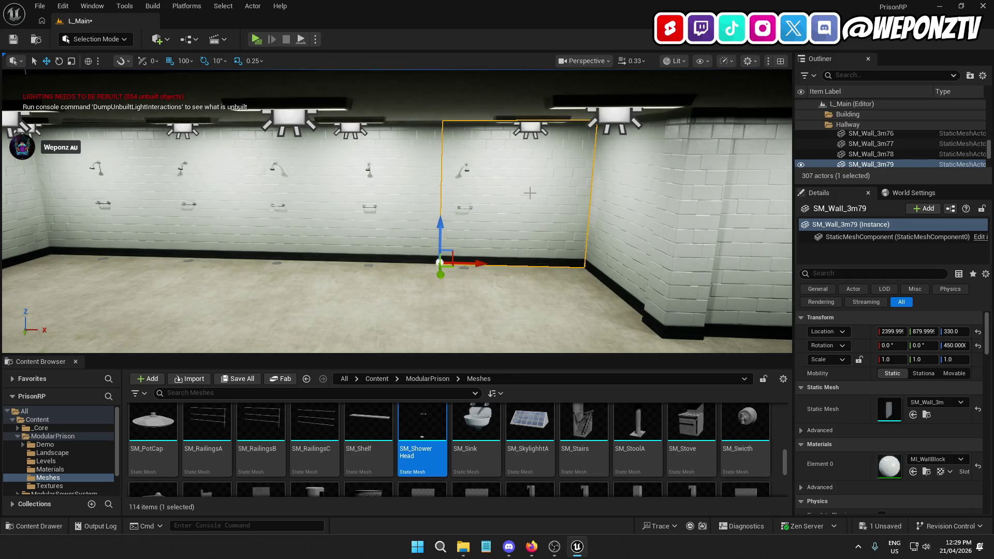
mouse_move(493, 201)
mouse_down()
mouse_move(414, 199)
mouse_move(395, 187)
mouse_up()
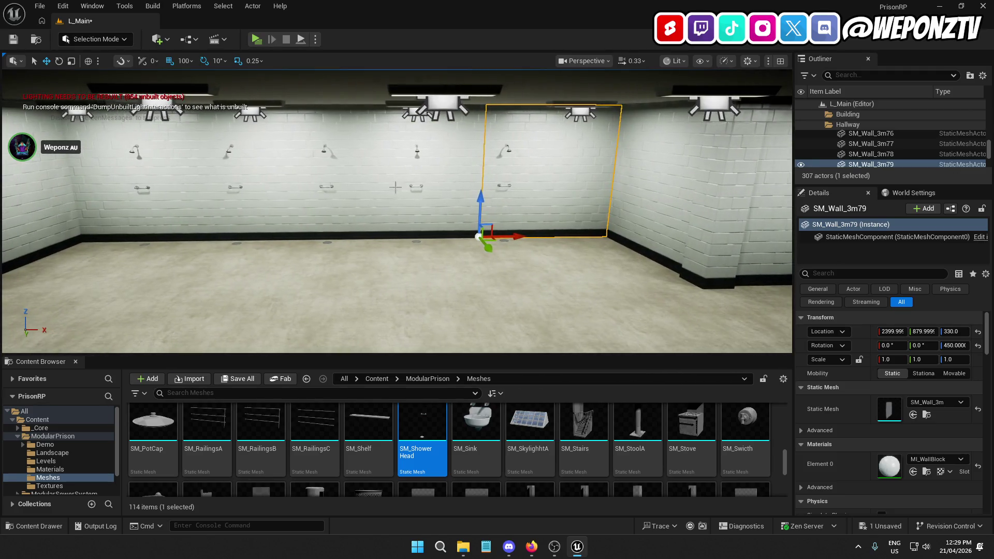
- Select all five shower heads and shift them together to the right along the wall
click(132, 151)
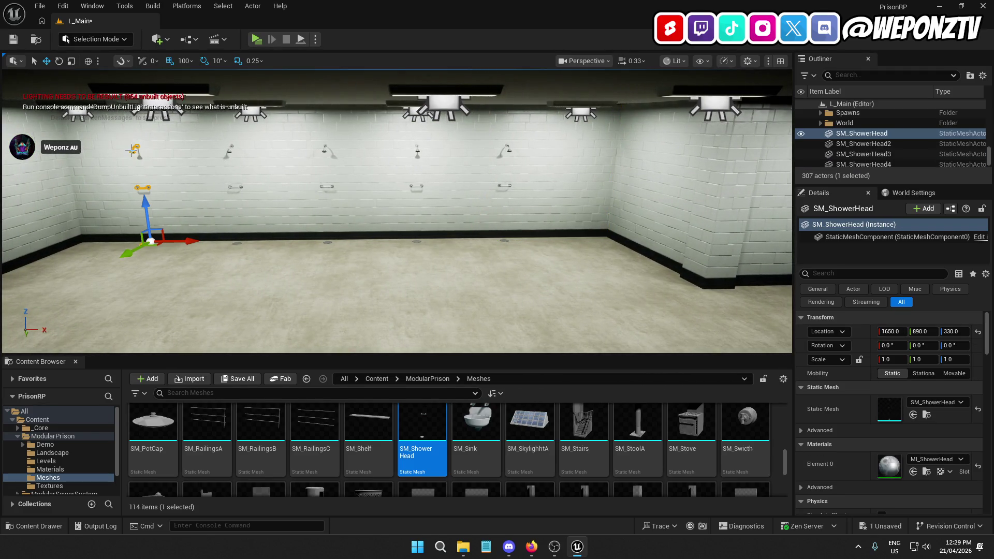
ctrl+click(229, 150)
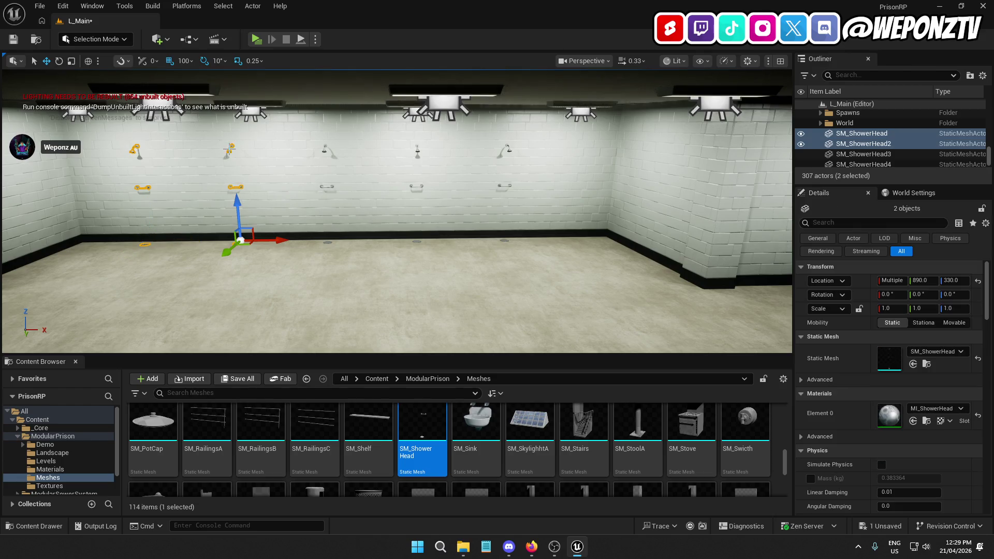
ctrl+click(325, 150)
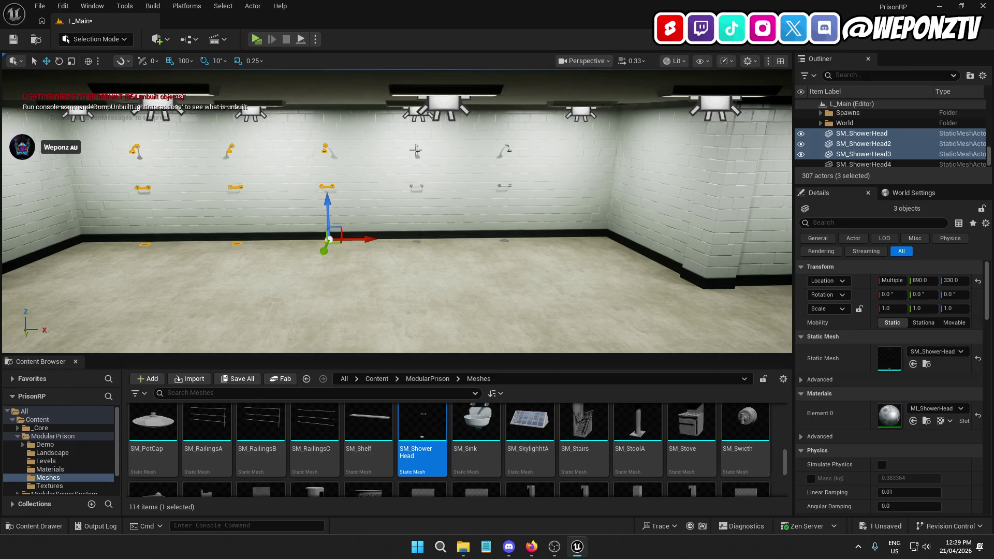
ctrl+click(415, 150)
ctrl+click(509, 149)
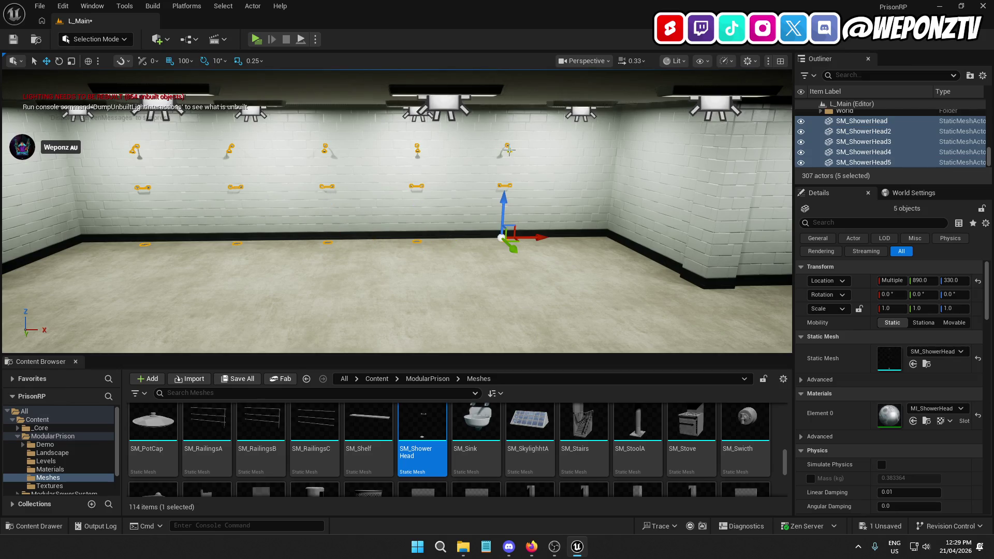
mouse_move(553, 237)
mouse_down()
mouse_move(571, 237)
mouse_move(530, 238)
mouse_up()
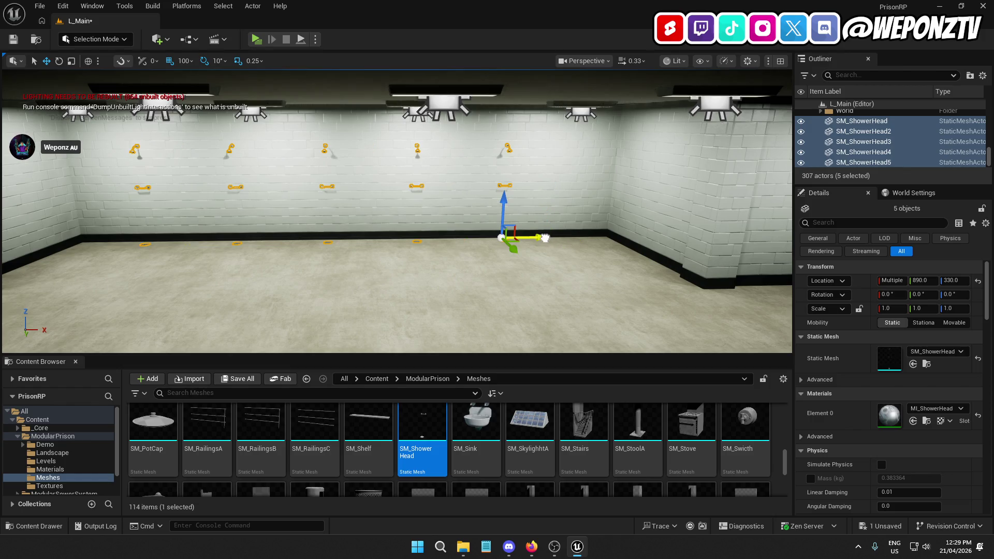
- Set position snapping to 50
click(187, 61)
click(206, 120)
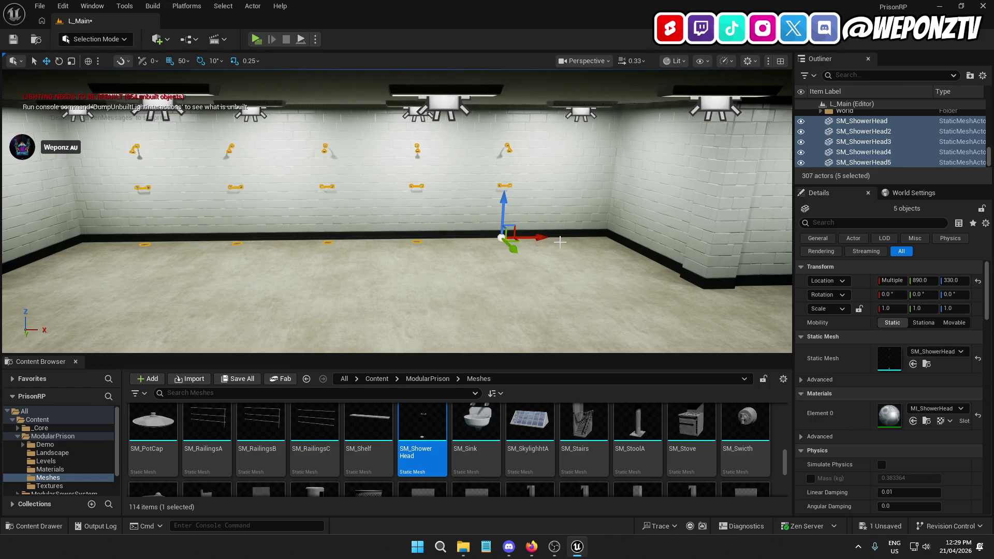
drag(551, 240, 429, 249)
click(413, 183)
mouse_move(412, 201)
mouse_down()
mouse_move(421, 179)
mouse_move(393, 177)
mouse_up()
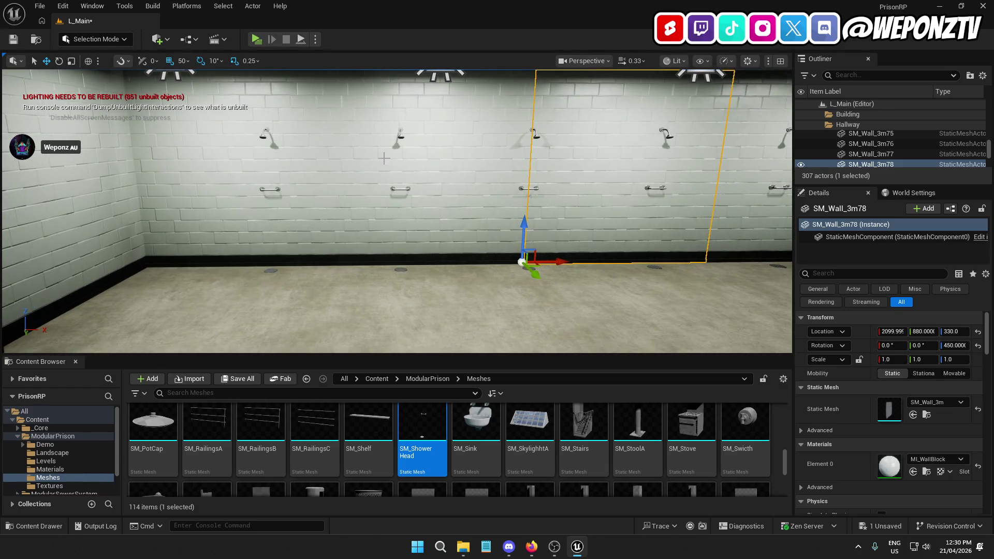
click(413, 179)
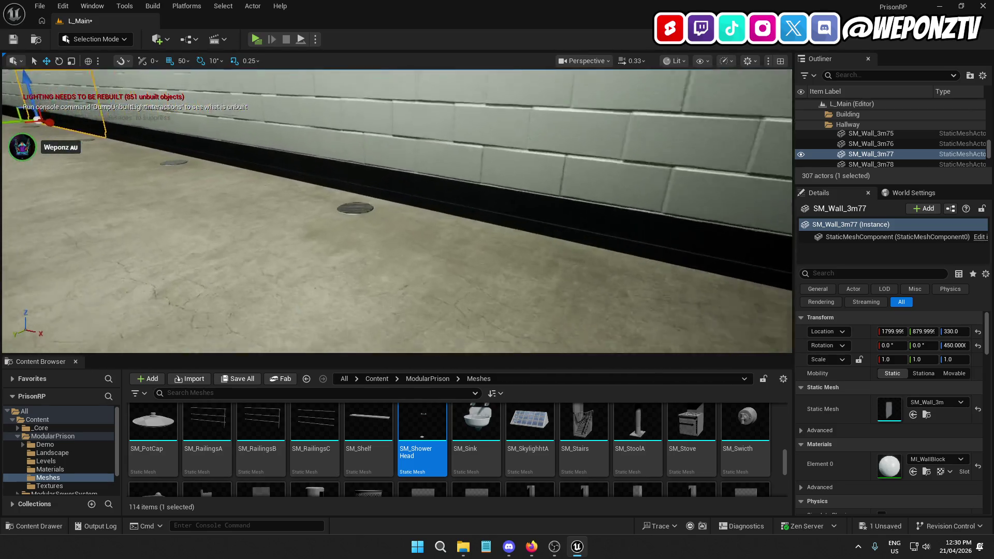
mouse_move(396, 211)
mouse_down()
mouse_move(396, 140)
mouse_move(372, 189)
mouse_move(372, 156)
mouse_move(352, 124)
mouse_move(434, 124)
mouse_move(404, 125)
mouse_up()
click(372, 189)
mouse_move(325, 208)
mouse_down()
mouse_move(325, 196)
mouse_move(352, 196)
mouse_move(352, 186)
mouse_move(325, 208)
mouse_up()
scroll(525, 438, down, 2)
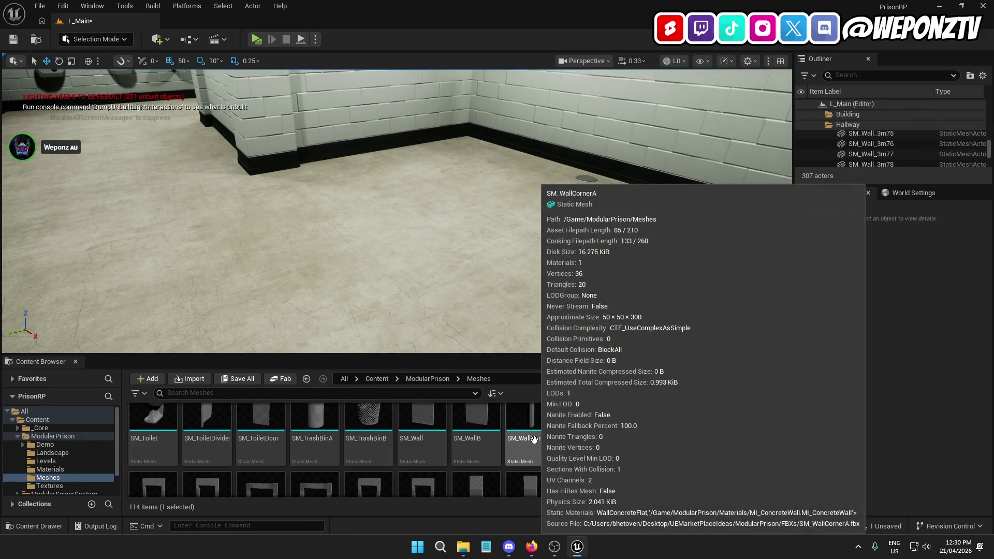
scroll(524, 437, down, 2)
scroll(595, 445, down, 2)
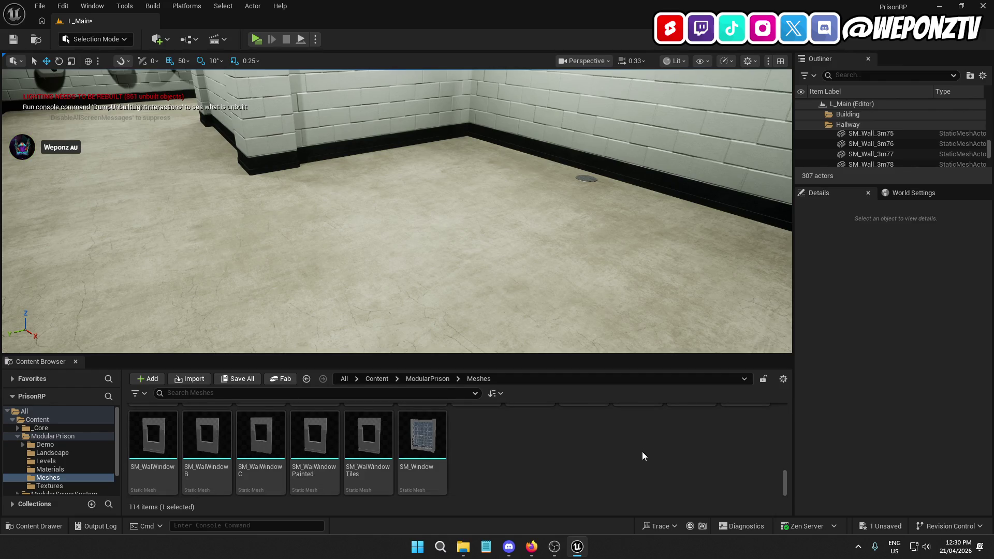
mouse_move(450, 441)
mouse_down()
mouse_move(366, 89)
mouse_move(390, 107)
mouse_up()
key(f)
key(Delete)
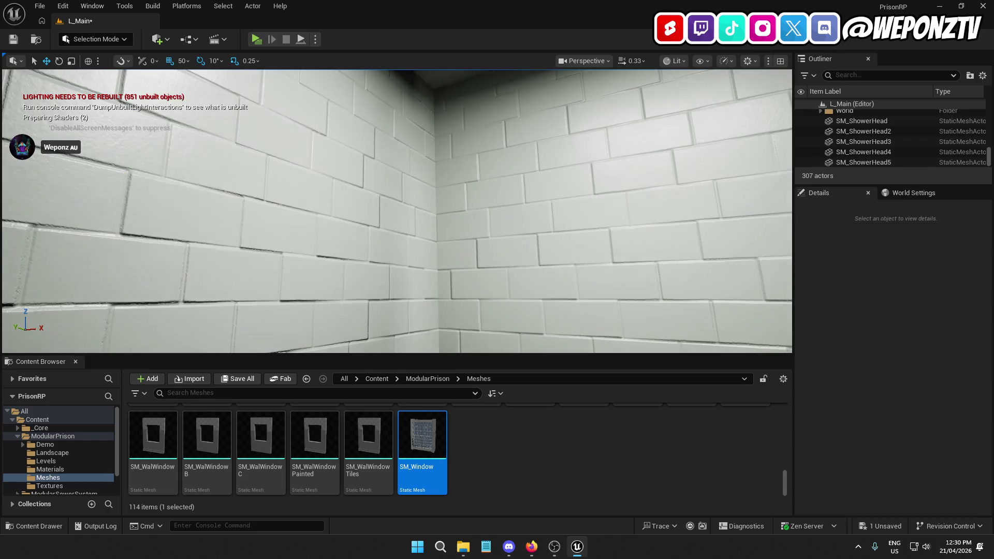
scroll(621, 453, up, 2)
scroll(691, 463, up, 3)
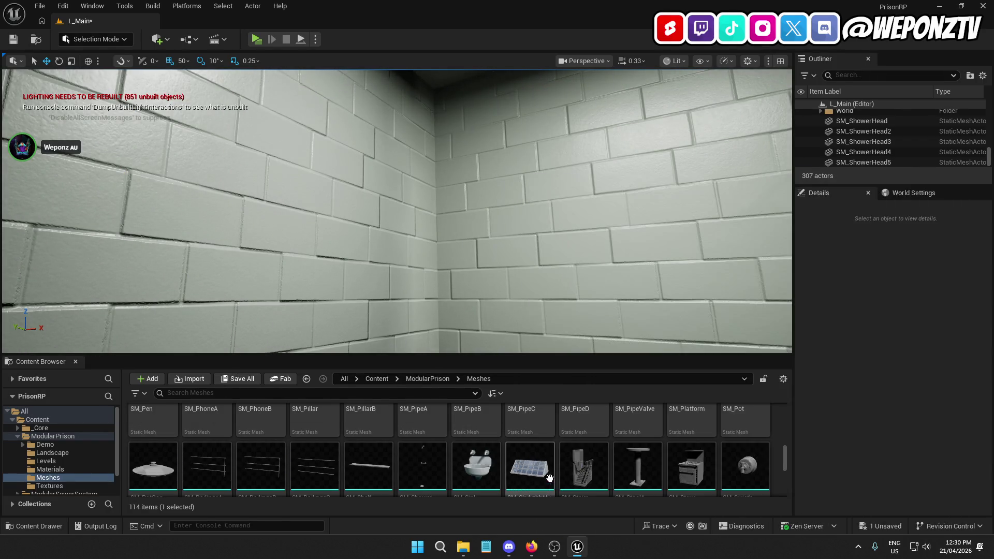
scroll(647, 471, up, 2)
scroll(656, 475, down, 2)
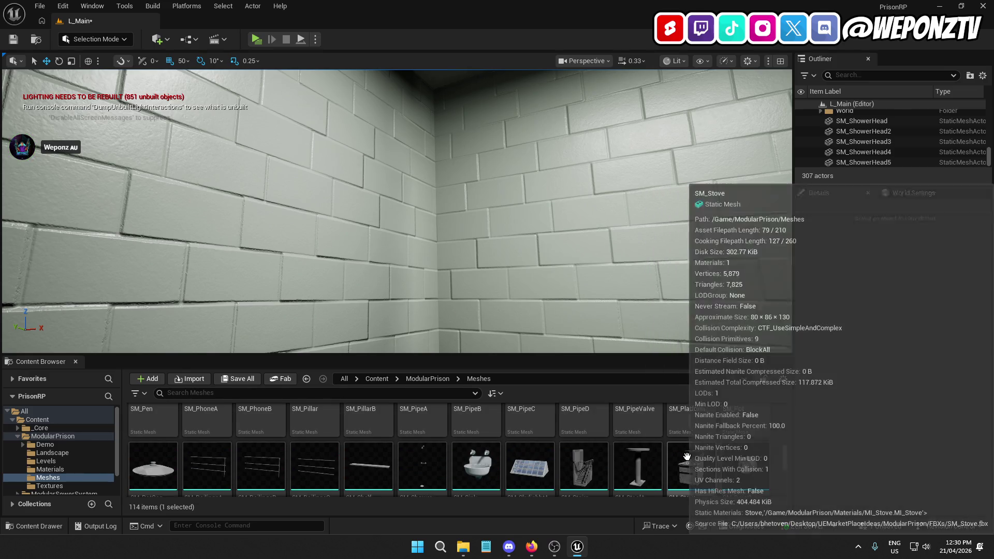
scroll(694, 466, down, 1)
scroll(709, 464, up, 2)
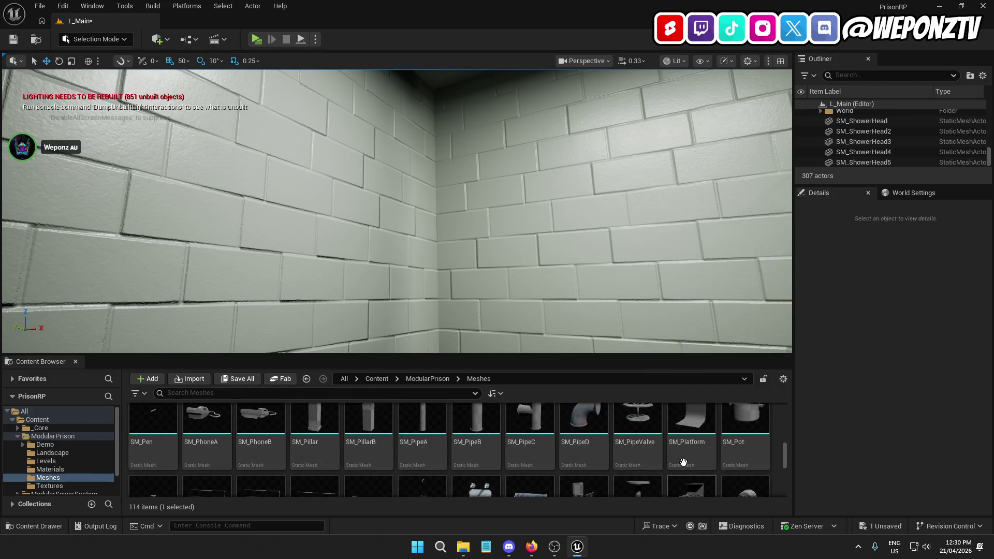
scroll(681, 465, up, 2)
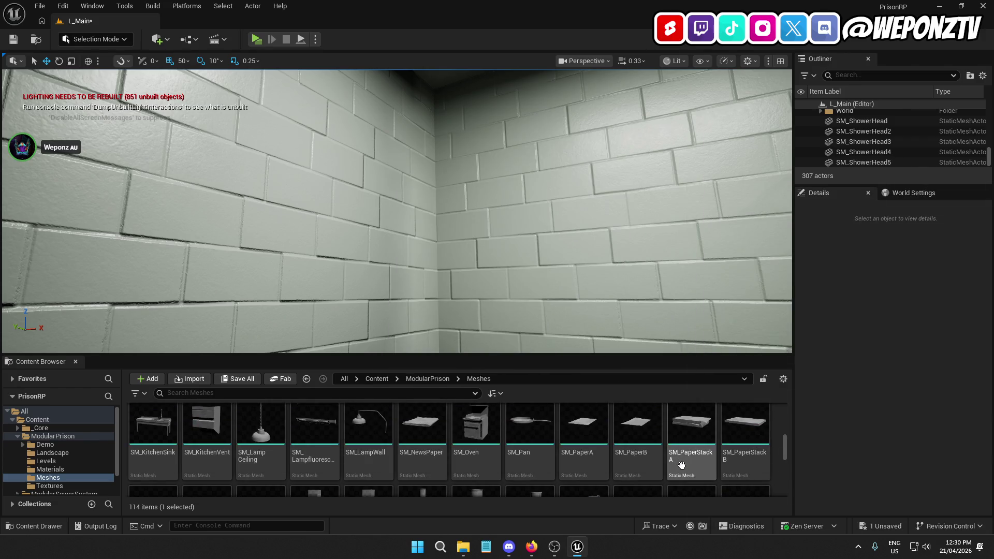
scroll(681, 466, up, 3)
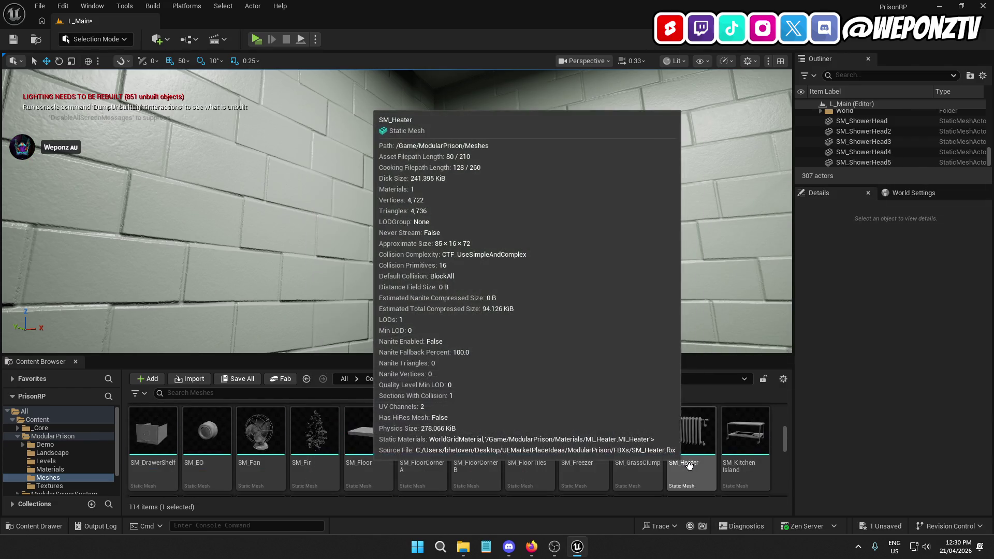
scroll(512, 461, up, 1)
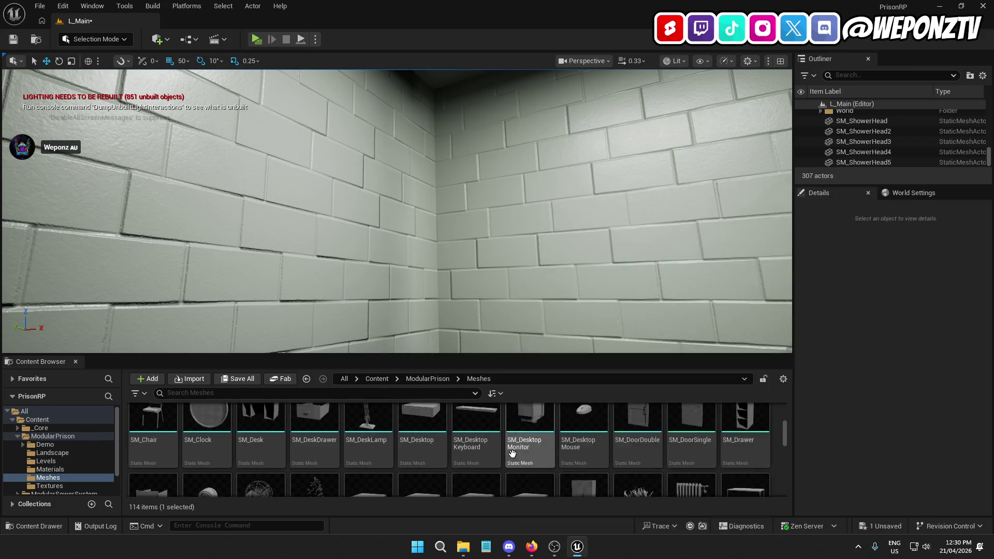
scroll(647, 459, up, 2)
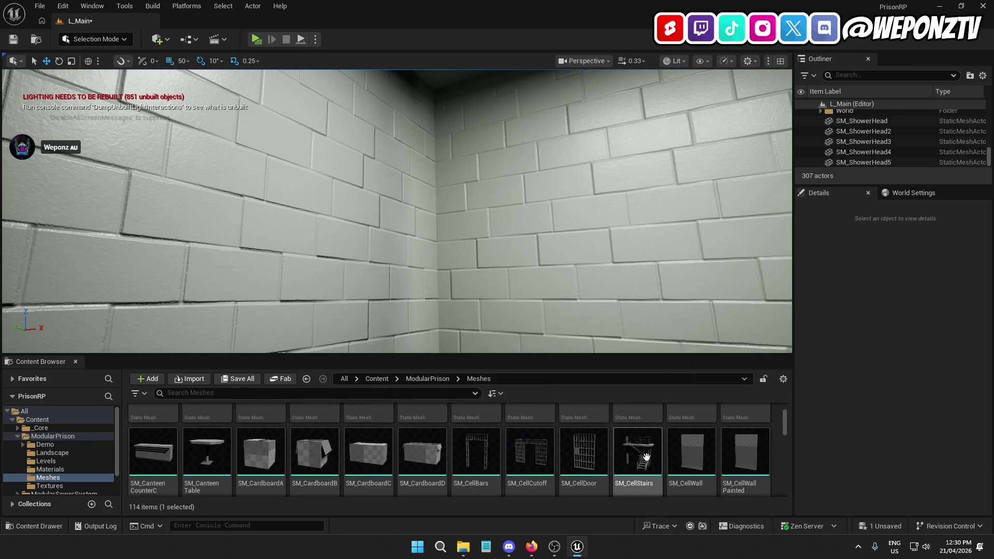
click(153, 429)
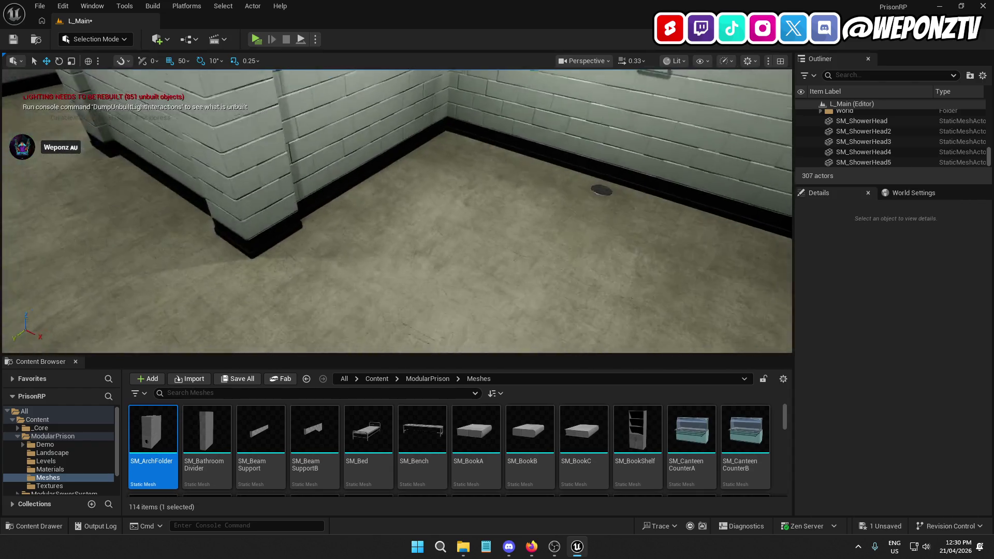
drag(396, 212, 336, 186)
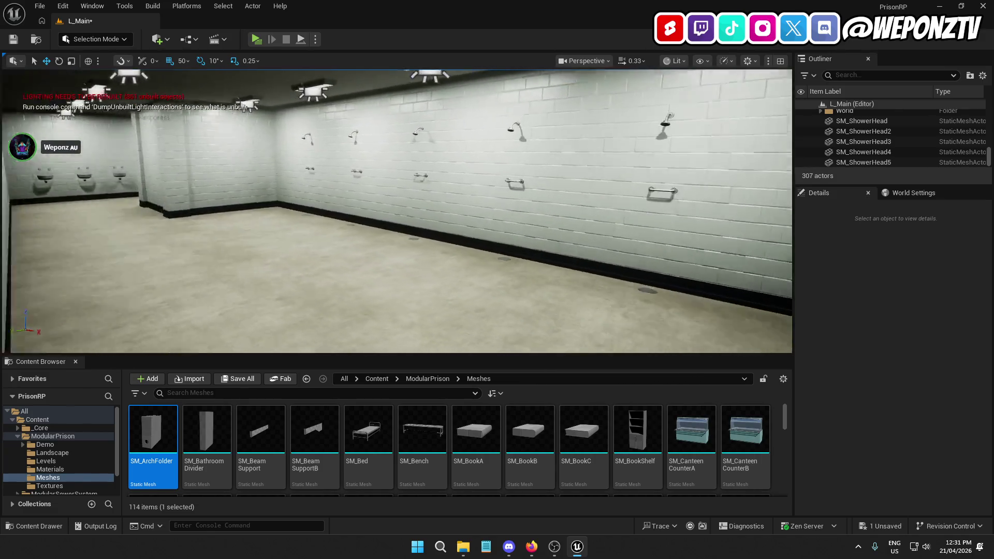
drag(419, 184, 419, 184)
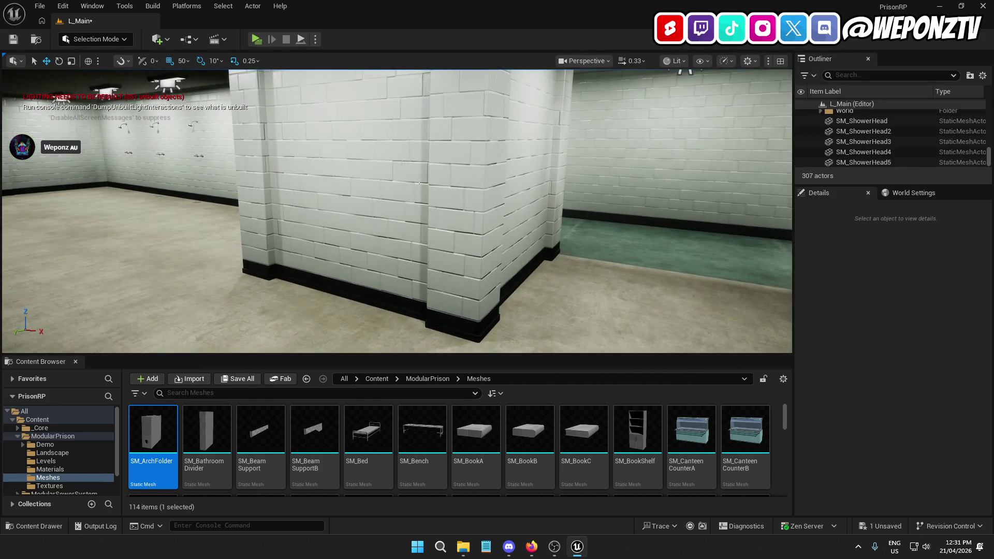
- Save L_Main with Ctrl+S and File > Save Current Level
key(ctrl+s)
click(40, 6)
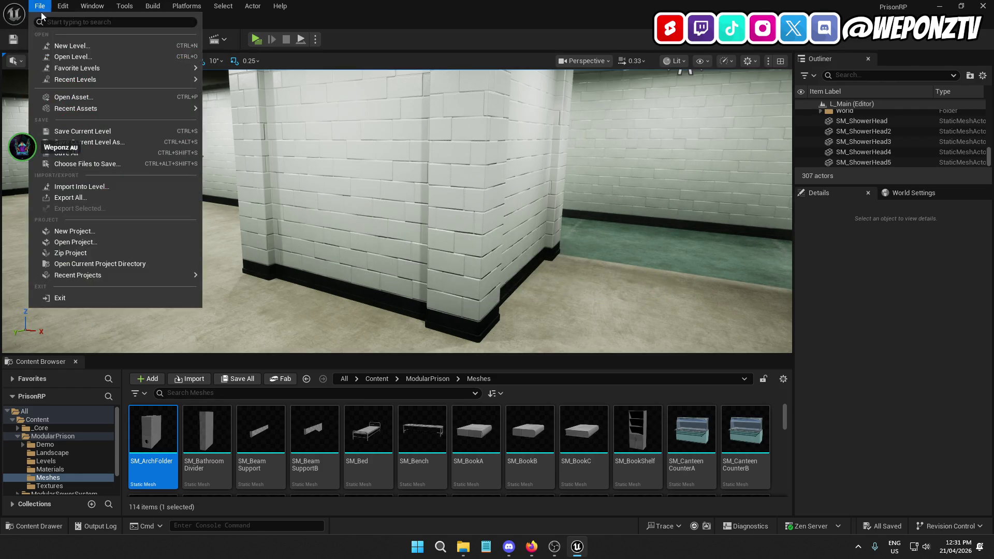
click(81, 153)
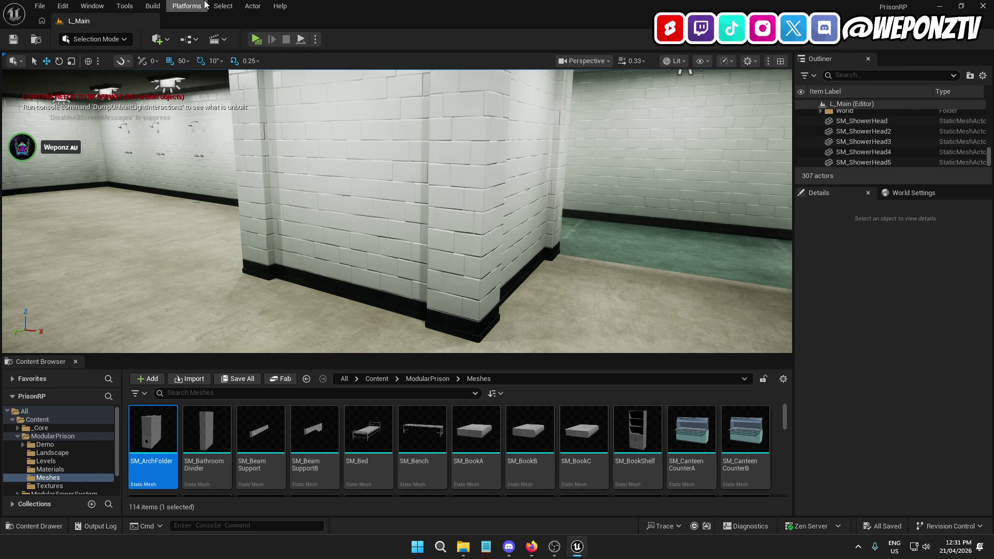
- Run Build > Build All Levels to rebuild lighting and close the map check log
click(156, 5)
click(199, 279)
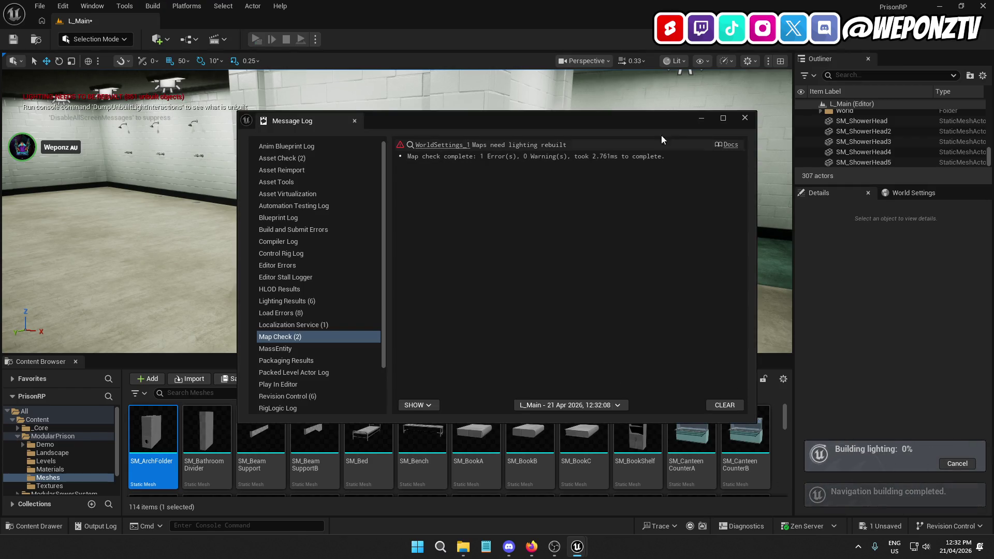
click(749, 120)
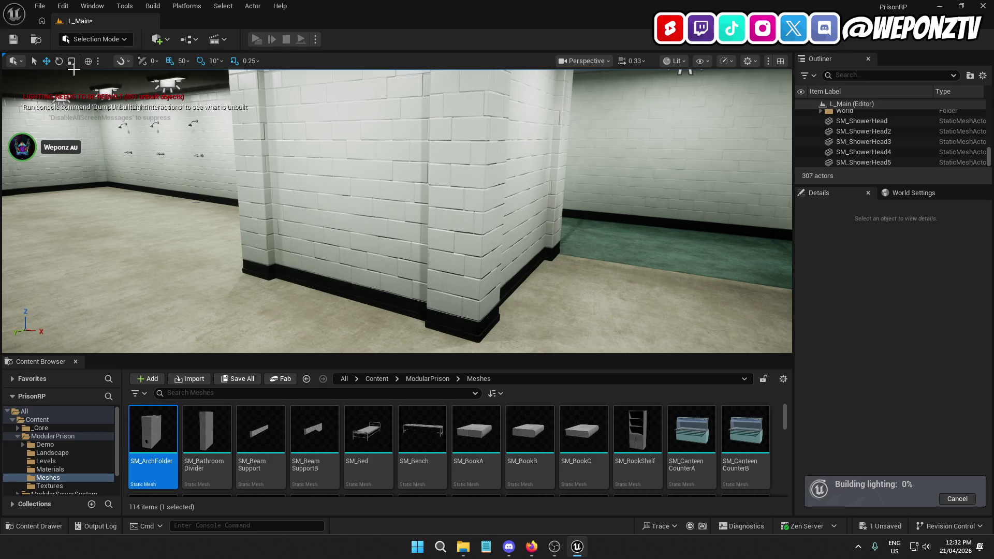
- Save again, continue past the failed map, OK the Packages Failed To Save notice, then close the Message Log
click(14, 39)
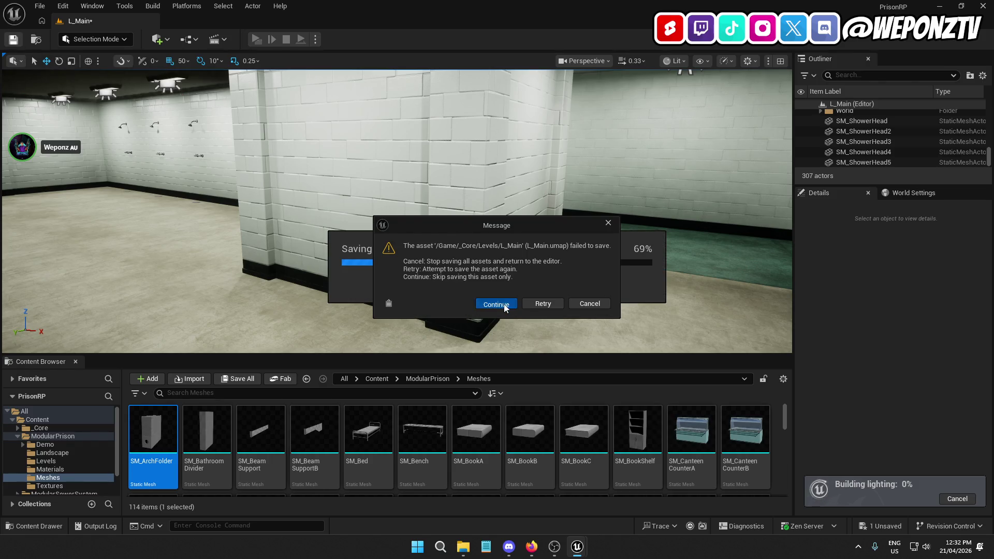
click(504, 303)
click(553, 296)
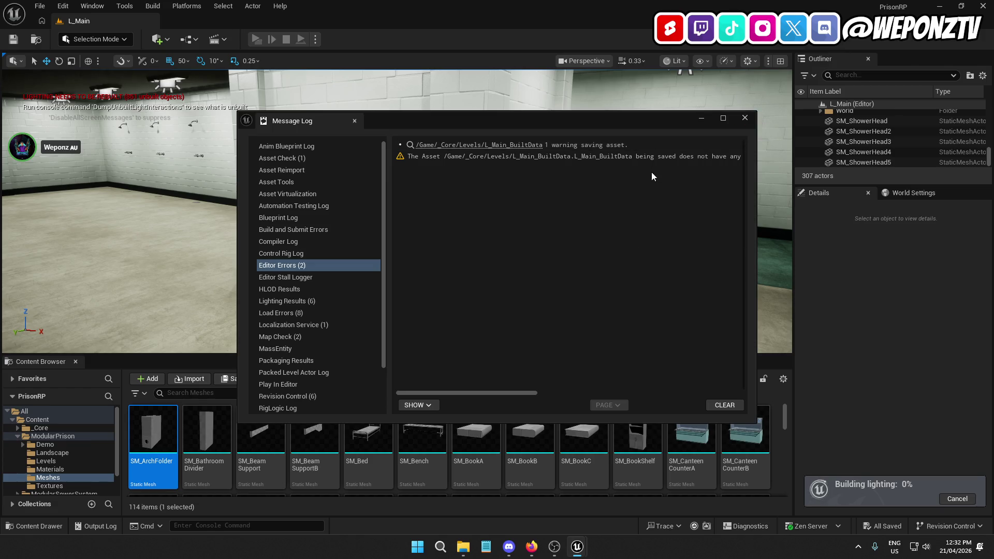
drag(496, 393, 727, 391)
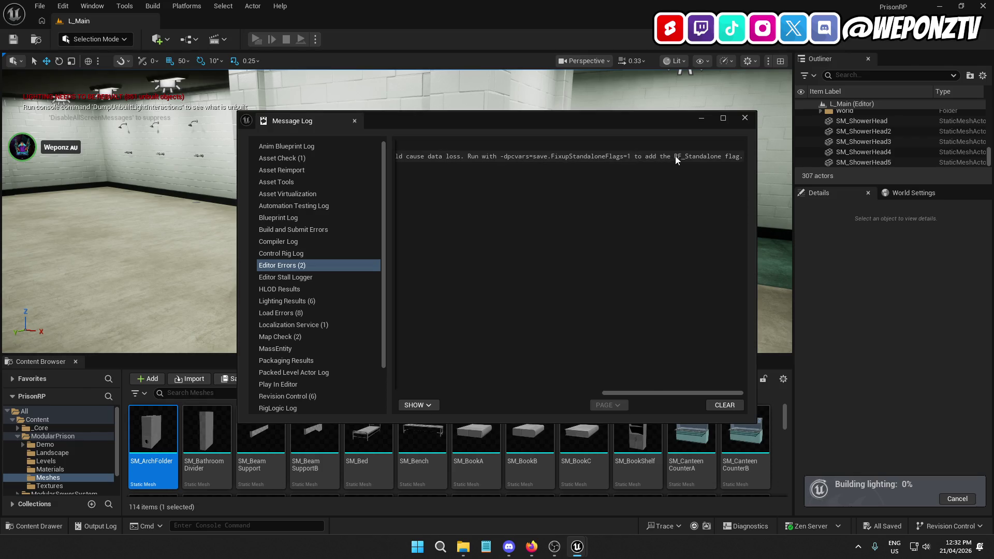
click(514, 159)
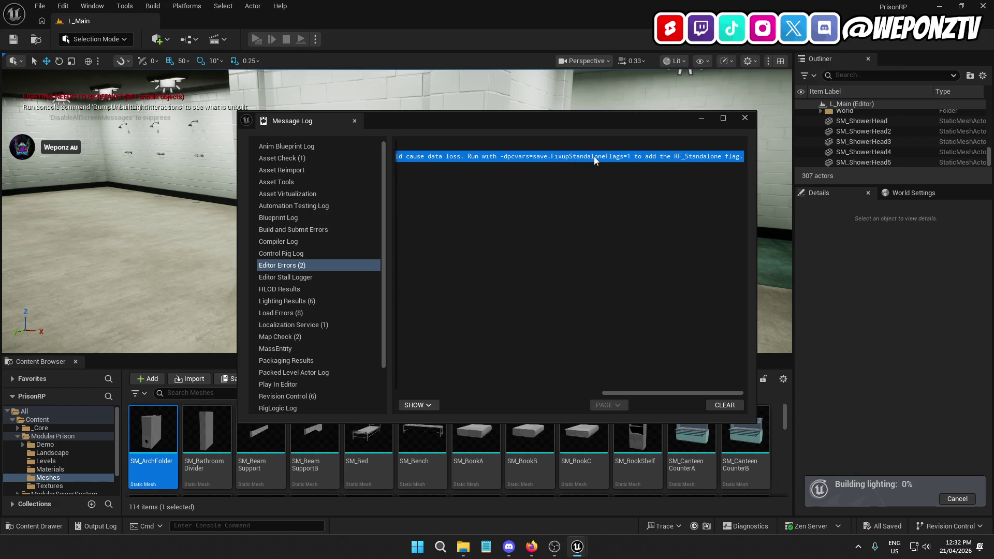
click(745, 118)
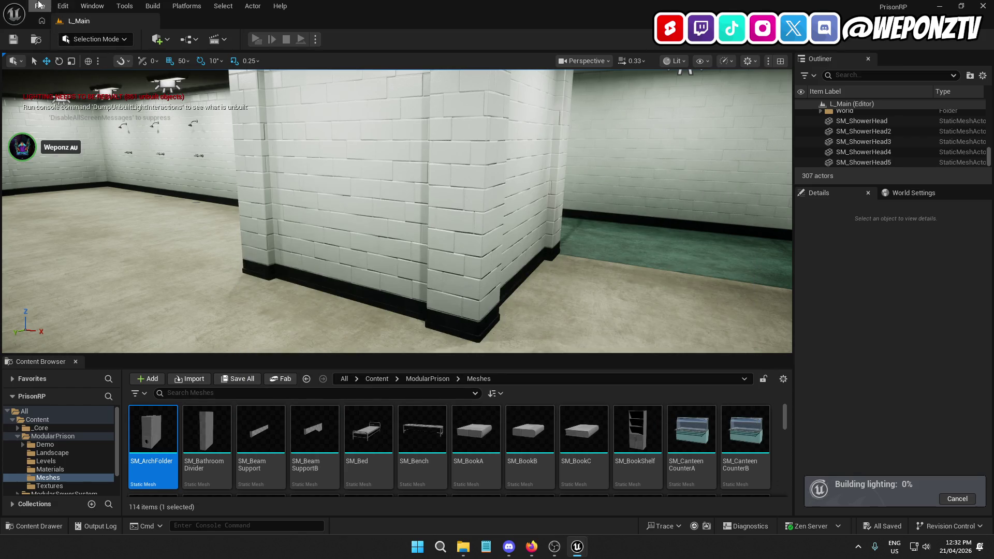
click(39, 5)
- Save the current level, then orbit and fly around the prison rooms while lighting builds
click(99, 152)
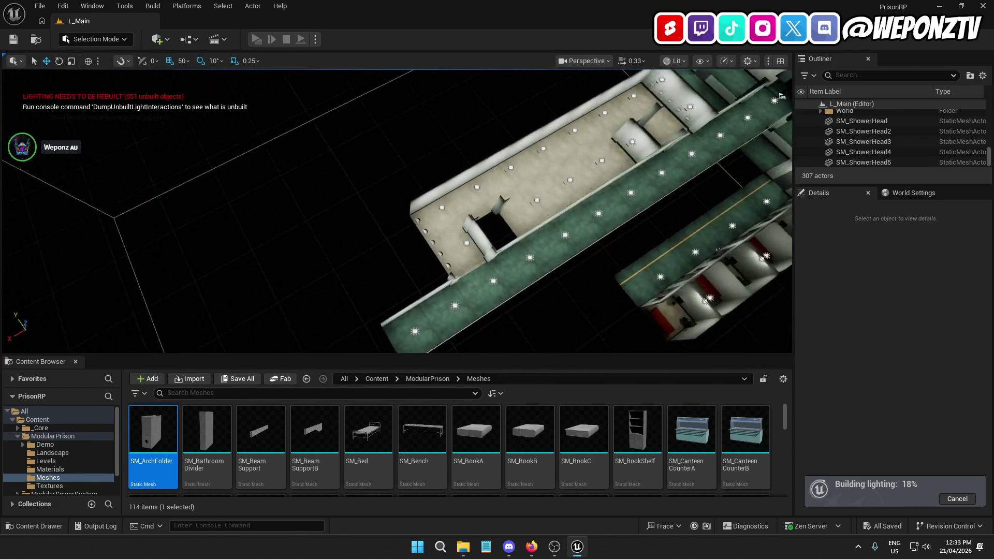
drag(653, 188, 408, 253)
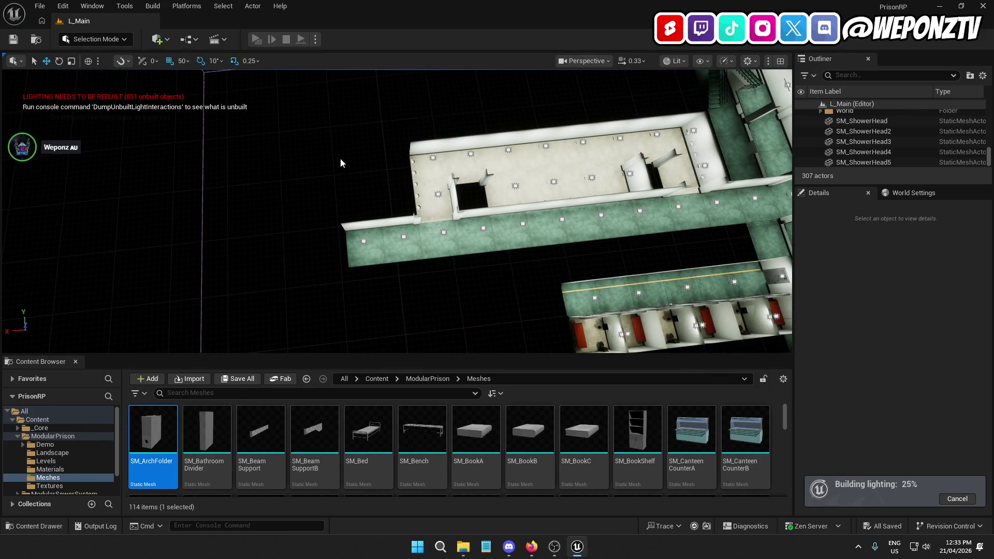
drag(363, 111, 376, 314)
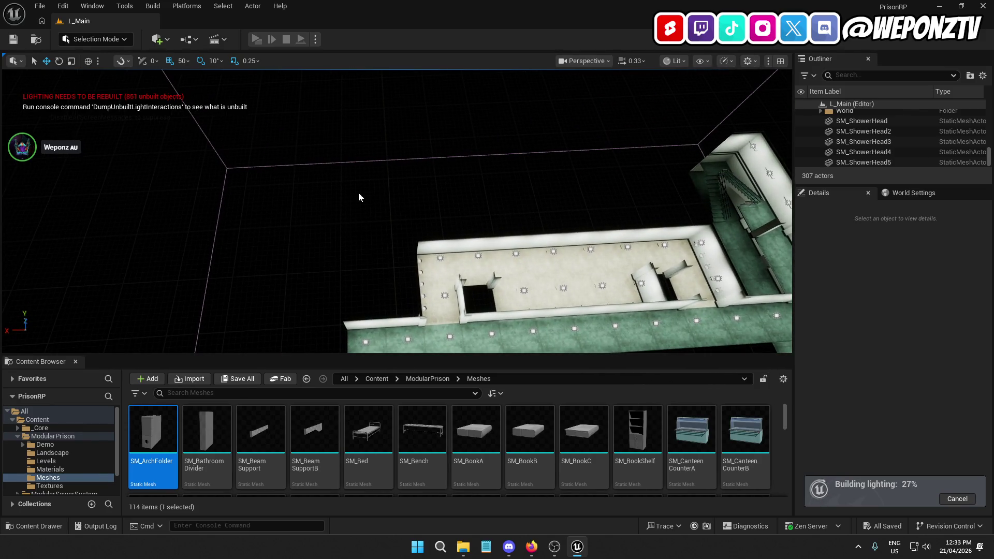
drag(362, 223, 309, 264)
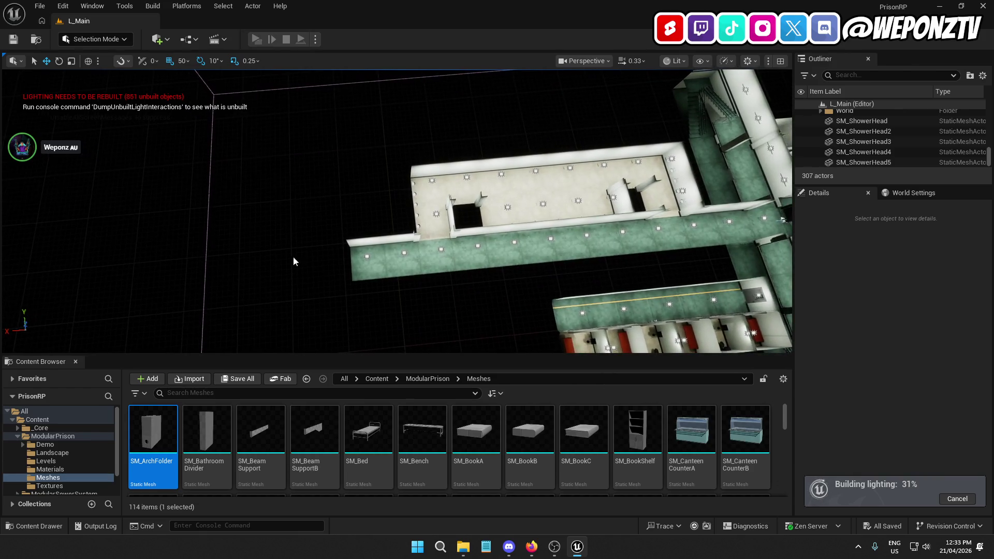
drag(348, 222, 311, 228)
drag(296, 153, 264, 158)
mouse_move(368, 129)
mouse_down()
mouse_move(292, 137)
mouse_move(148, 80)
mouse_up()
drag(366, 190, 366, 190)
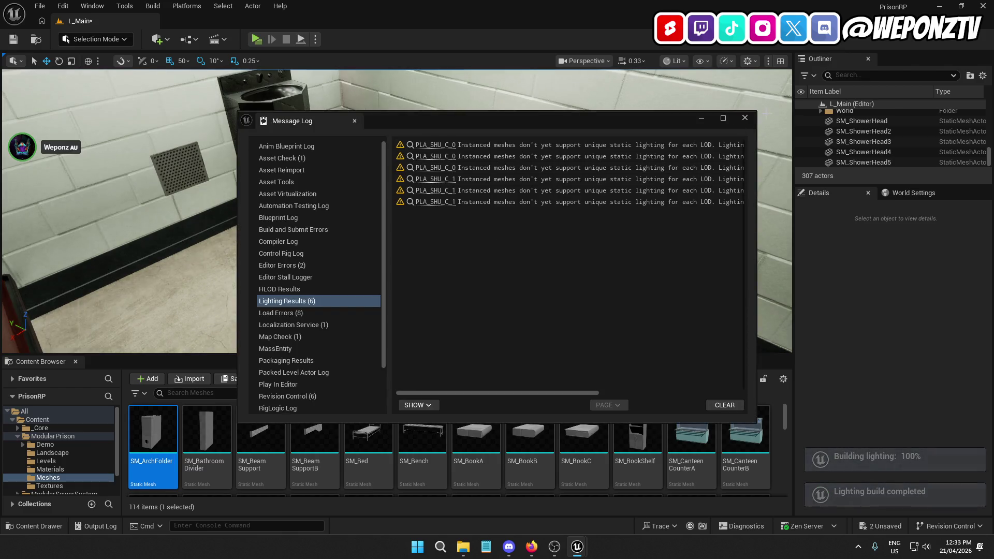
- Close the Lighting Results log once the build finishes, then return to the top Content folder
click(745, 118)
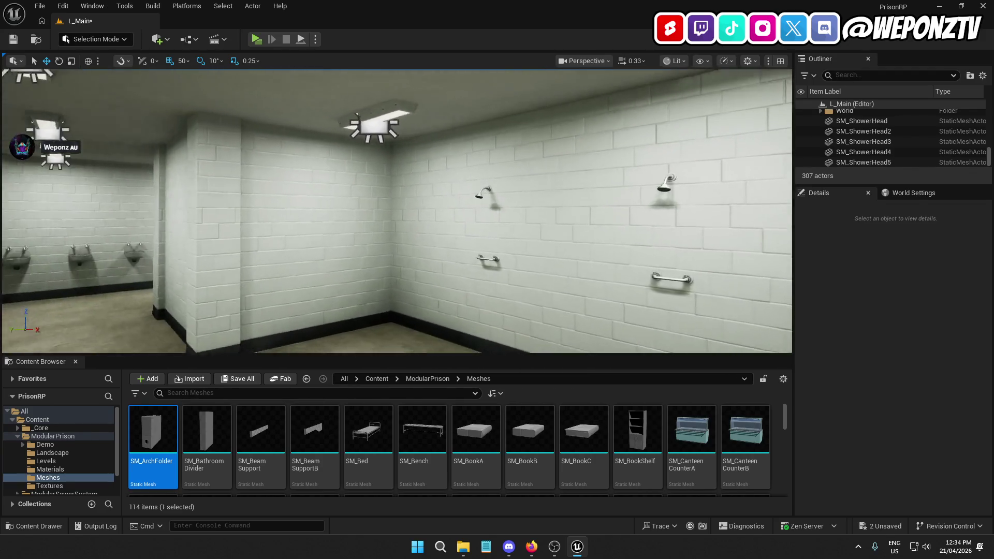
click(382, 377)
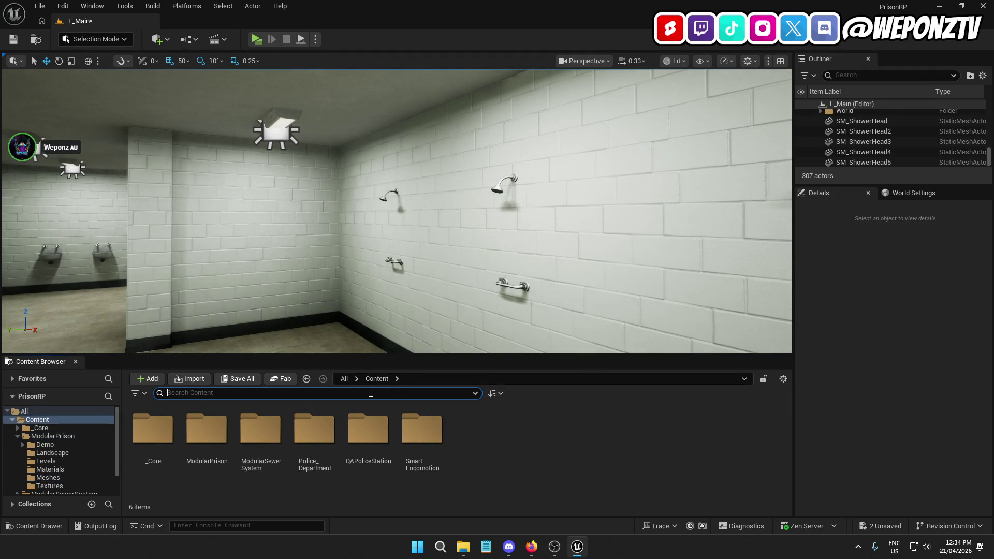
- Search the Content Browser for vent assets and place SM_VentilationB near the shower ceiling at 1750, 950, 650
text(vent)
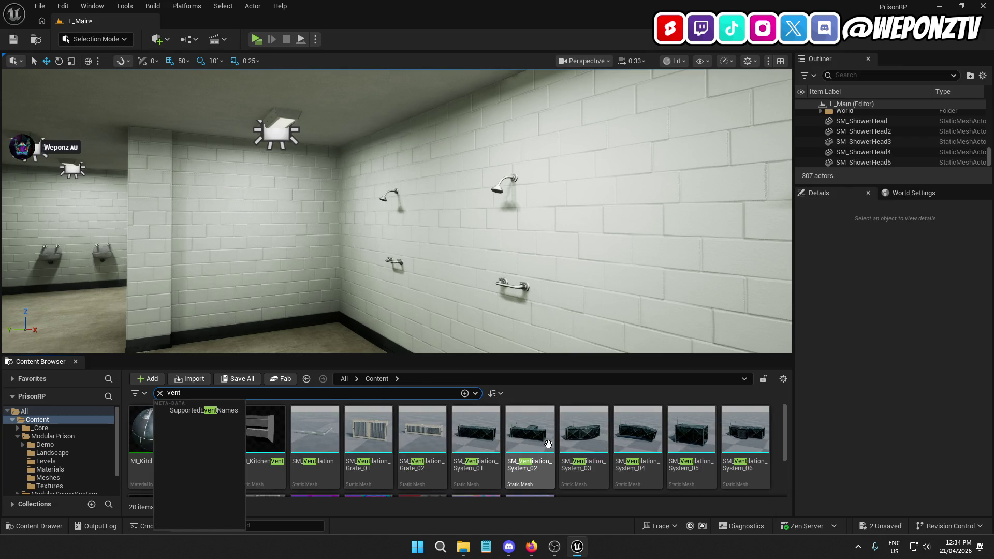
click(370, 428)
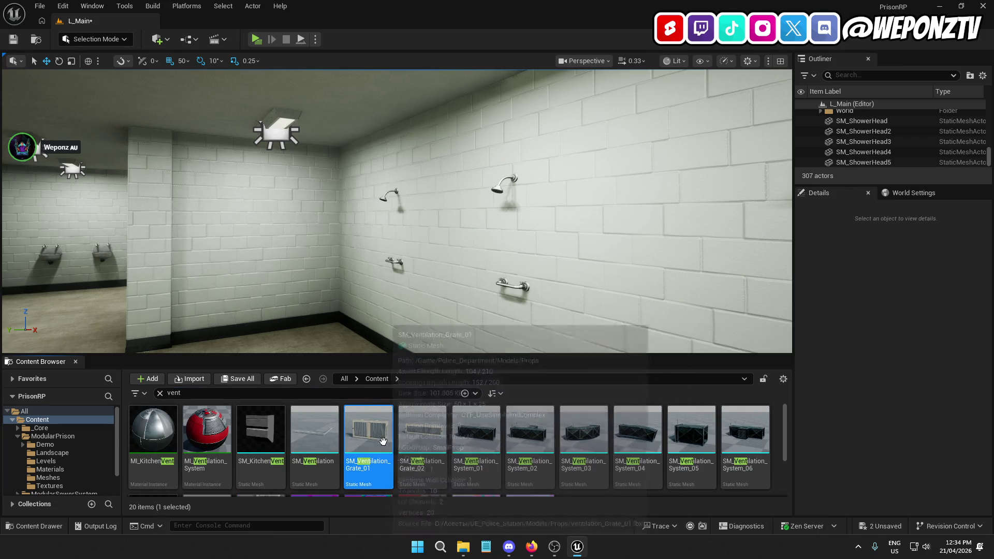
scroll(576, 457, down, 3)
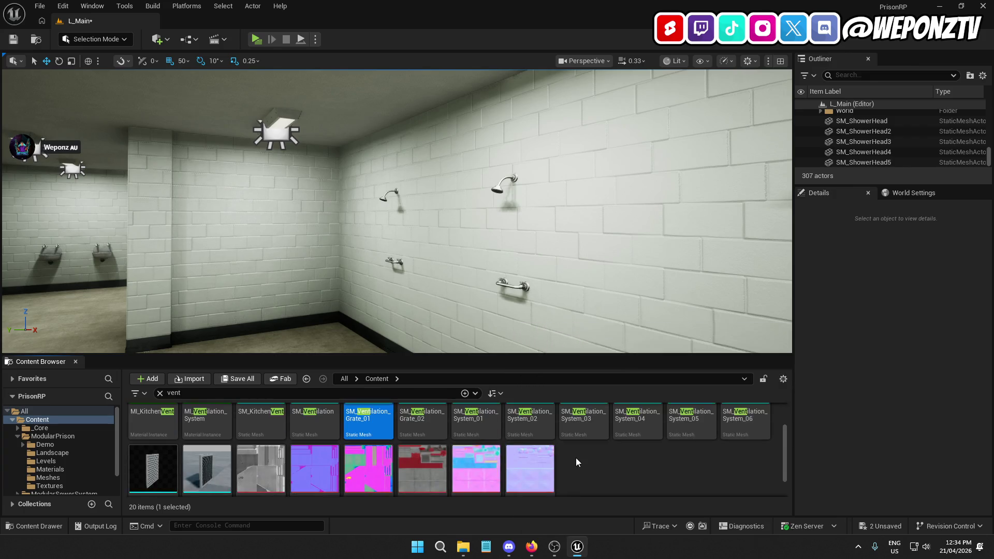
mouse_move(206, 435)
mouse_down()
mouse_move(348, 181)
mouse_move(371, 90)
mouse_move(392, 160)
mouse_up()
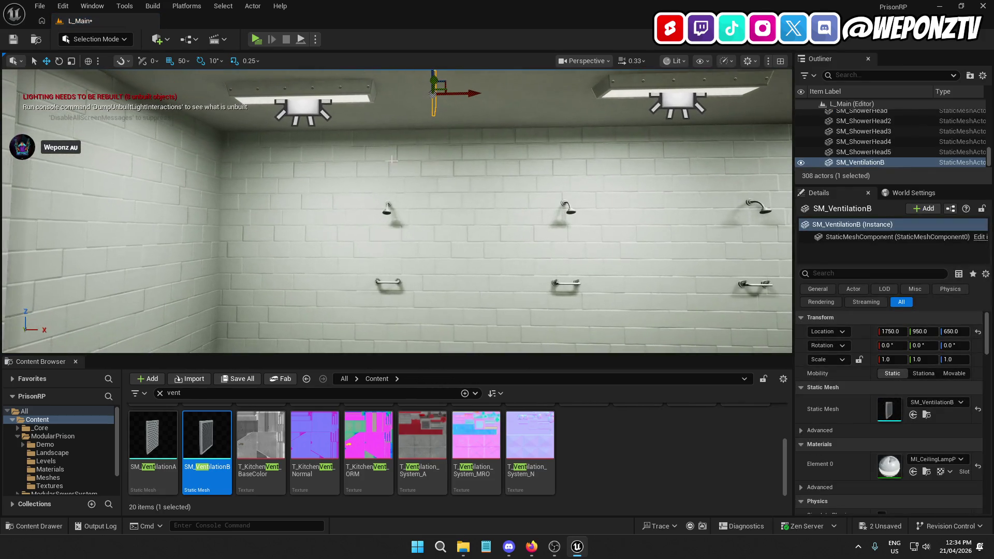
- Undo the accidental shower-head move, then lower the vent grate and set its X to 1700
click(387, 207)
mouse_move(387, 207)
mouse_down()
mouse_move(455, 298)
mouse_move(414, 187)
mouse_move(406, 196)
mouse_move(431, 185)
mouse_up()
key(ctrl+z)
click(431, 185)
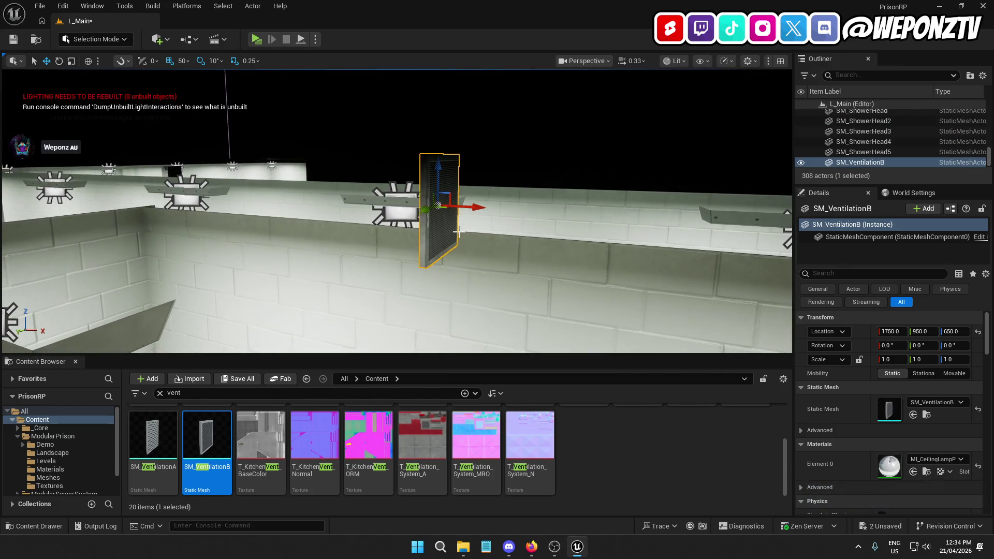
mouse_move(441, 236)
mouse_down()
mouse_move(444, 259)
mouse_move(447, 222)
mouse_move(447, 253)
mouse_up()
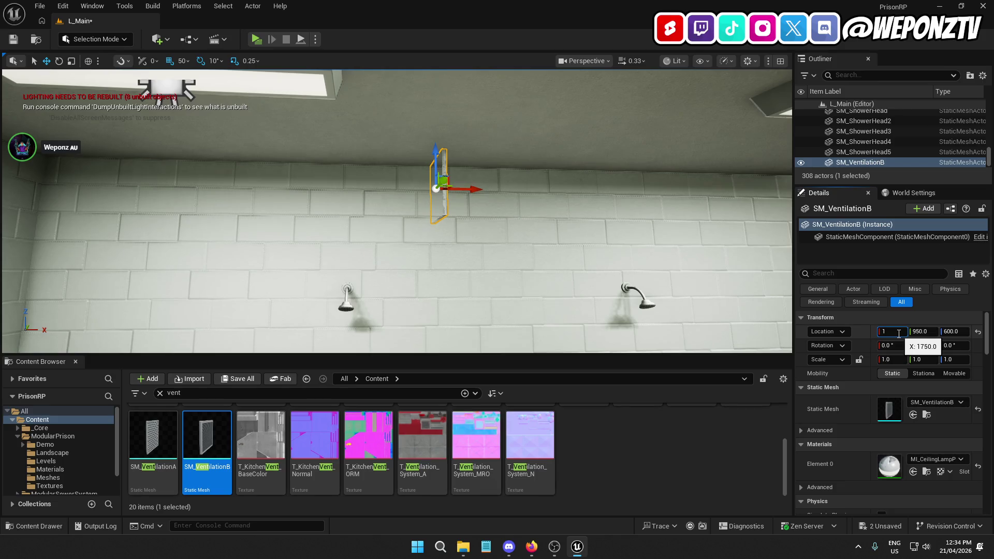
text(700)
key(Return)
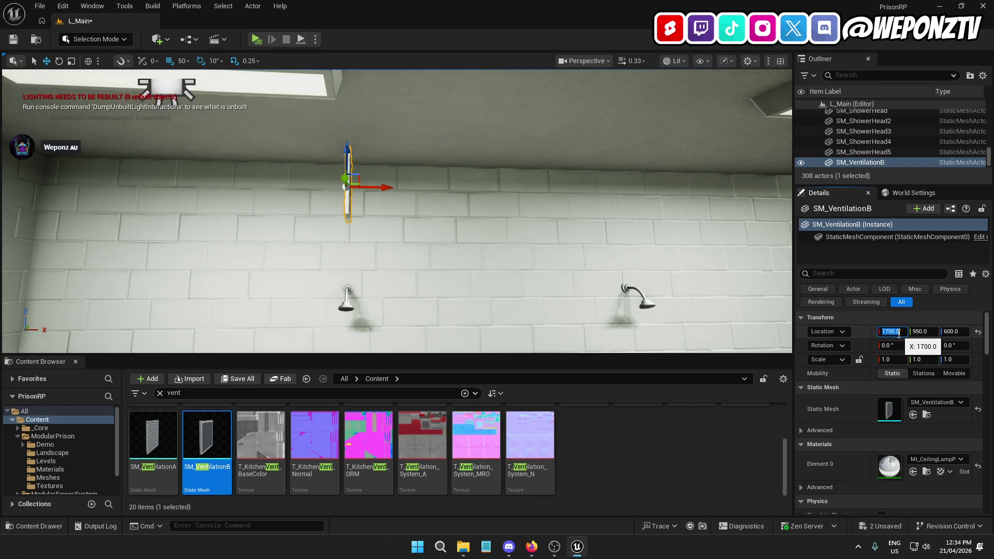
- Rotate the vent -90 degrees so it lies flat against the ceiling
click(58, 61)
mouse_move(406, 207)
mouse_down()
mouse_move(387, 237)
mouse_move(346, 245)
mouse_up()
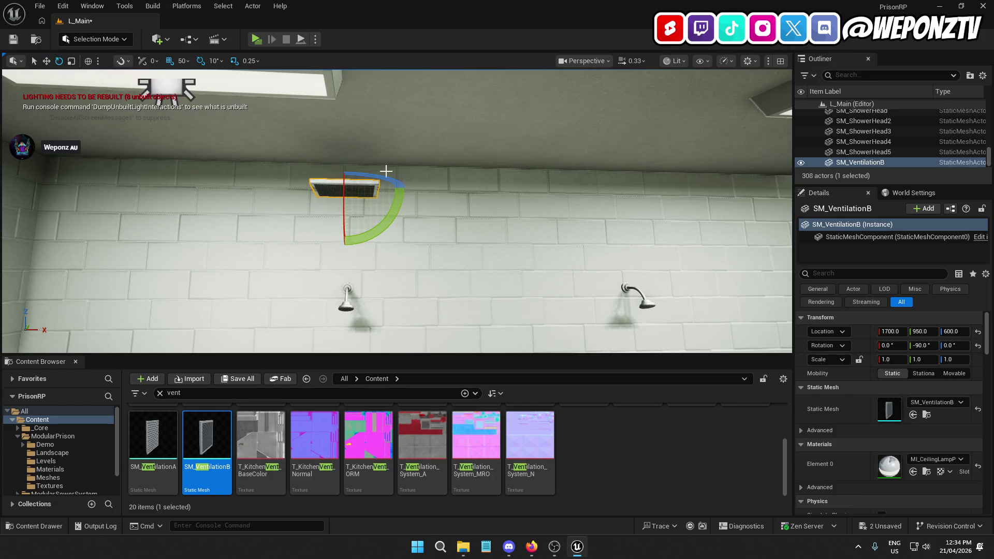
click(45, 62)
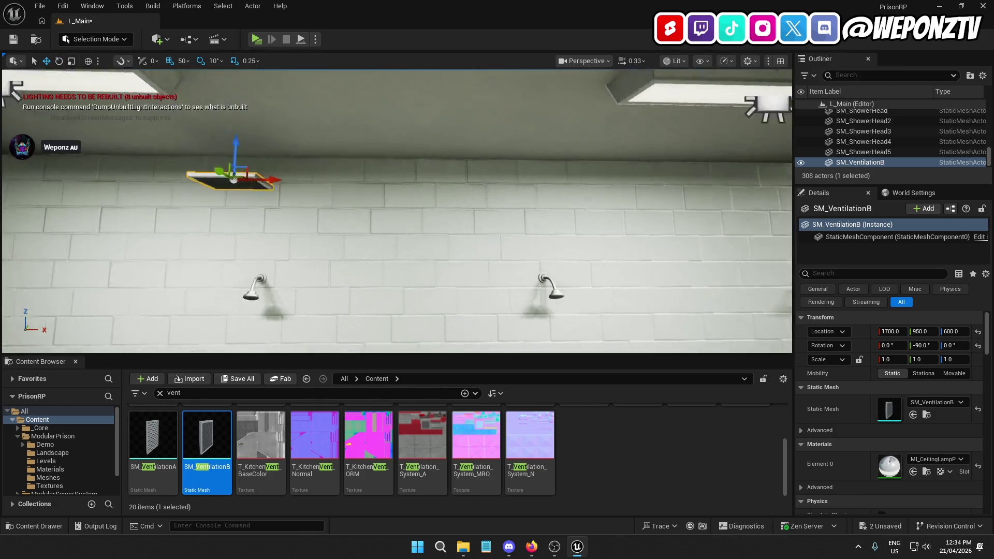
mouse_move(364, 128)
mouse_down()
mouse_move(395, 133)
mouse_move(399, 122)
mouse_up()
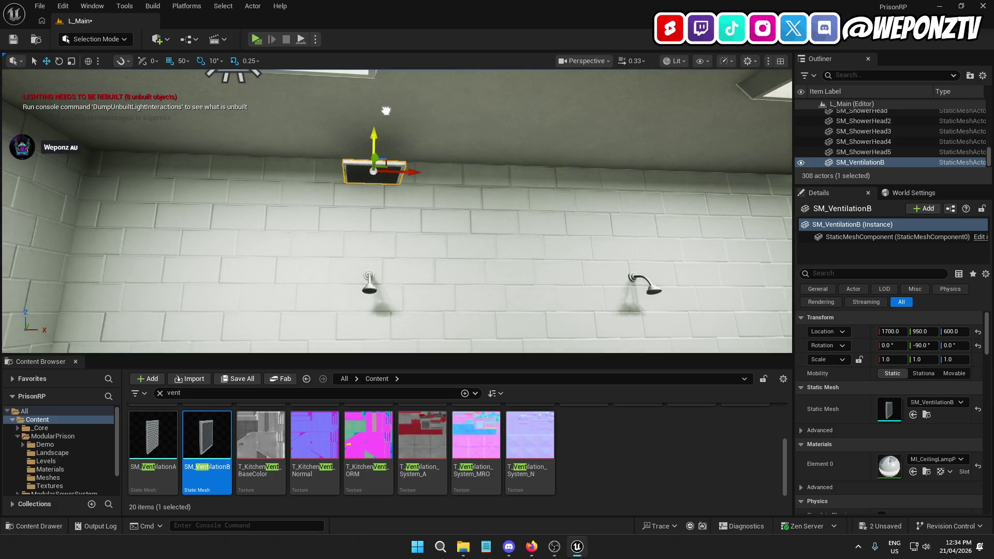
- Set grid snapping to 10 and raise the vent to height 620
click(186, 61)
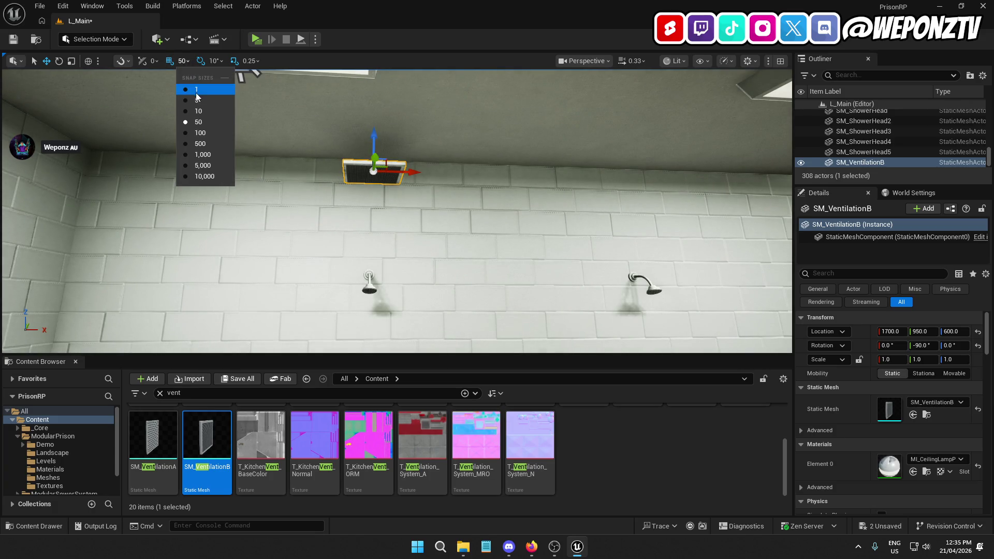
click(204, 112)
drag(373, 128, 373, 101)
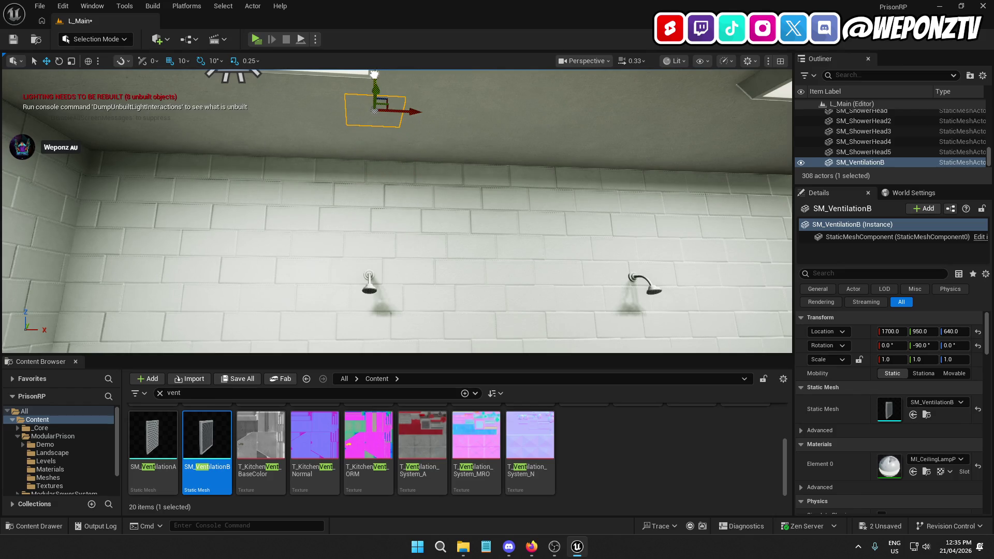
mouse_move(381, 84)
mouse_down()
mouse_move(423, 165)
mouse_move(424, 145)
mouse_move(417, 171)
mouse_move(411, 144)
mouse_up()
- Reselect the ceiling vent and check it against the shower wall and floor
click(414, 170)
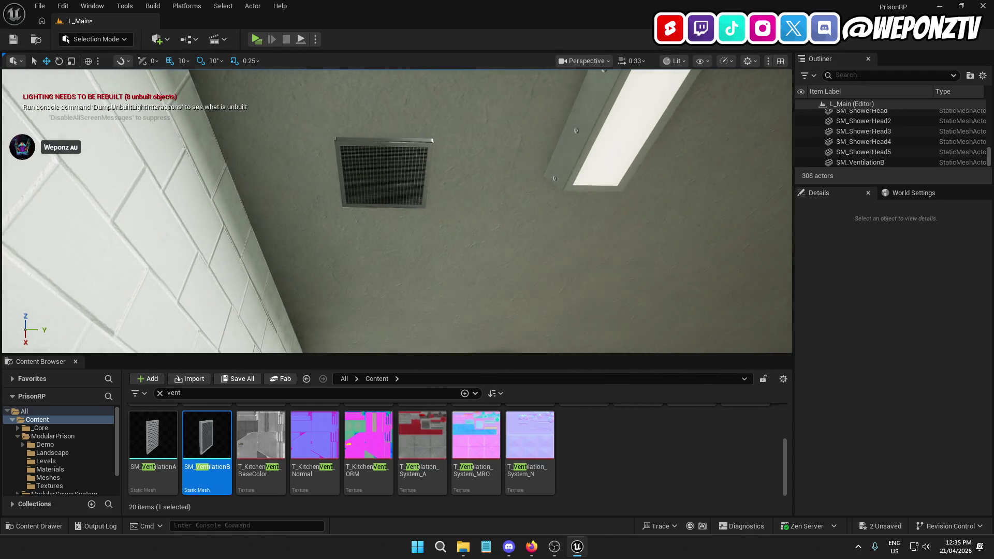
click(411, 147)
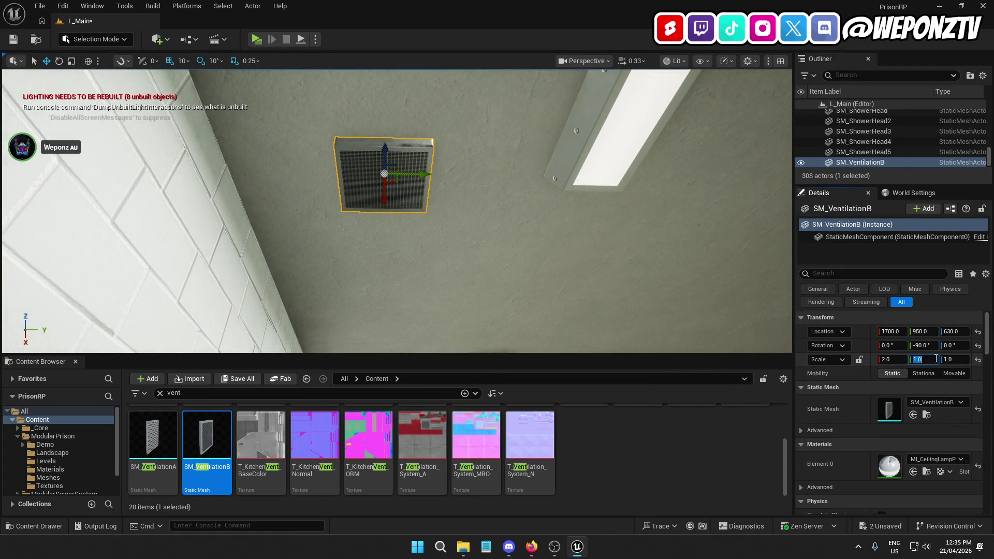
mouse_move(626, 285)
mouse_down()
mouse_move(618, 345)
mouse_move(642, 336)
mouse_move(642, 292)
mouse_move(637, 321)
mouse_move(607, 276)
mouse_up()
click(528, 246)
mouse_move(528, 246)
mouse_down()
mouse_move(528, 269)
mouse_move(544, 238)
mouse_move(445, 253)
mouse_up()
click(422, 239)
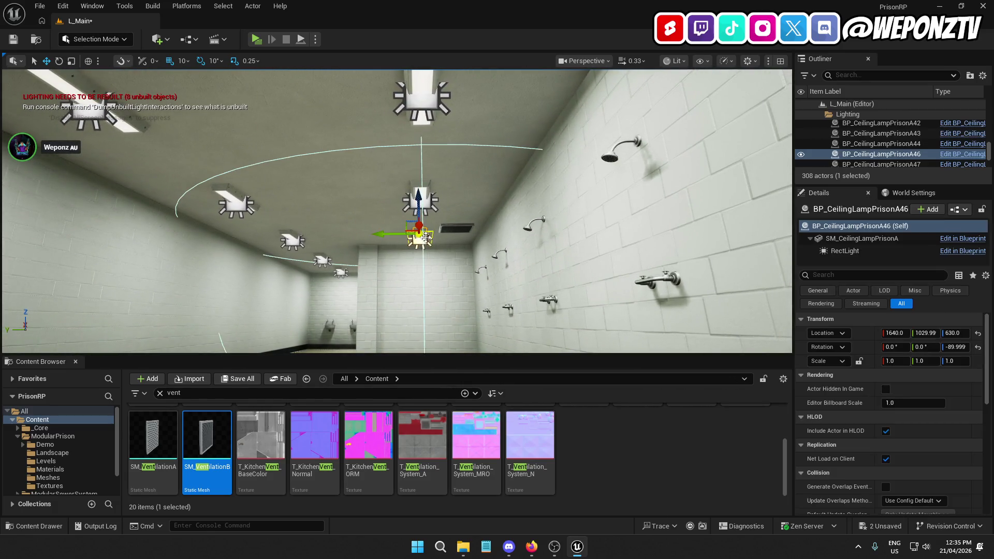
ctrl+click(429, 197)
ctrl+click(420, 93)
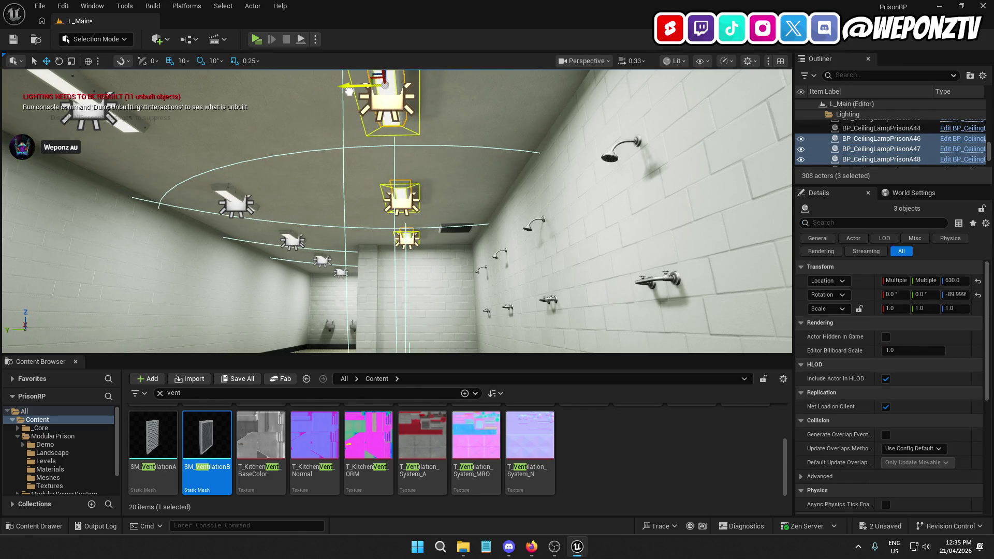
mouse_move(373, 113)
mouse_down()
mouse_move(373, 166)
mouse_move(403, 171)
mouse_move(378, 171)
mouse_move(399, 189)
mouse_move(394, 171)
mouse_move(376, 163)
mouse_up()
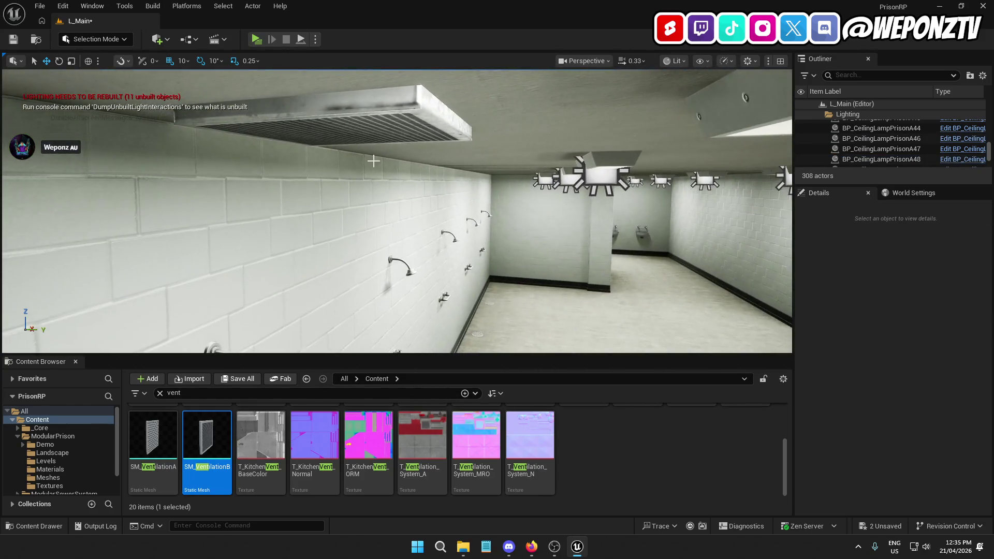
click(353, 119)
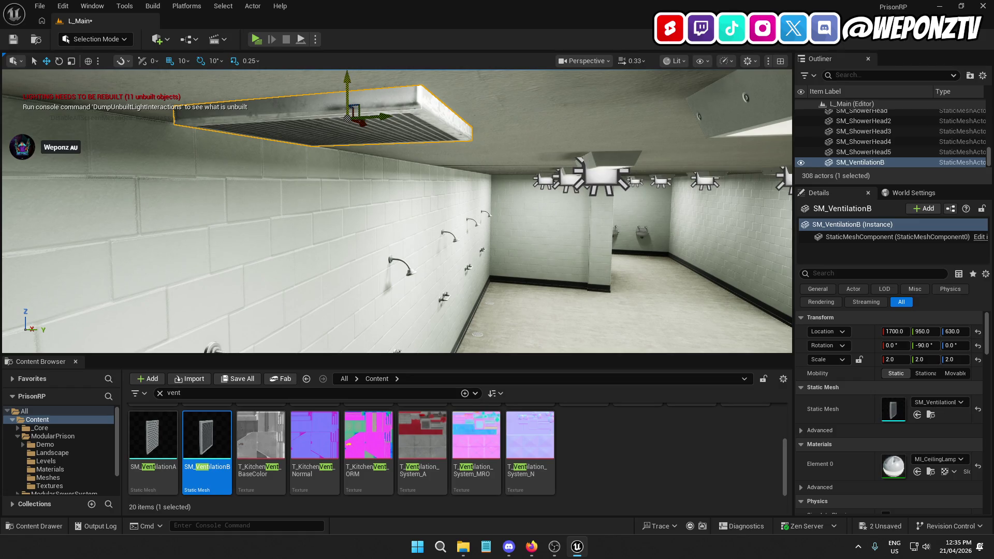
click(184, 60)
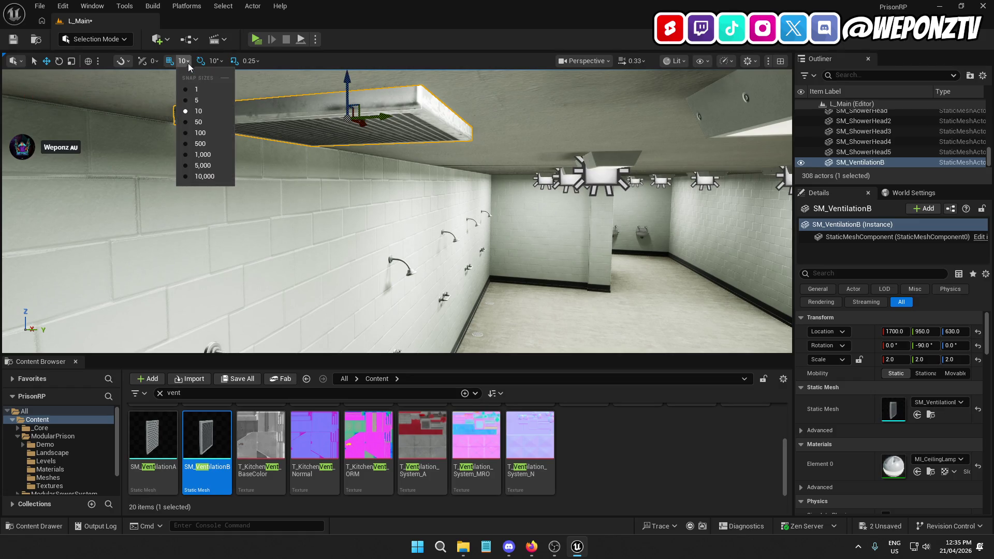
click(204, 97)
scroll(361, 124, up, 2)
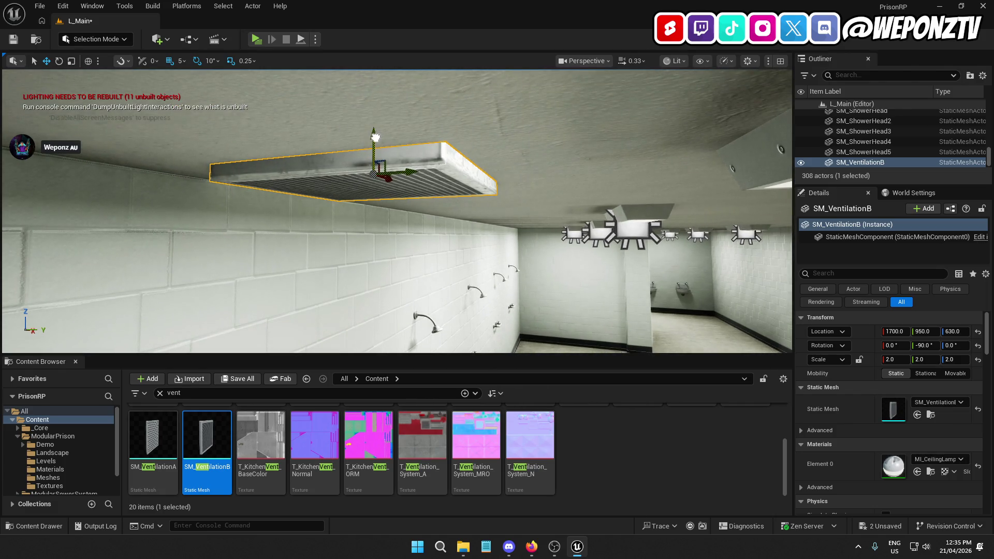
click(178, 61)
click(204, 88)
drag(373, 135, 373, 126)
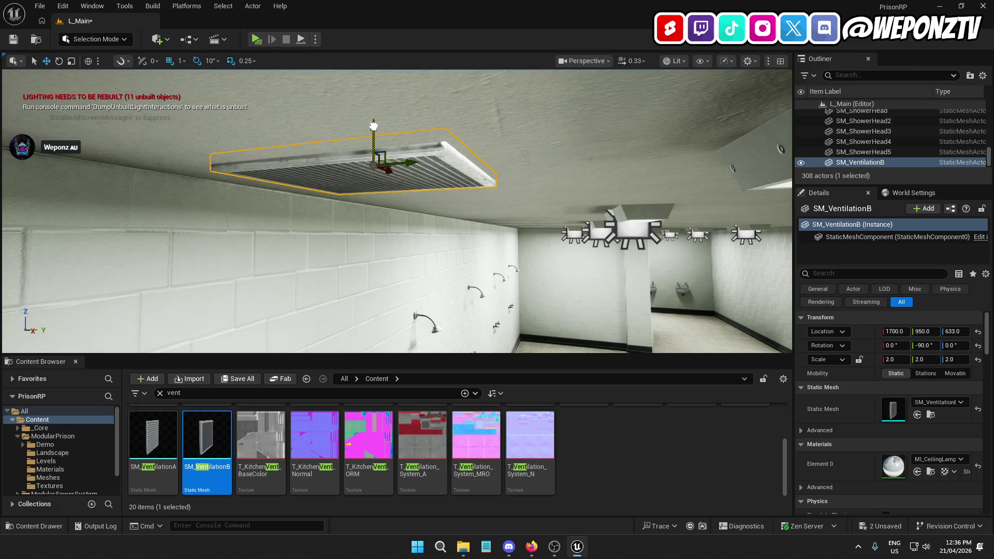
key(ctrl+z)
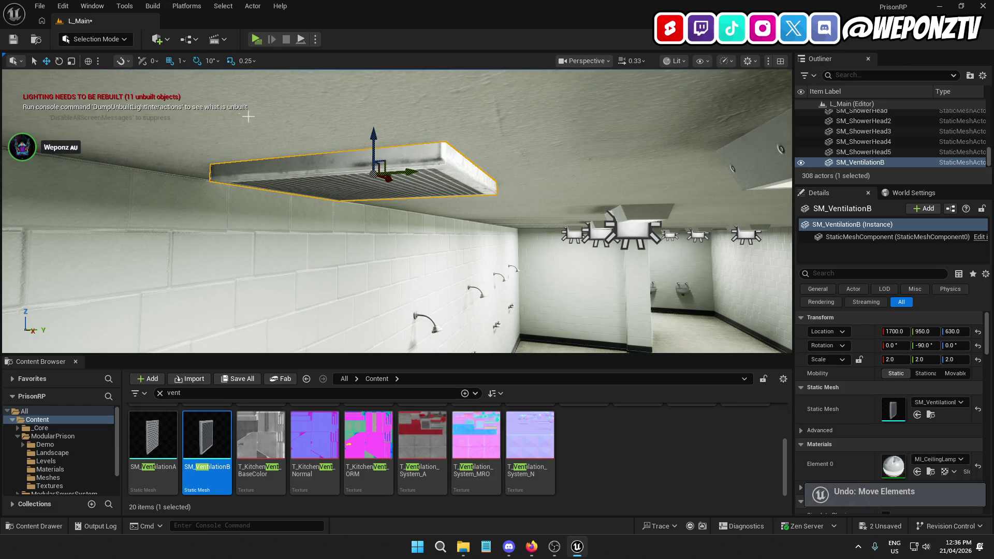
click(178, 60)
click(192, 124)
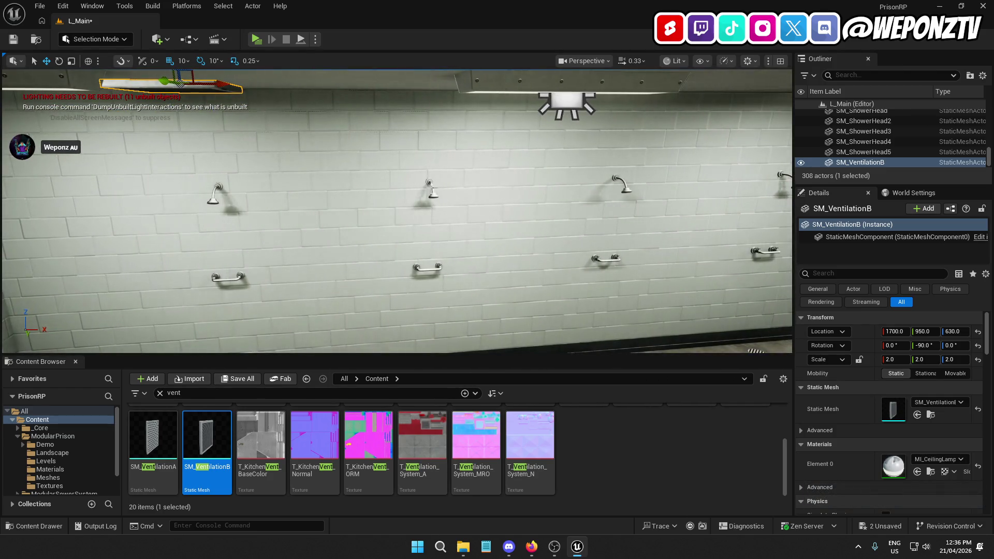
- Duplicate the ceiling vent and place the copy at Y 950, X 1900
click(431, 185)
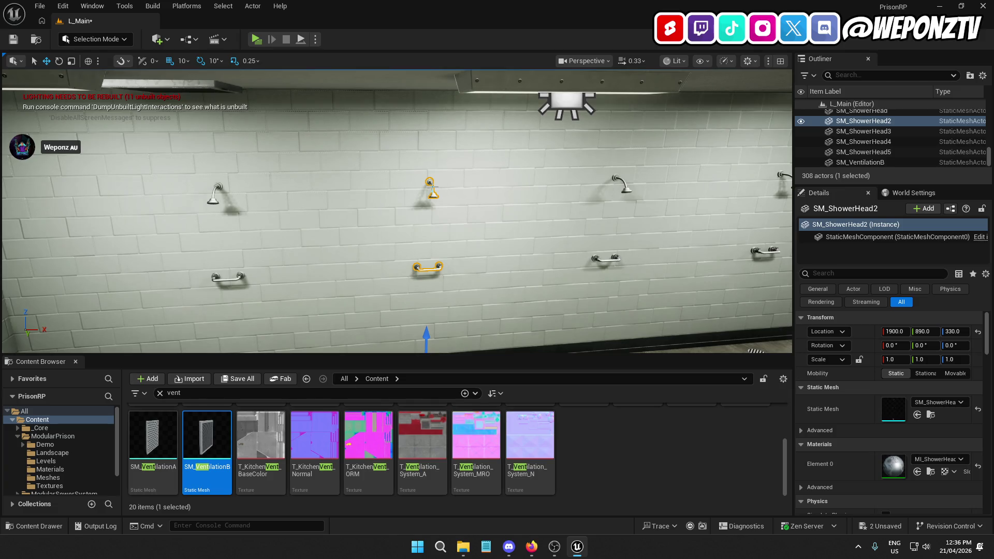
click(195, 87)
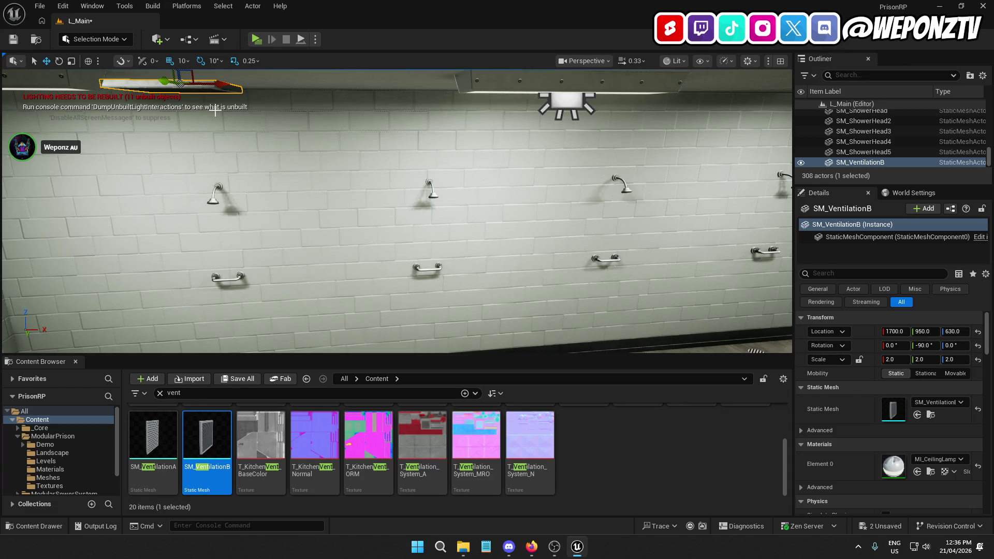
key(ctrl+d)
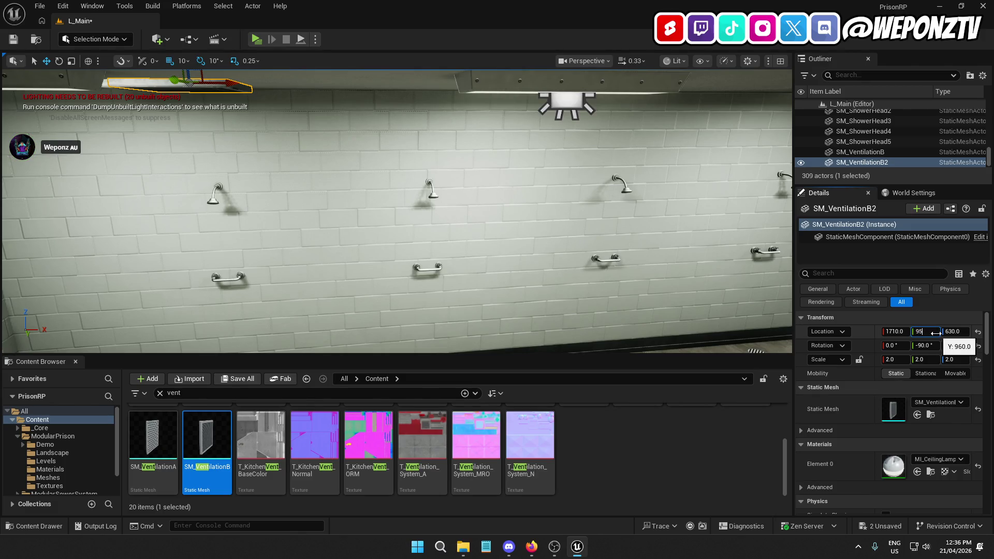
key(Return)
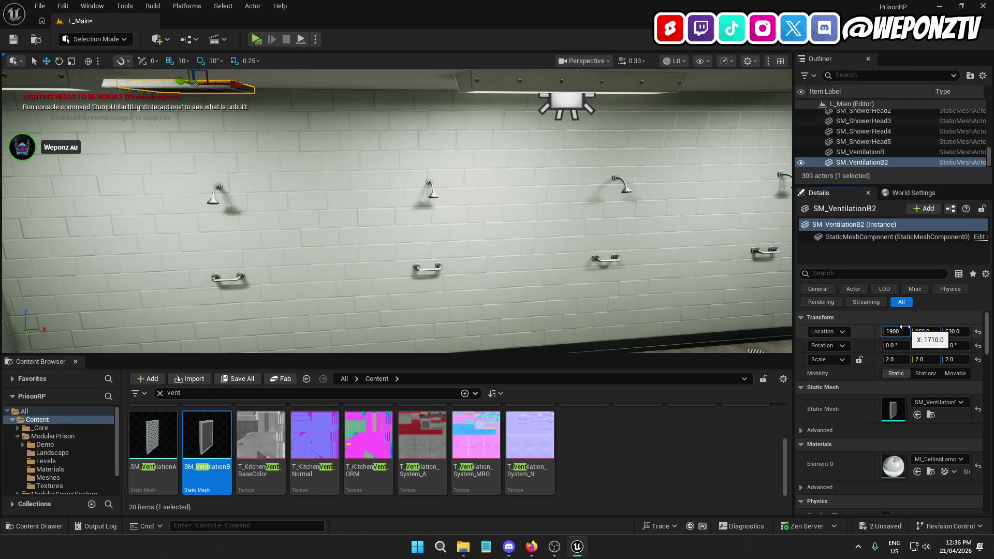
key(Return)
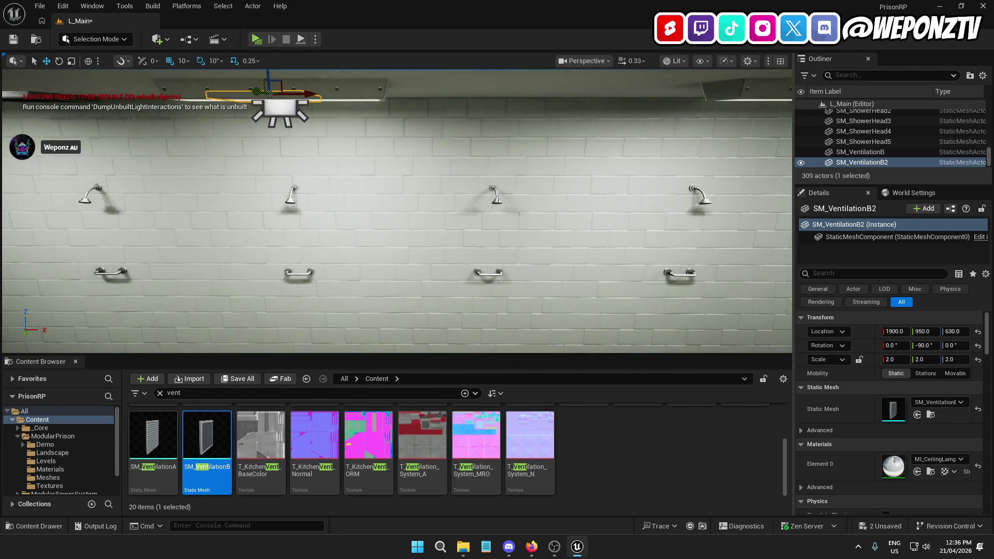
- Check the third shower head's position, then duplicate the vent to Y 950, X 2100
click(621, 222)
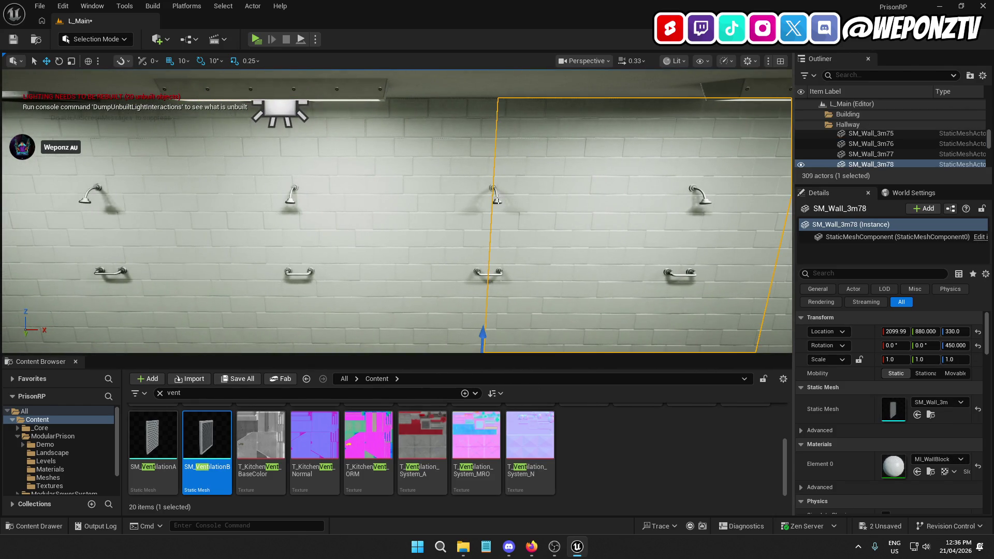
click(495, 196)
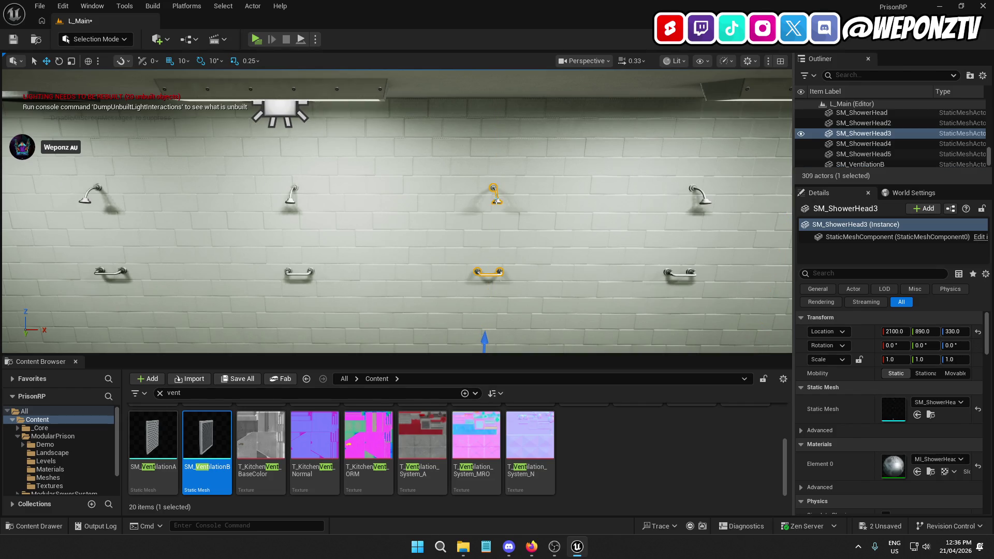
click(279, 110)
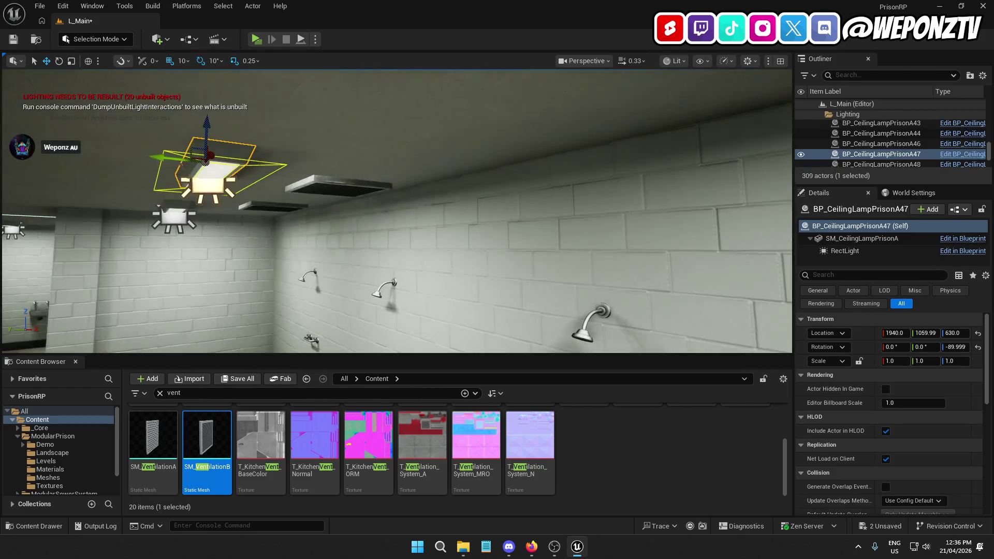
click(333, 188)
key(ctrl+d)
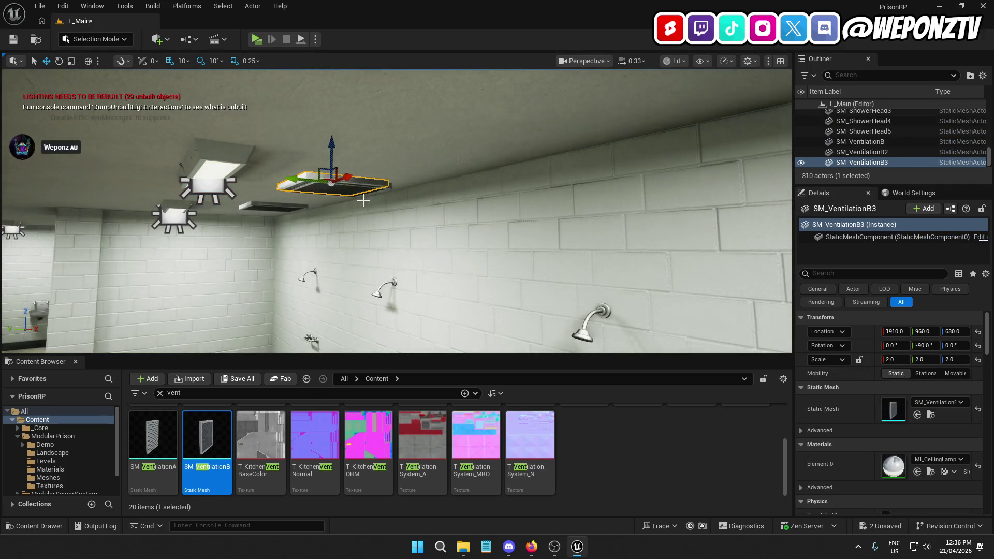
drag(293, 178, 303, 179)
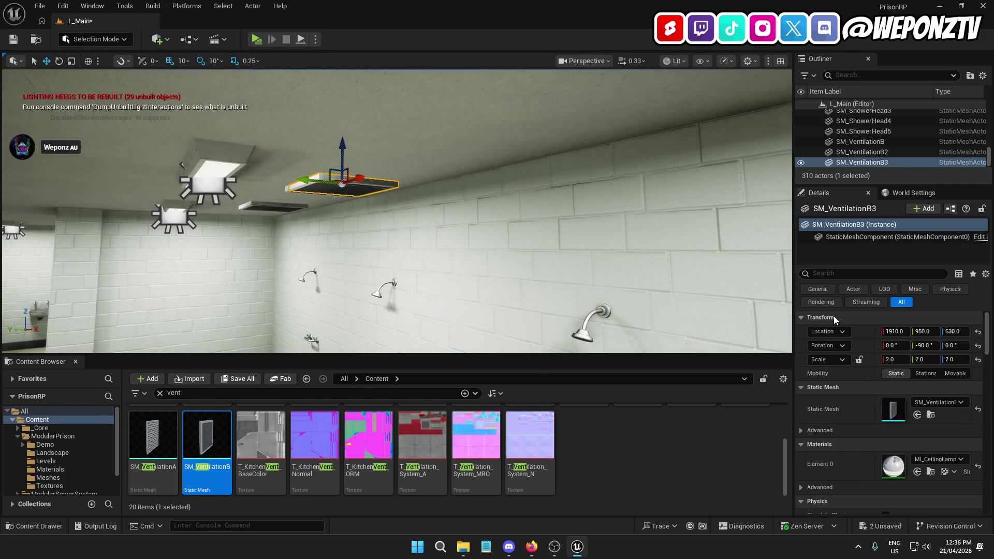
click(890, 331)
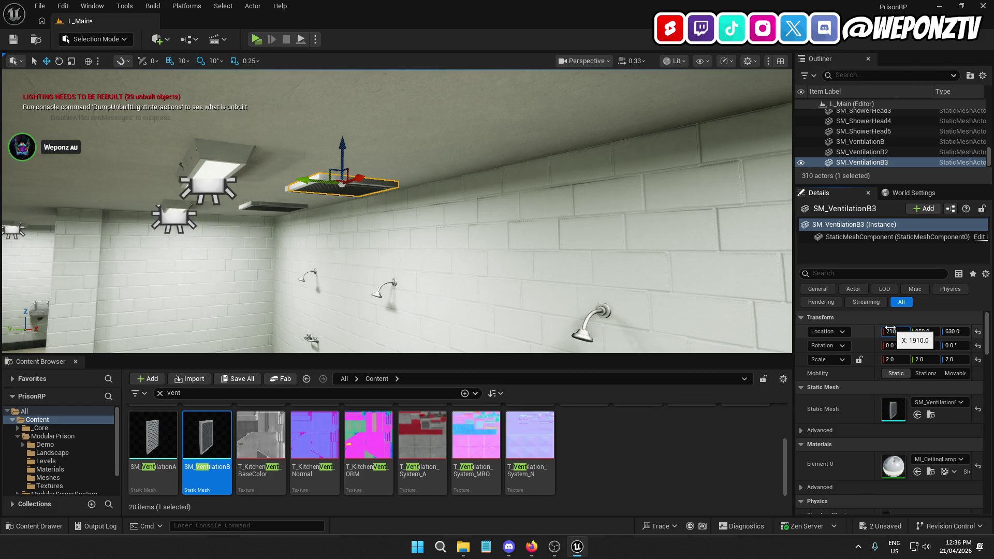
key(Return)
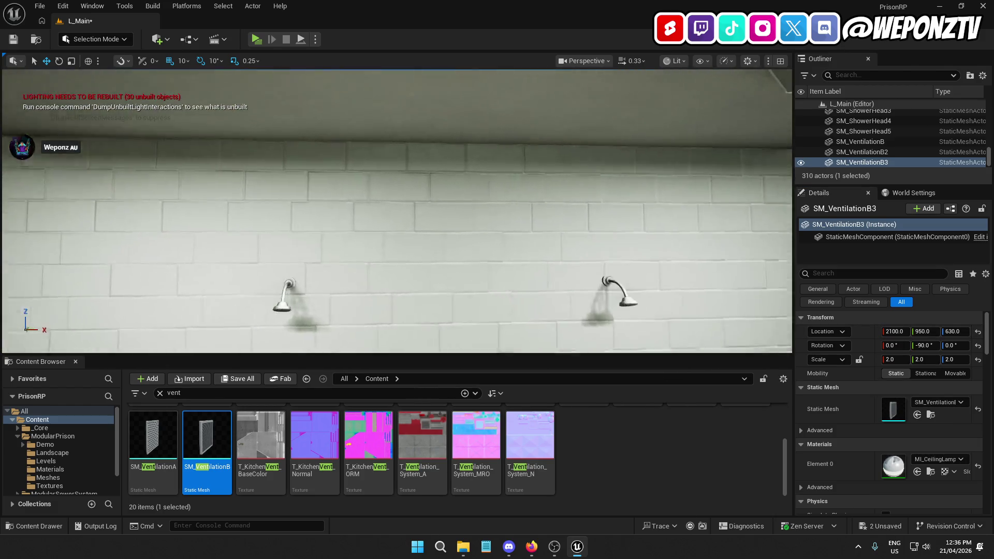
- Duplicate again and slide the new vent to Y 950 above the fourth shower head
key(ctrl+d)
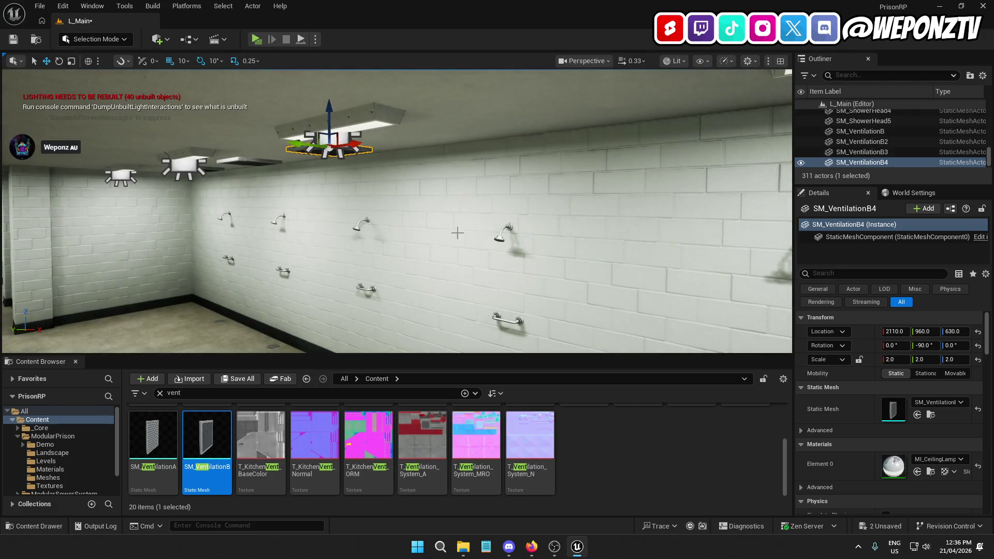
drag(295, 142, 302, 143)
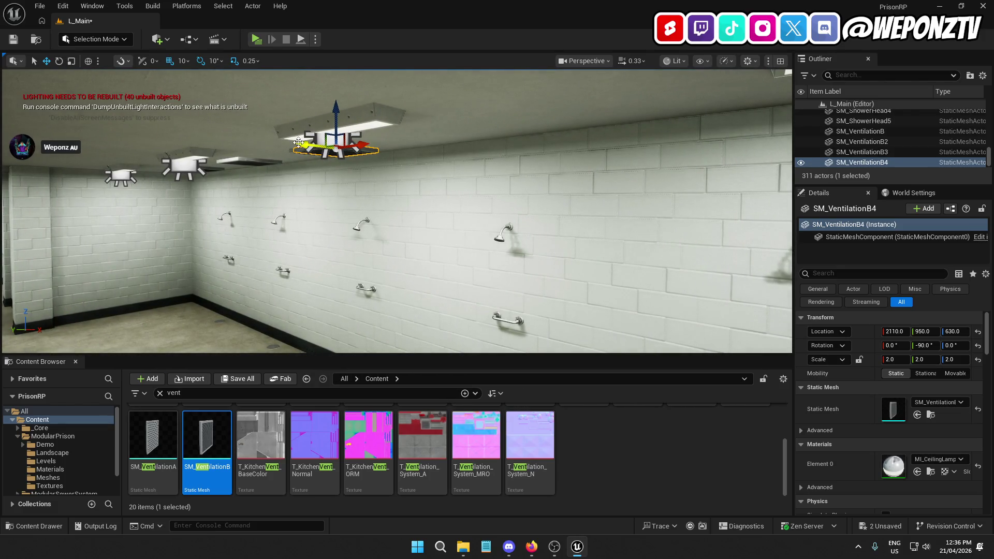
drag(365, 146, 440, 137)
click(498, 237)
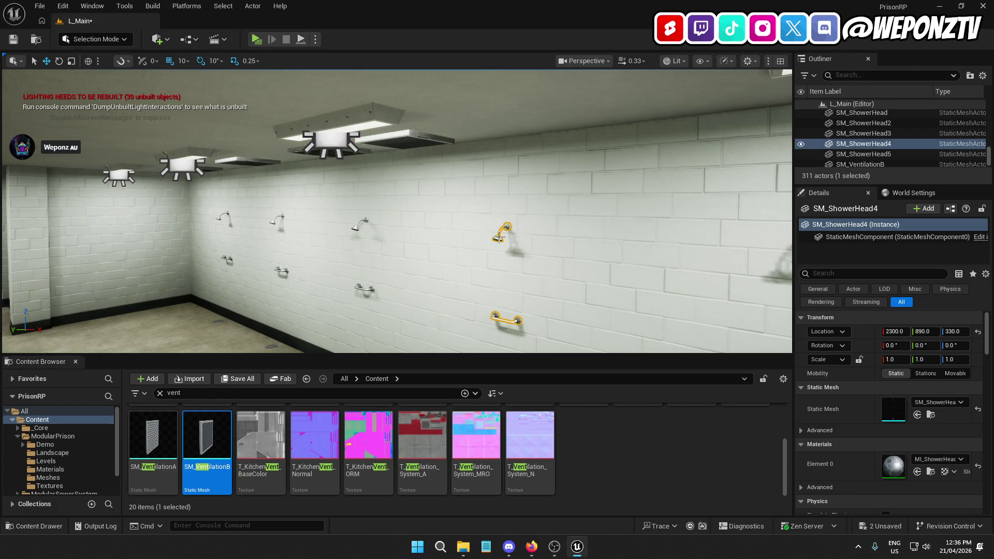
click(413, 141)
drag(455, 144, 528, 145)
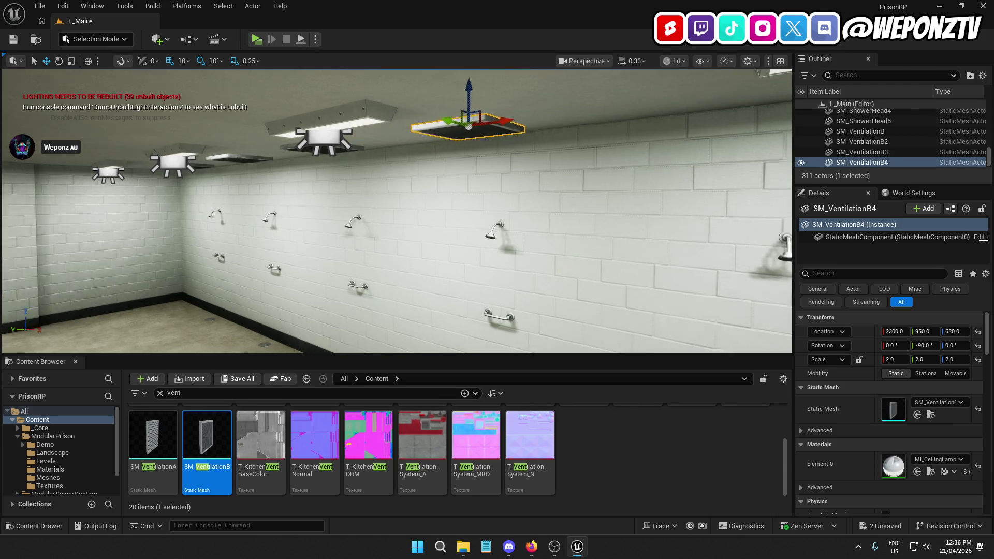
- Duplicate the fourth vent for the fifth shower head and view the vent row
click(496, 218)
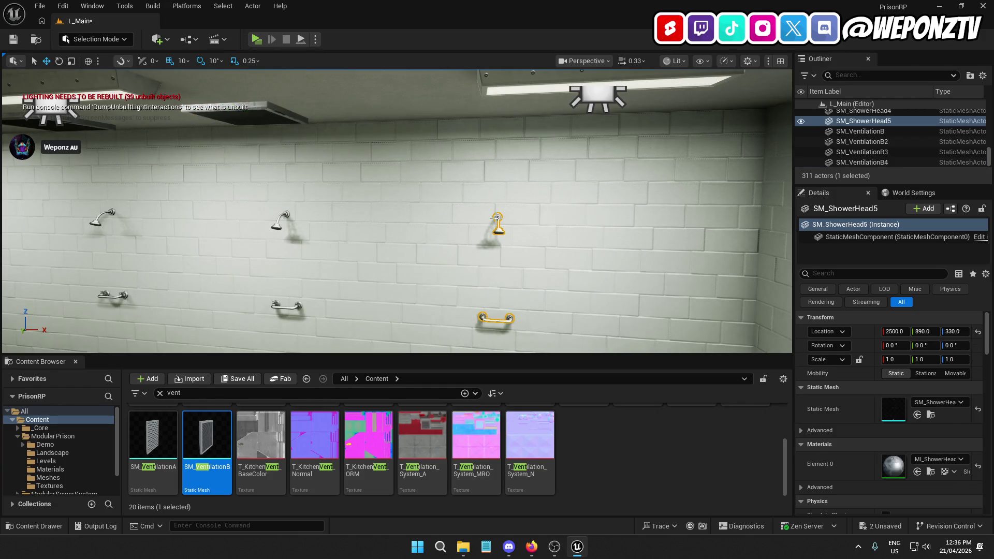
click(256, 118)
key(ctrl+d)
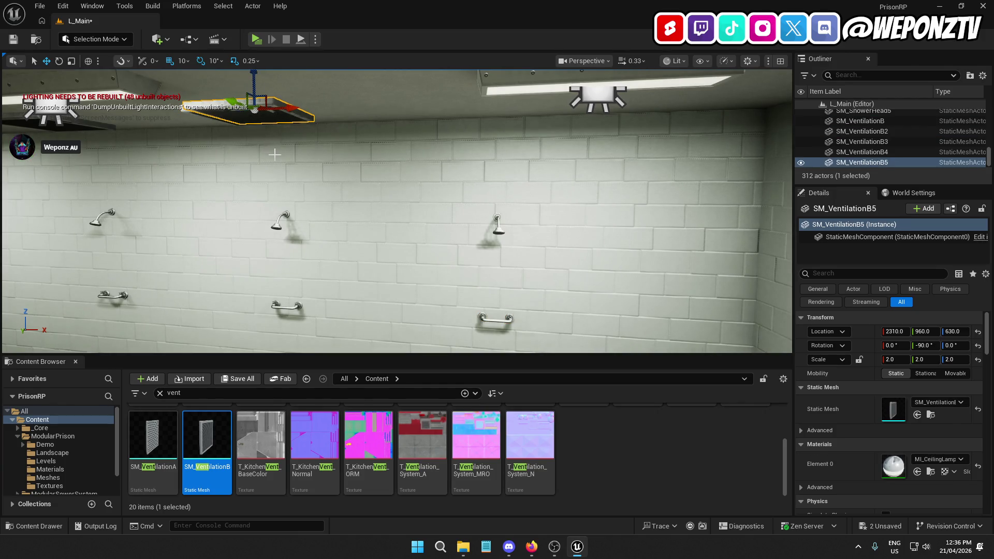
drag(235, 102, 238, 101)
drag(422, 231, 423, 231)
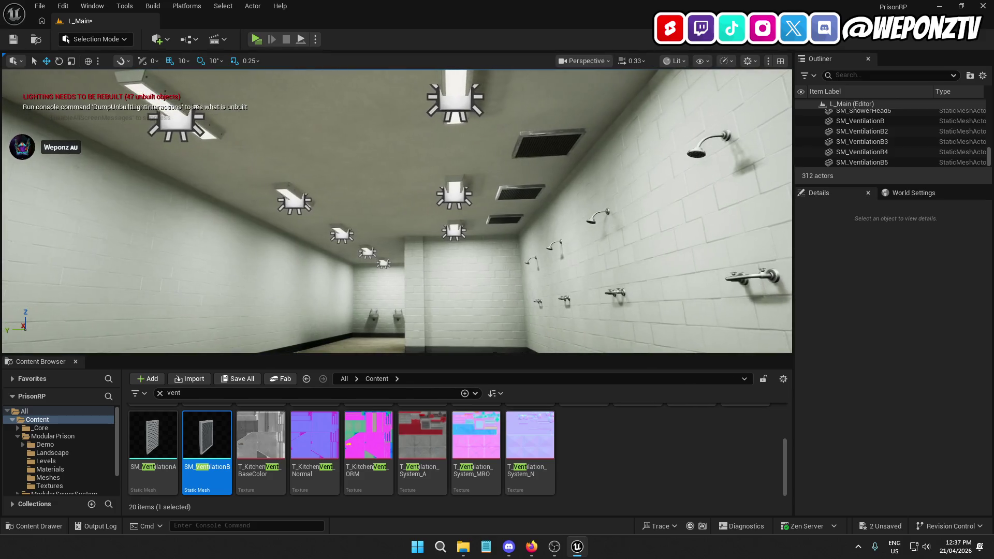
click(453, 225)
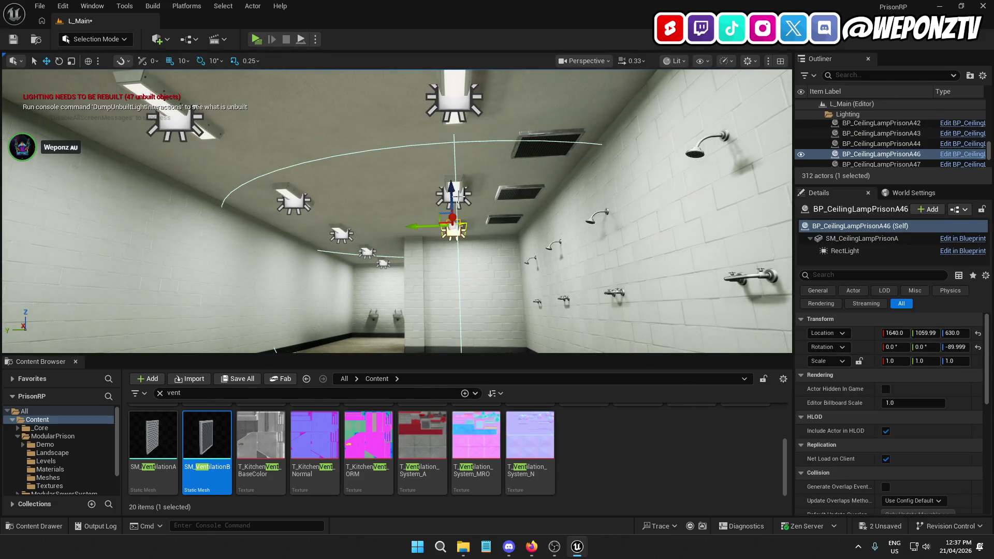
ctrl+click(456, 193)
ctrl+click(453, 98)
drag(454, 98, 453, 101)
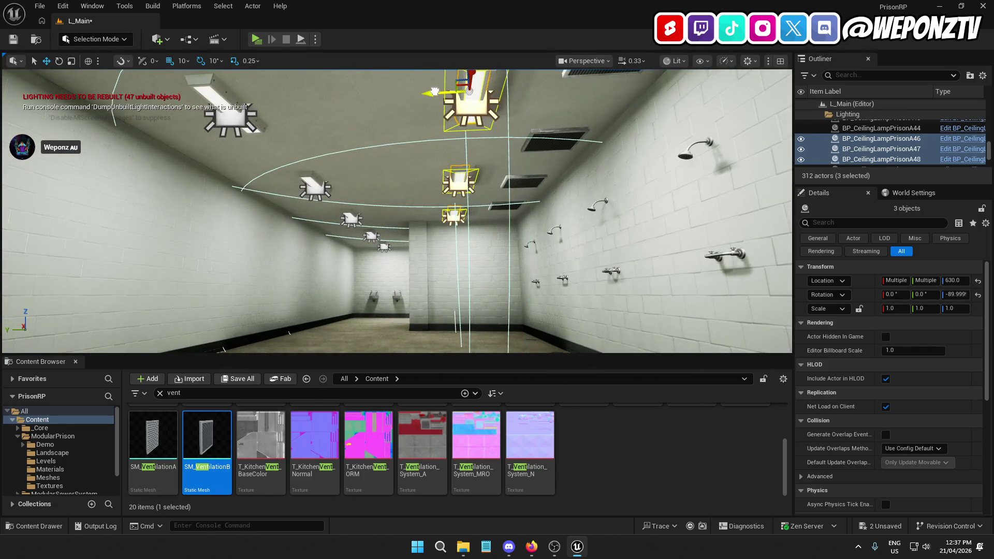
drag(423, 98, 422, 99)
click(419, 186)
drag(419, 186, 420, 187)
scroll(358, 458, up, 2)
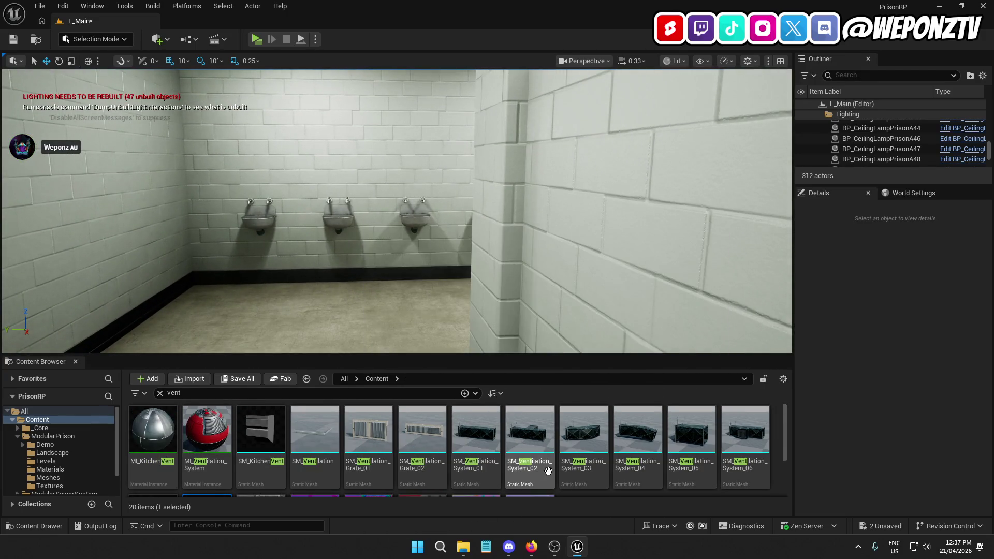
- Place SM_Ventilation_Grate_01 on wall SM_Wall_3m89 and set its yaw to -90
drag(420, 186, 419, 186)
click(420, 186)
drag(313, 313, 313, 314)
mouse_move(368, 429)
mouse_down()
mouse_move(377, 176)
mouse_move(365, 160)
mouse_up()
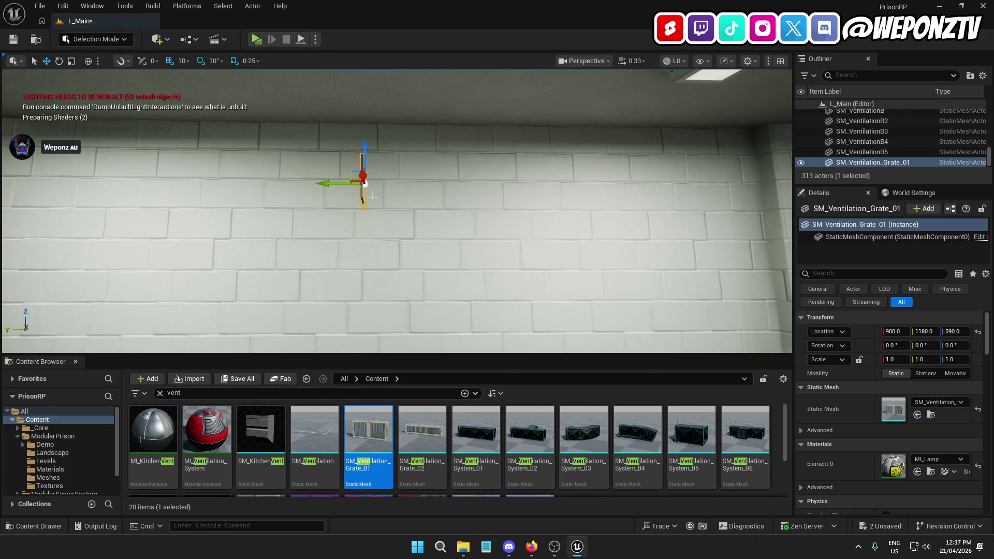
click(951, 346)
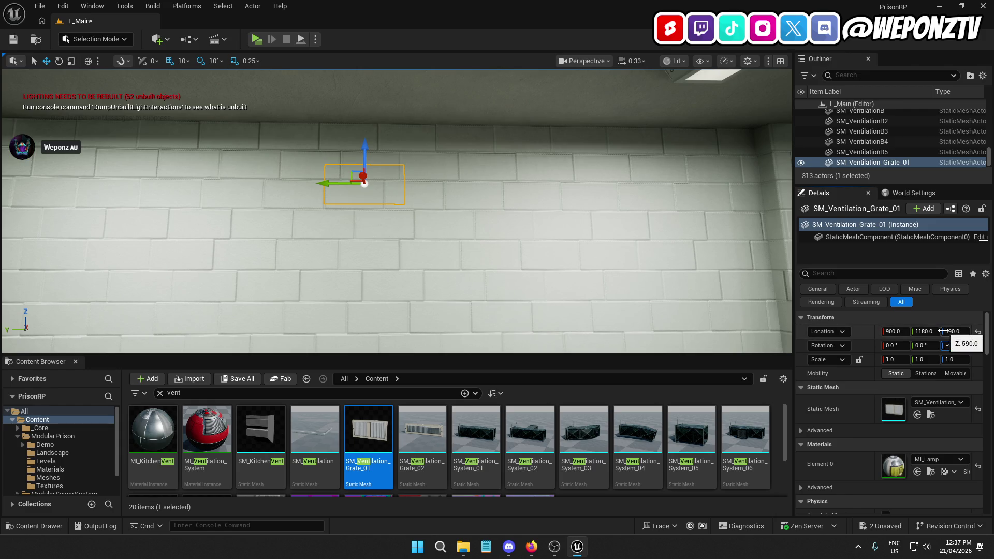
key(Return)
- Inspect the new grate from along the wall and select the center sink SM_Sink8
mouse_move(506, 260)
mouse_down()
mouse_move(497, 227)
mouse_move(466, 238)
mouse_move(491, 217)
mouse_up()
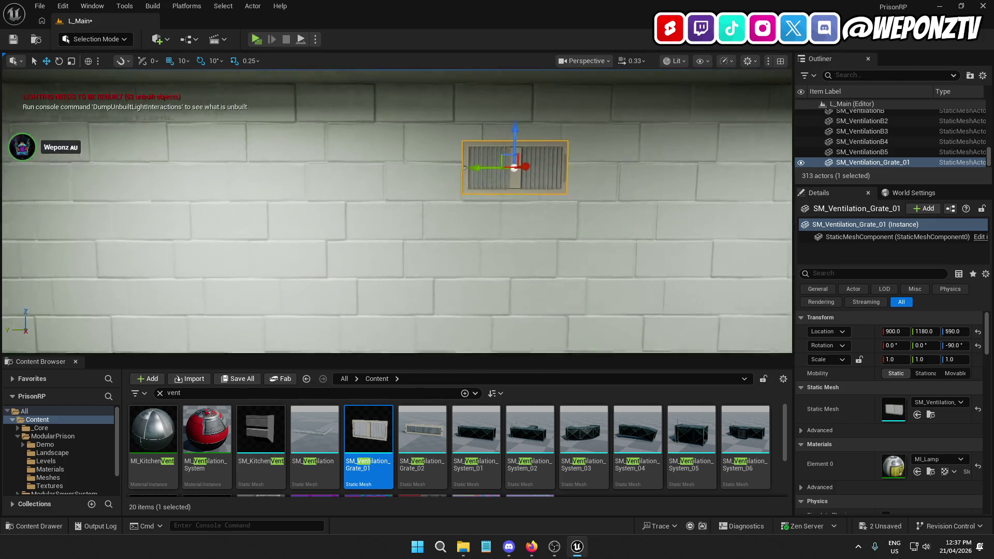
drag(440, 243, 424, 251)
click(423, 251)
click(409, 175)
mouse_move(408, 176)
mouse_down()
mouse_move(388, 166)
mouse_move(409, 166)
mouse_move(416, 134)
mouse_move(388, 163)
mouse_move(419, 237)
mouse_move(409, 207)
mouse_up()
click(418, 238)
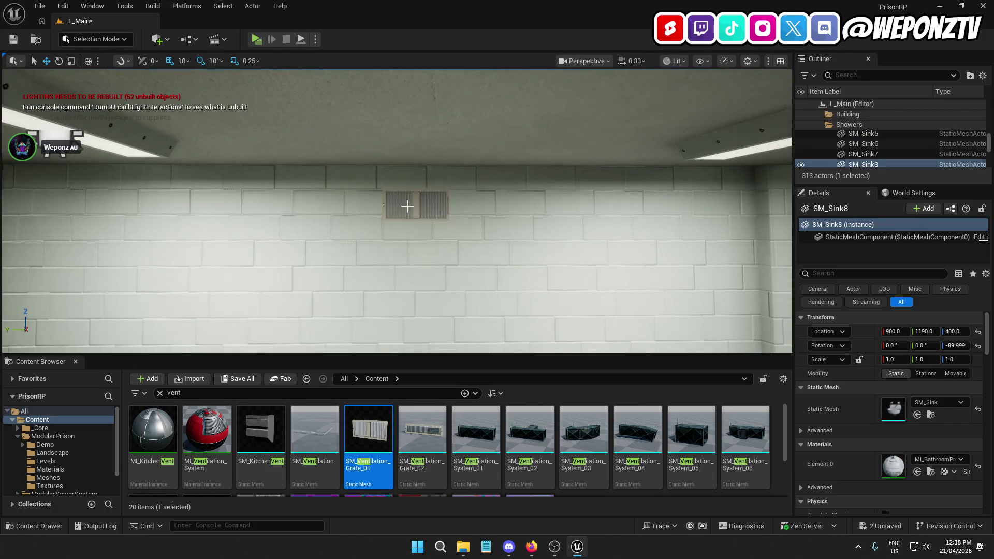
- Check the wall vent grate, then fly in to face the sink wall head-on
click(416, 207)
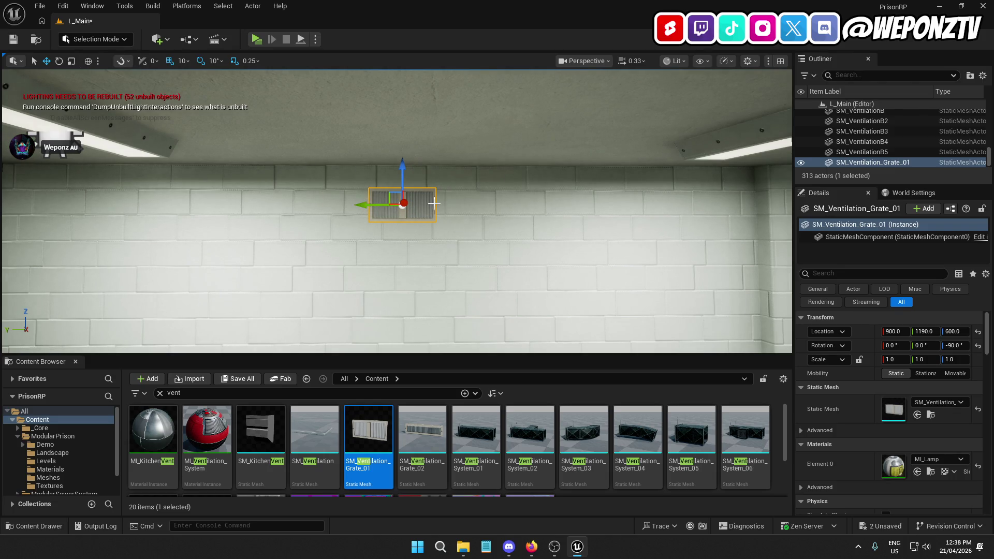
click(401, 212)
click(371, 205)
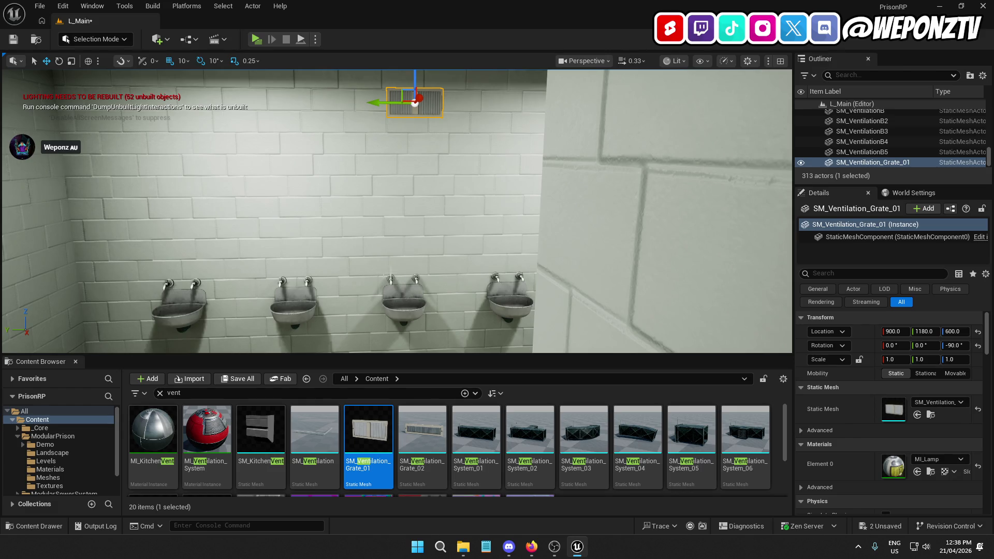
click(373, 168)
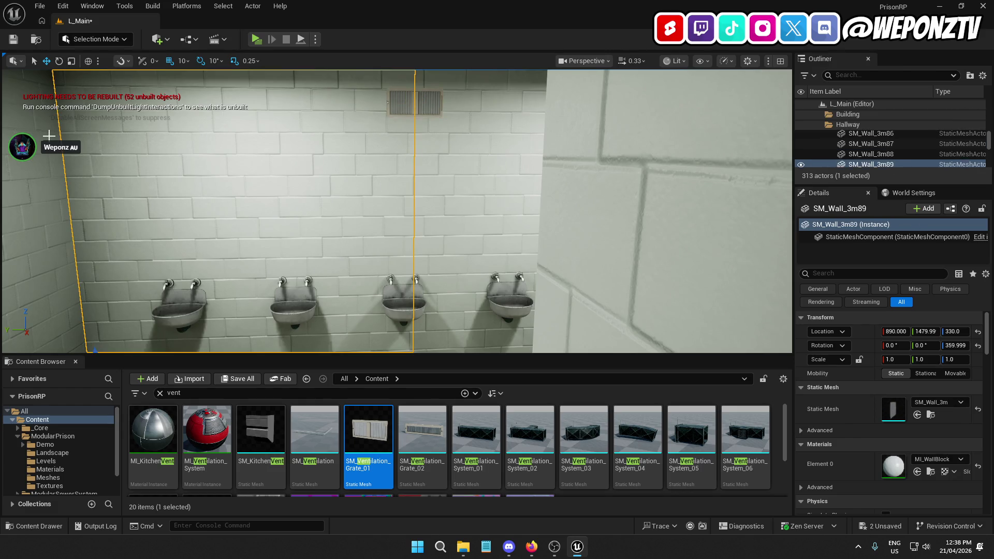
key(w)
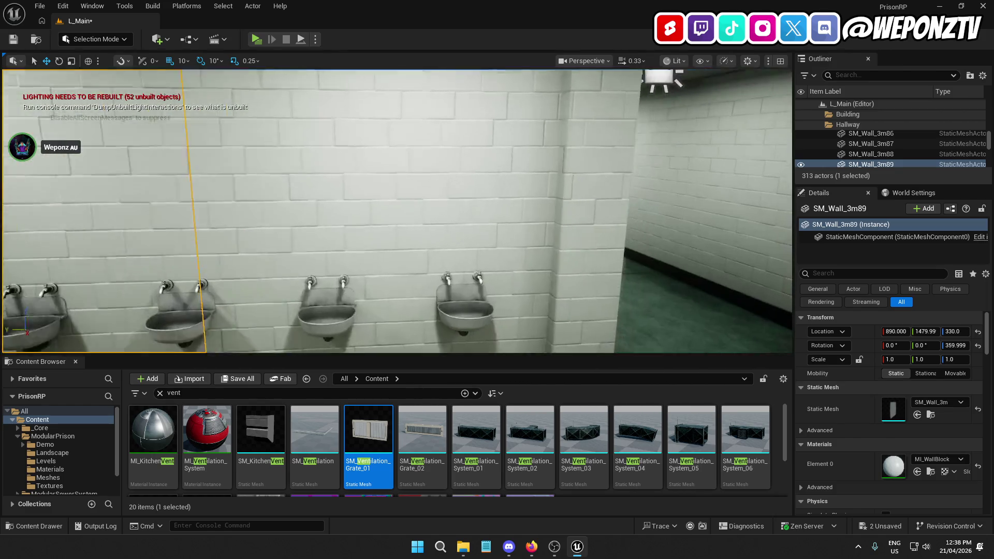
click(104, 207)
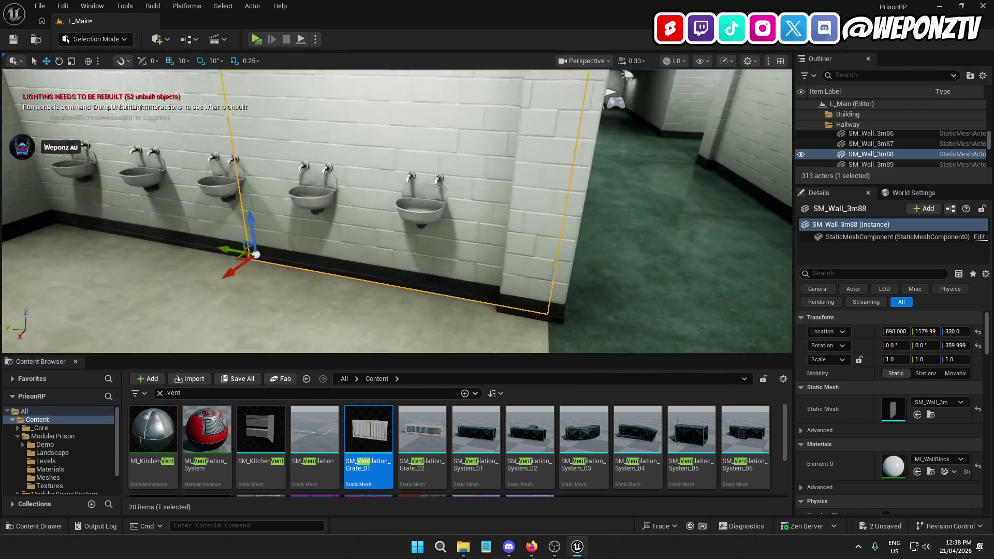
key(w)
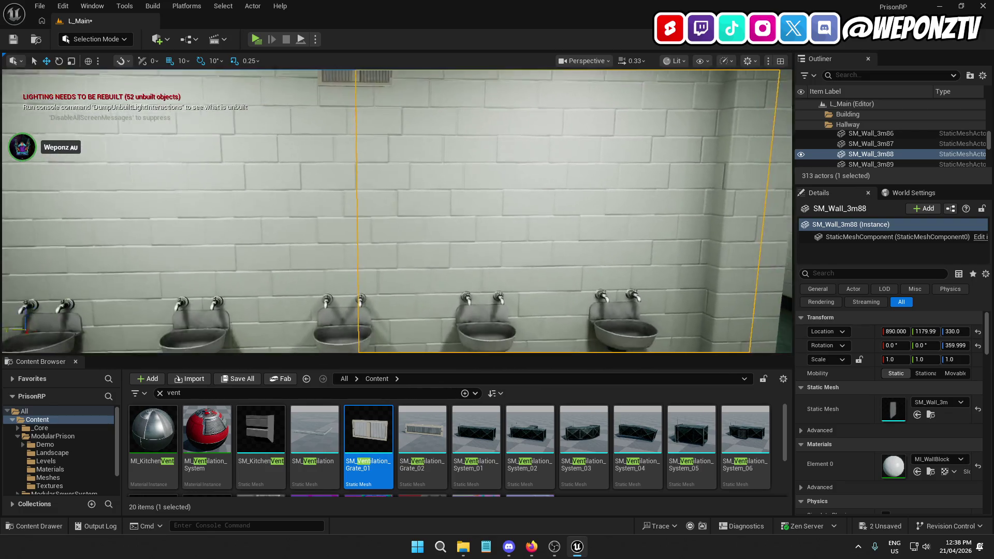
key(s)
key(q)
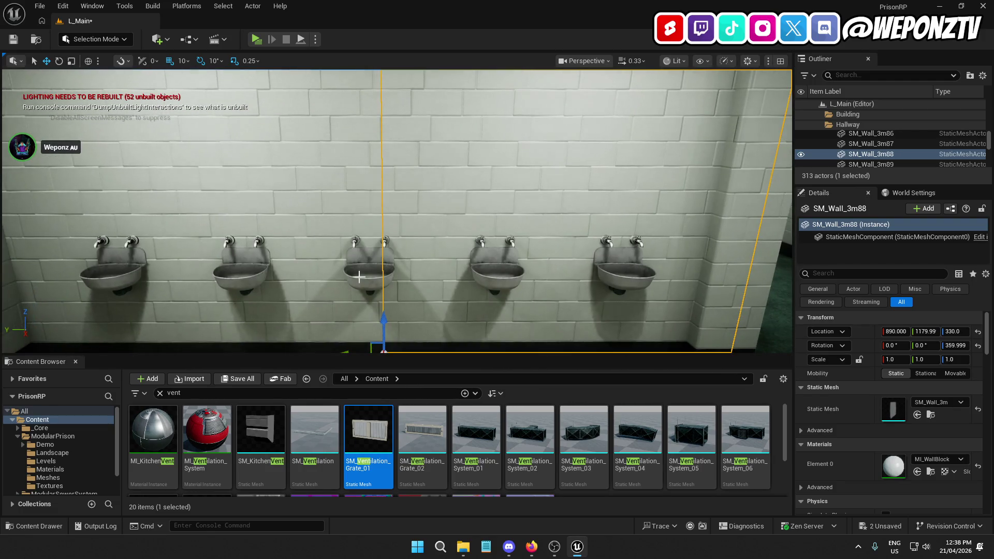
- Nudge sinks SM_Sink8, SM_Sink7 and SM_Sink6 each 10 units along Y
click(358, 259)
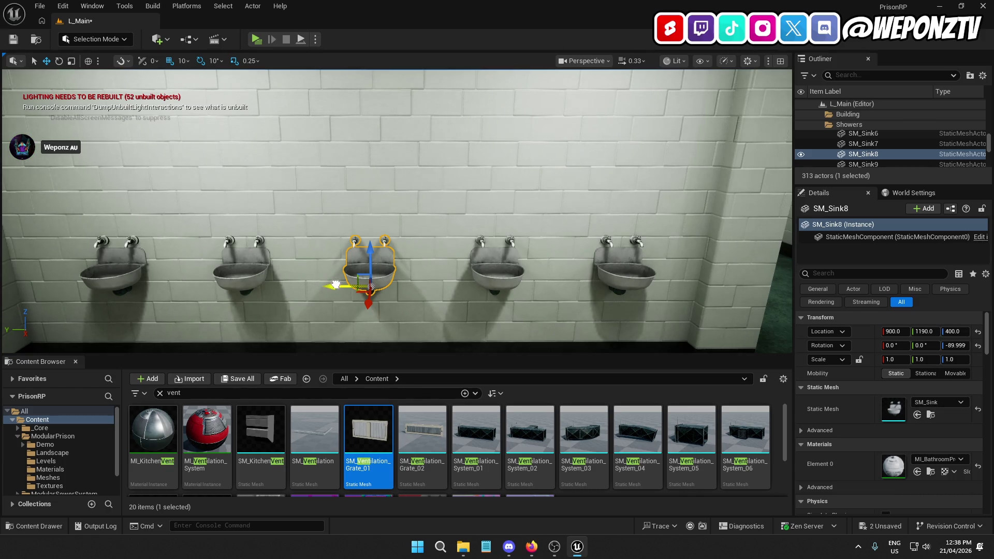
drag(336, 285, 342, 284)
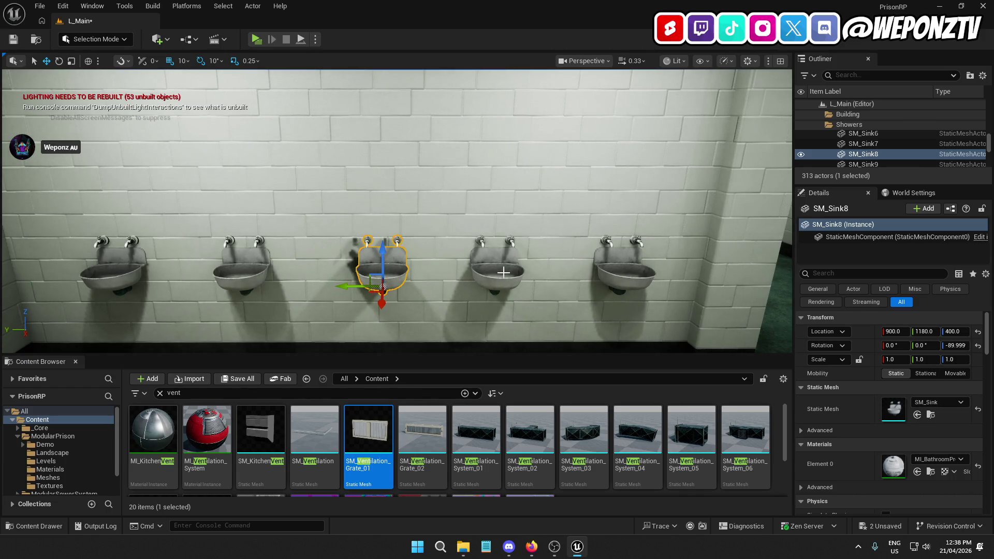
click(485, 268)
drag(454, 288, 466, 288)
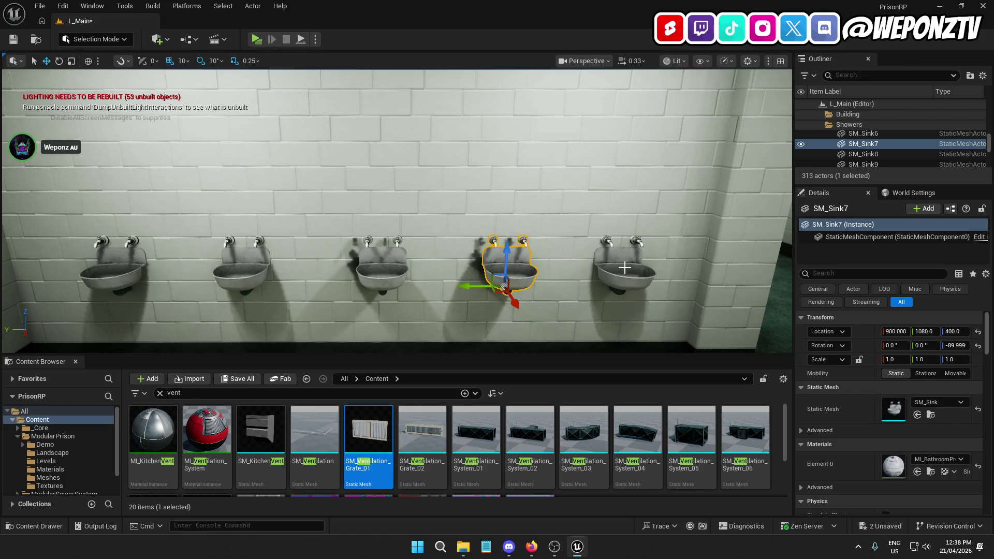
click(594, 270)
drag(578, 286, 590, 285)
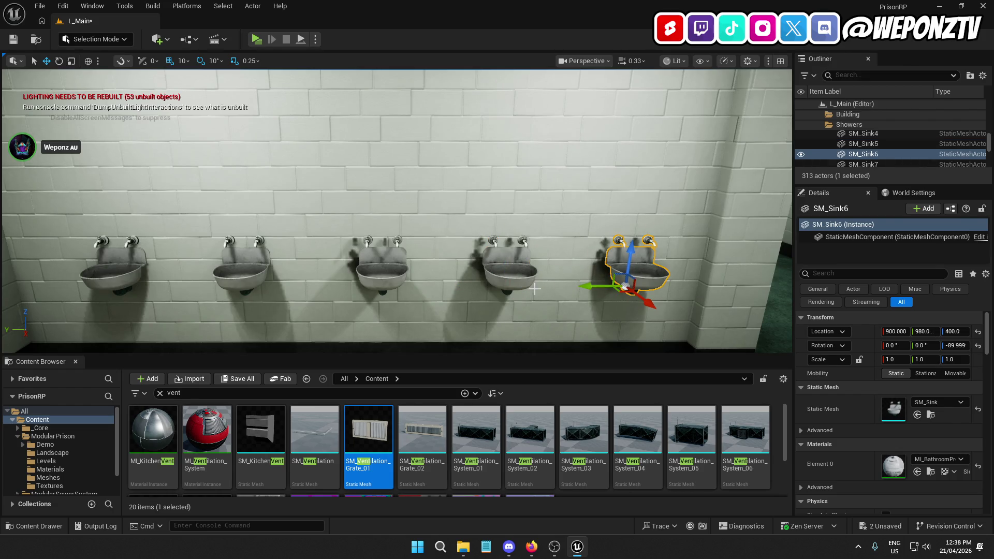
- On the side wall, check SM_Sink3, SM_Sink4, SM_Sink2 and nudge SM_Sink 10 units along Y
drag(467, 300, 445, 300)
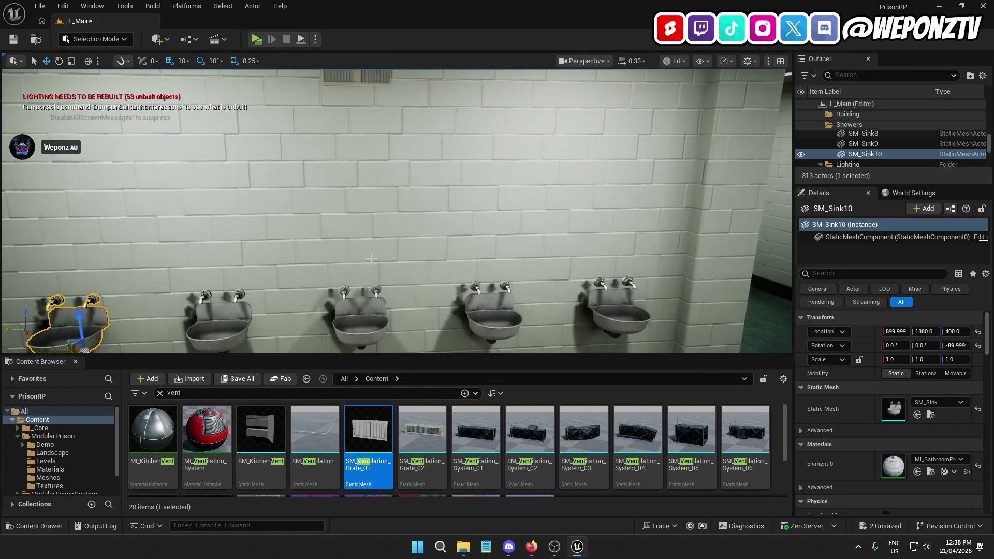
click(356, 247)
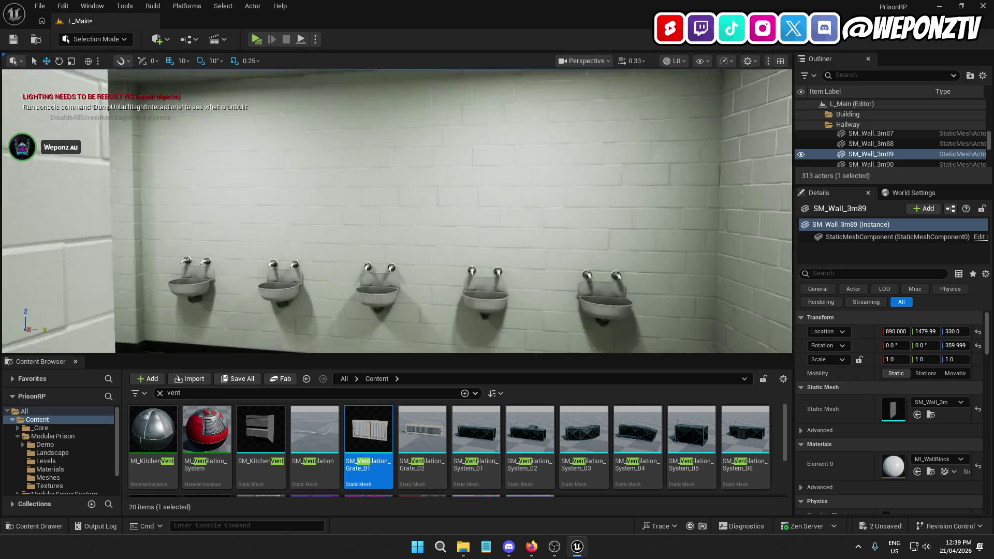
scroll(470, 191, up, 3)
scroll(474, 191, down, 3)
click(401, 261)
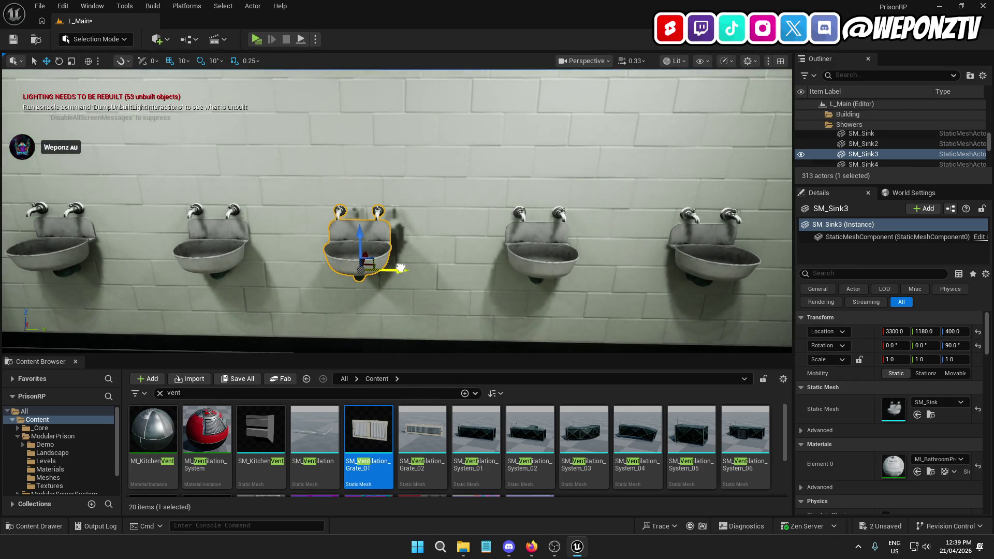
key(ctrl+z)
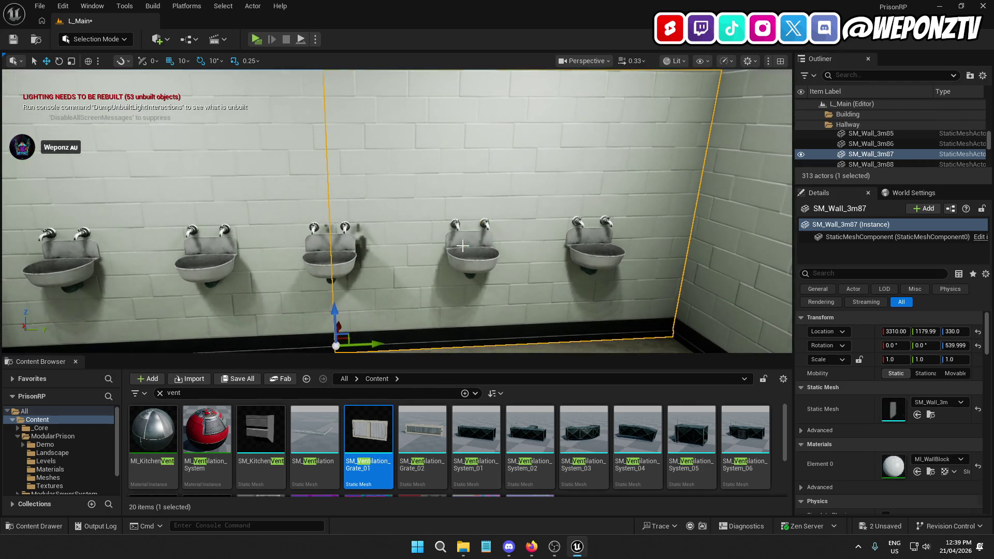
click(462, 245)
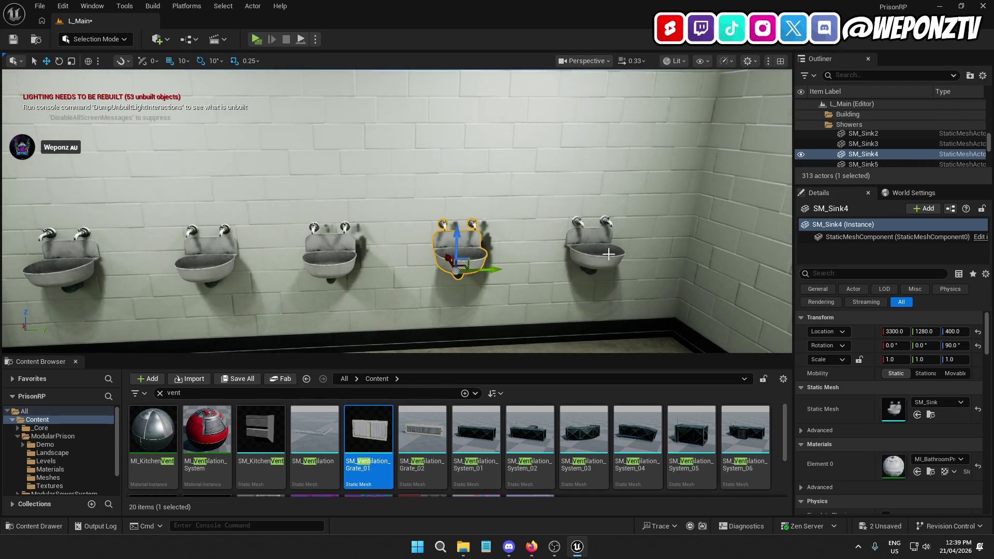
drag(613, 262, 476, 256)
click(471, 255)
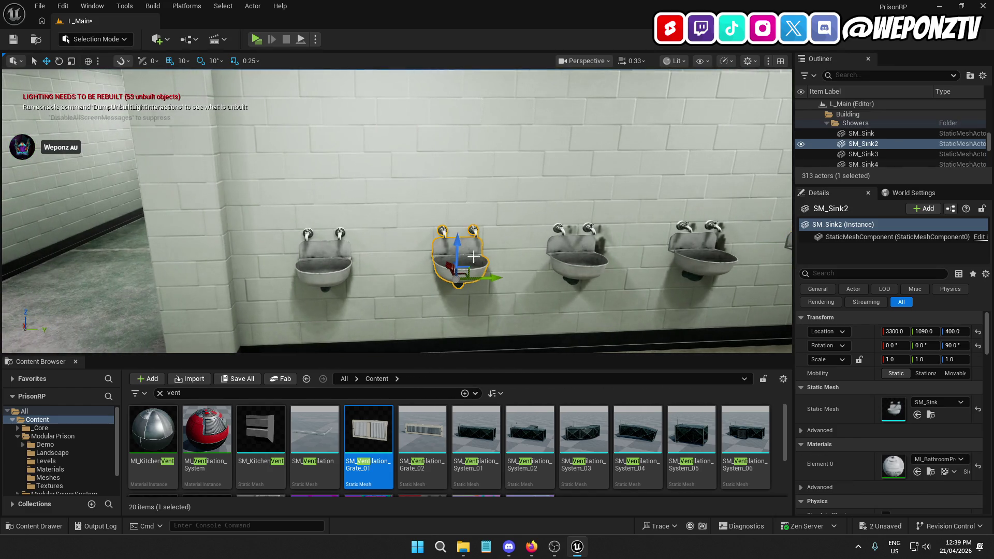
click(317, 268)
mouse_move(361, 282)
mouse_down()
mouse_move(331, 311)
mouse_move(321, 279)
mouse_up()
mouse_move(466, 269)
mouse_down()
mouse_move(482, 267)
mouse_move(474, 244)
mouse_up()
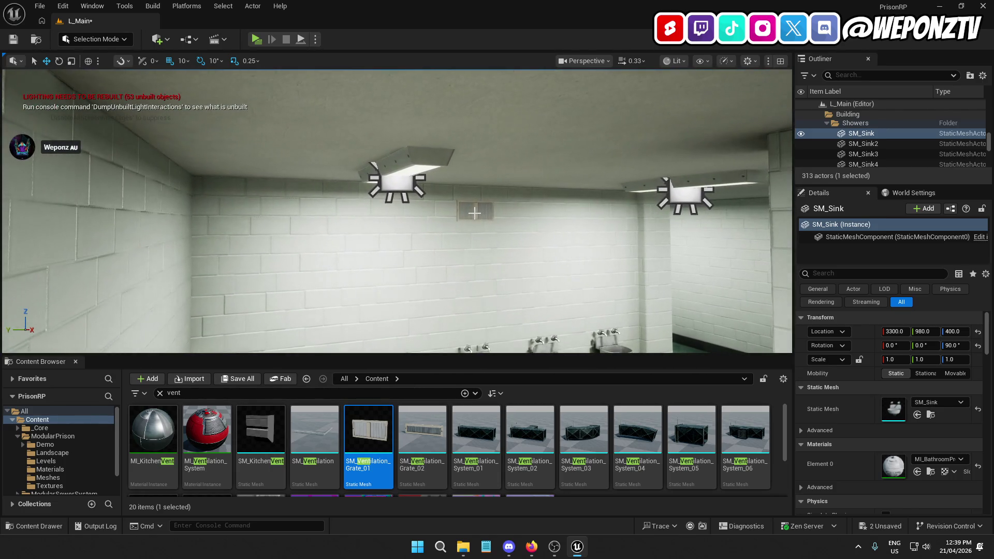
- Duplicate the wall vent grate and start sliding the copy along the wall
drag(368, 429, 474, 213)
key(ctrl+d)
key(f)
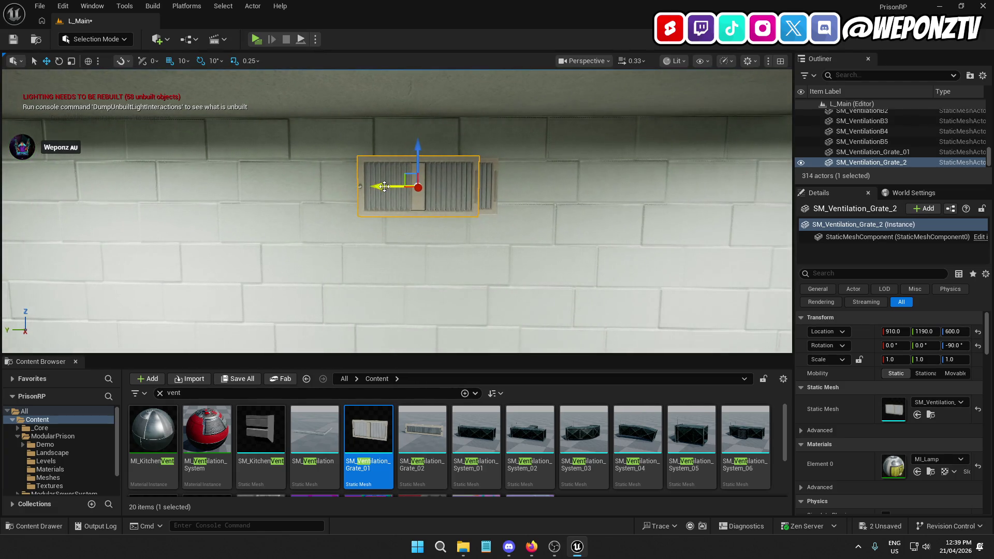
drag(389, 187, 417, 188)
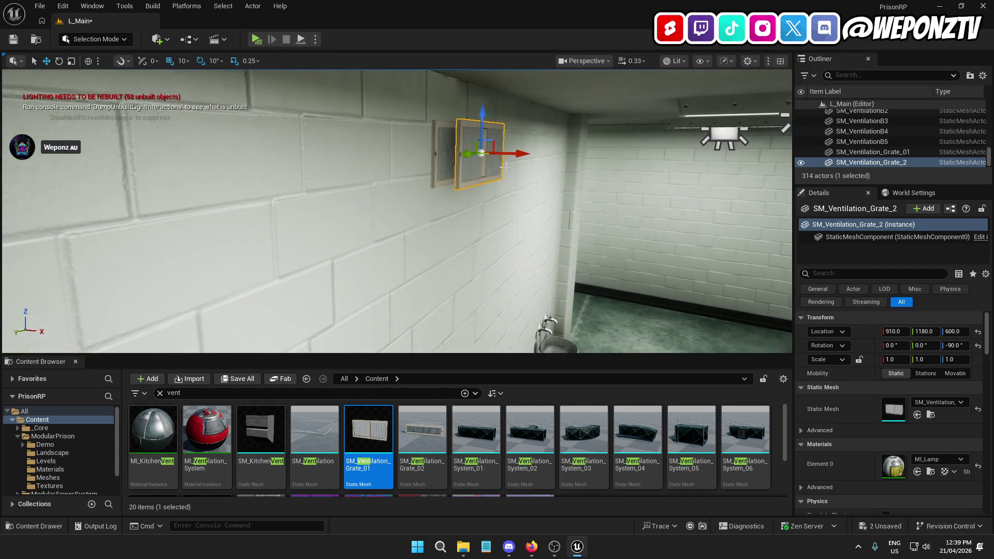
drag(528, 153, 577, 154)
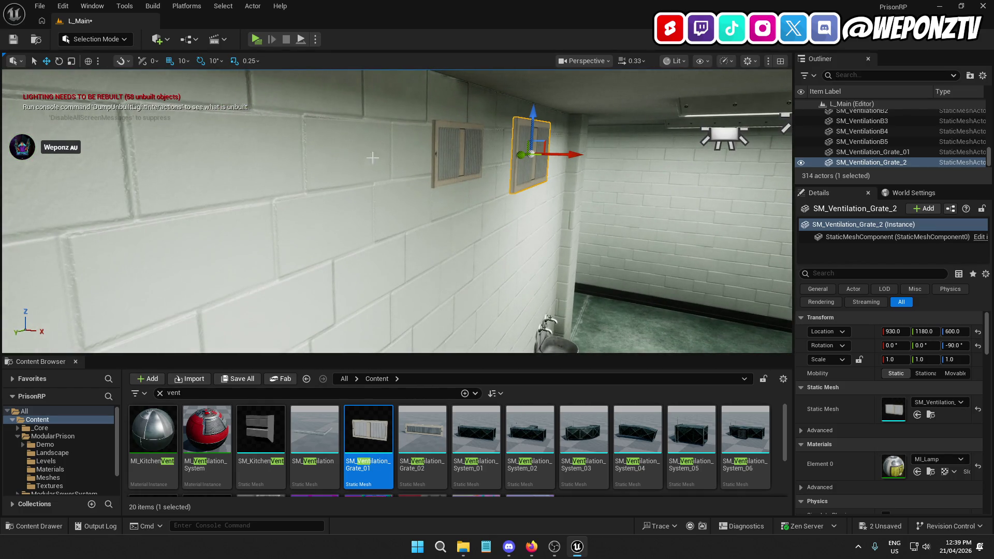
drag(359, 148, 261, 102)
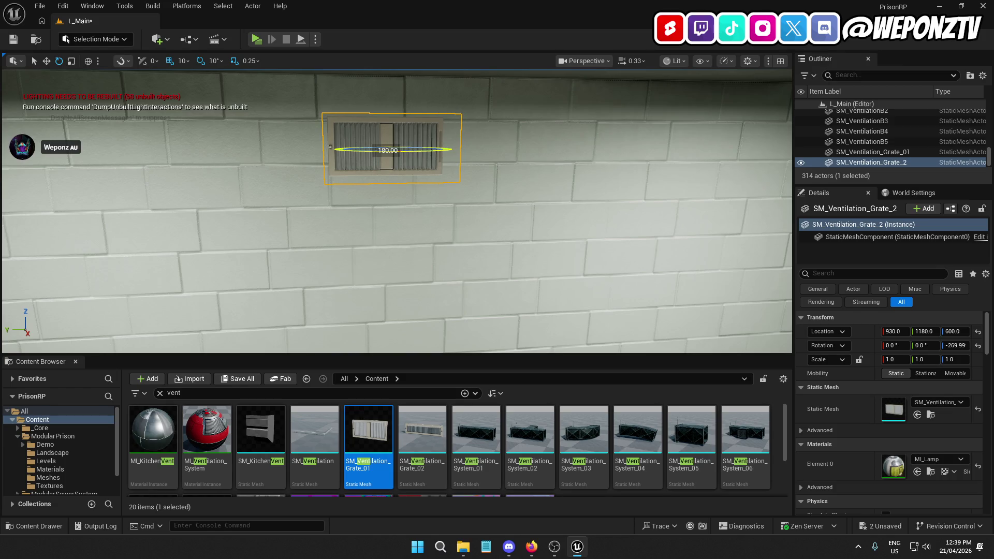
- Carry the new grate down the corridor wall to around X 3300
drag(71, 74, 222, 93)
mouse_move(572, 137)
mouse_down()
mouse_move(582, 133)
mouse_move(311, 104)
mouse_move(326, 98)
mouse_up()
mouse_move(454, 104)
mouse_down()
mouse_move(610, 85)
mouse_move(310, 139)
mouse_move(243, 129)
mouse_move(414, 129)
mouse_move(525, 146)
mouse_up()
drag(694, 145, 417, 105)
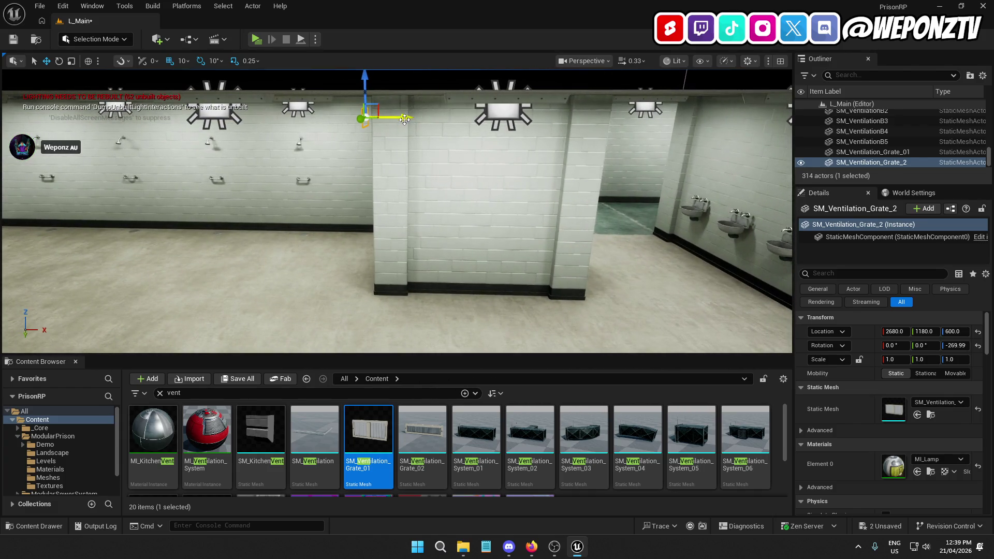
drag(741, 145, 479, 86)
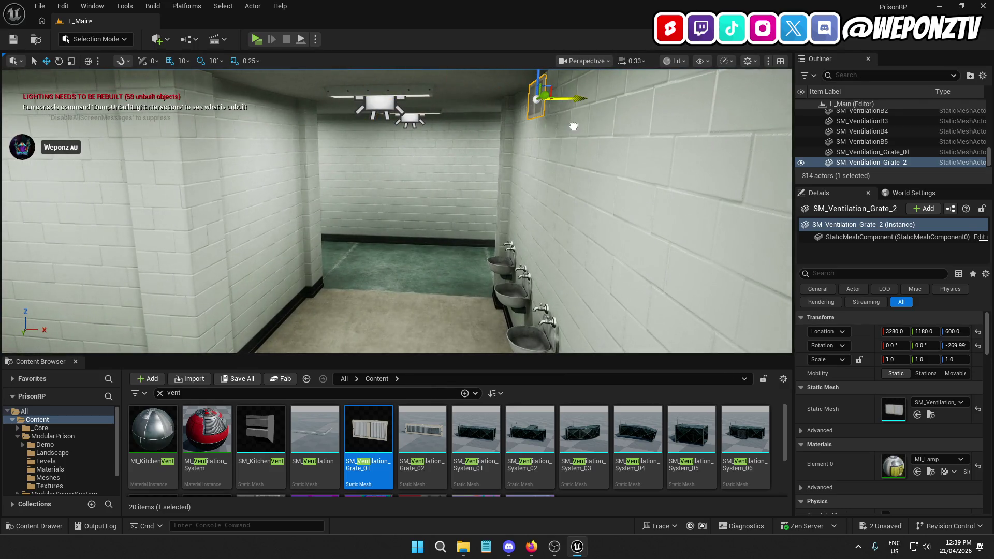
drag(610, 127, 589, 109)
- Fly back past the wall and select the ceiling vent SM_VentilationB5
mouse_move(497, 108)
mouse_down()
mouse_move(528, 93)
mouse_move(496, 132)
mouse_up()
click(427, 195)
mouse_move(426, 195)
mouse_down()
mouse_move(447, 181)
mouse_move(416, 192)
mouse_move(411, 175)
mouse_move(401, 197)
mouse_move(424, 191)
mouse_move(418, 173)
mouse_up()
click(427, 195)
click(311, 108)
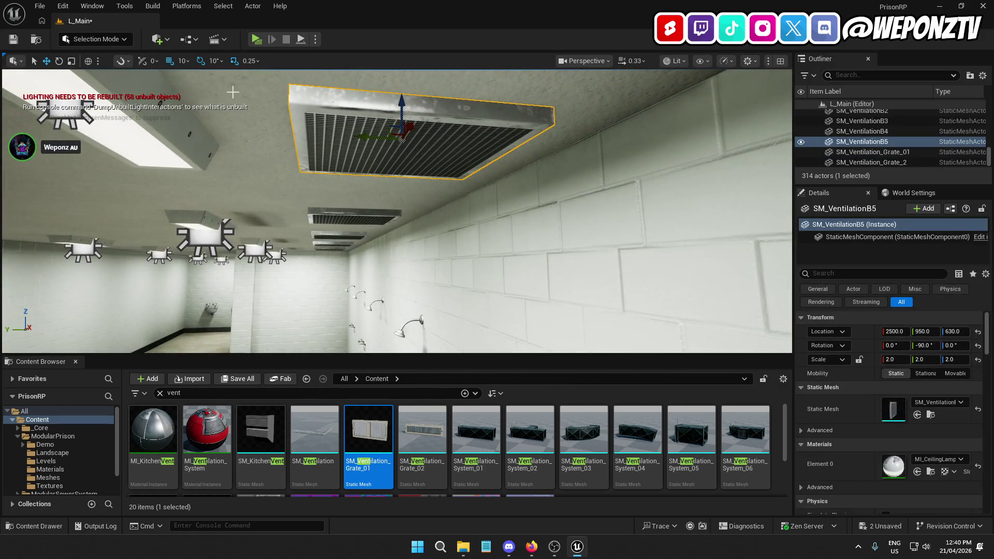
- Set grid snap to 1 and raise SM_VentilationB5 and SM_VentilationB4 to Z 633
click(184, 61)
click(197, 89)
drag(403, 105, 401, 97)
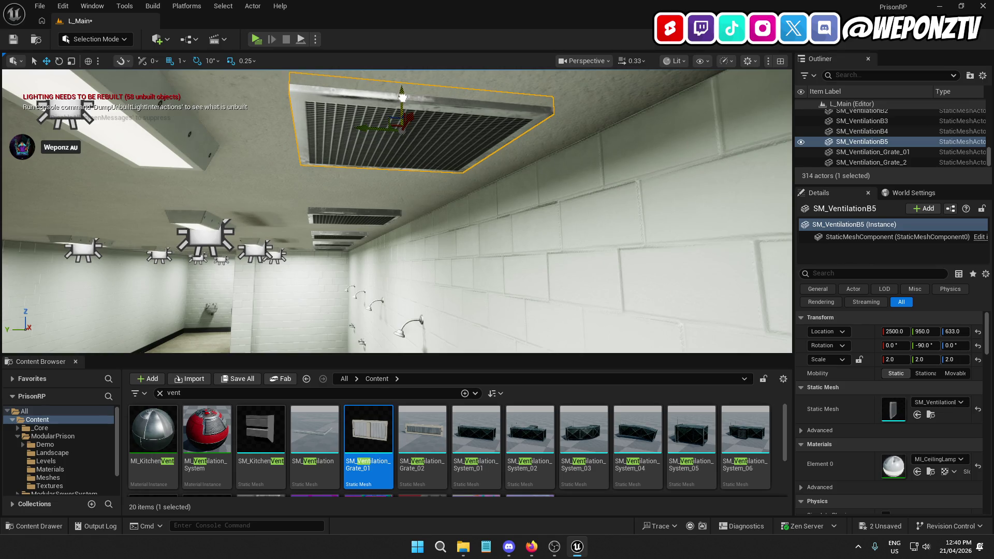
click(954, 332)
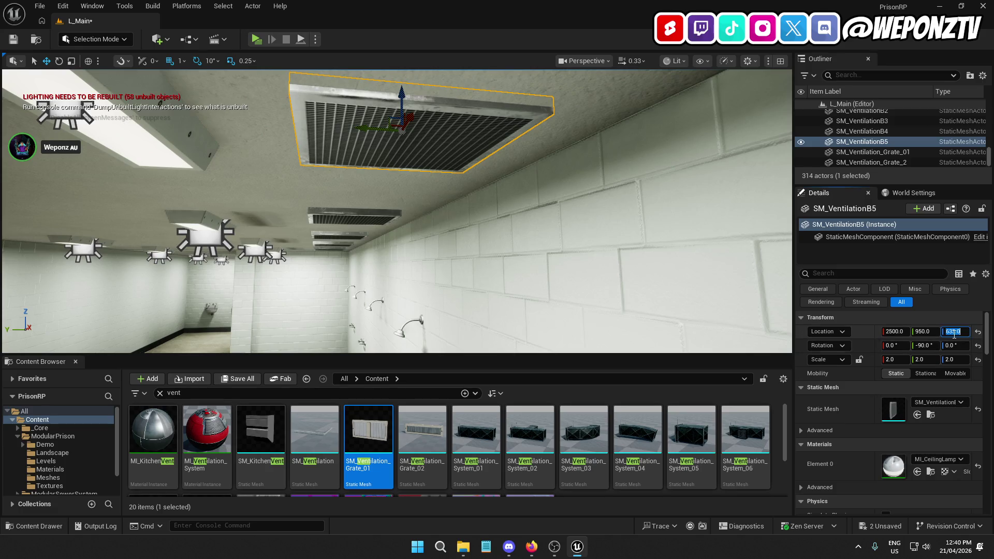
click(371, 215)
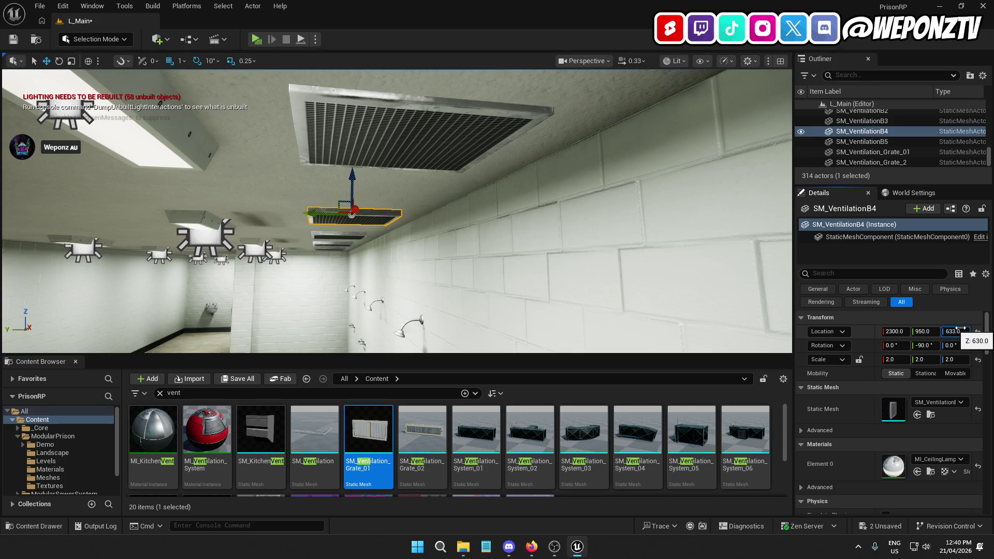
click(966, 330)
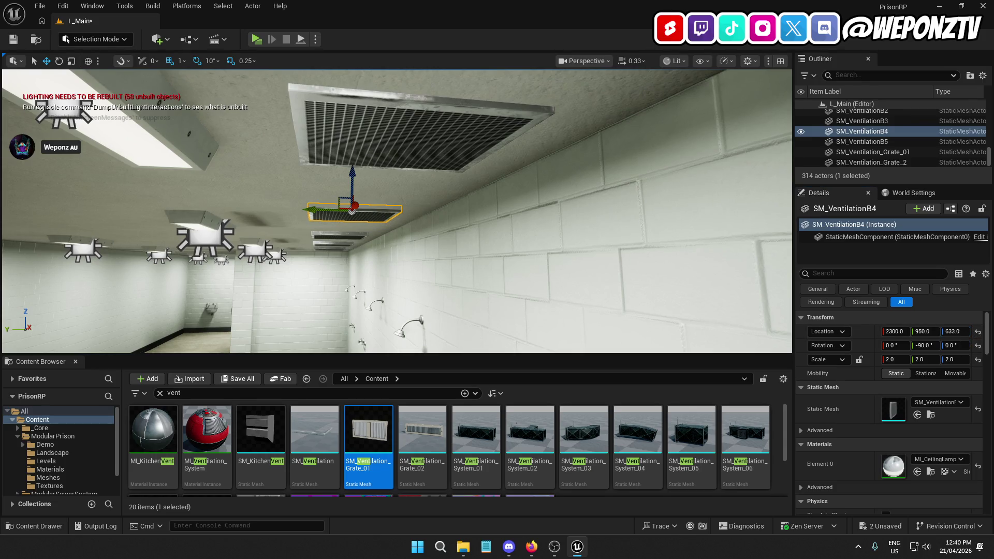
- Multi-select the remaining three vents B3, B2 and B and set their Location Z to 633
click(337, 246)
ctrl+click(328, 251)
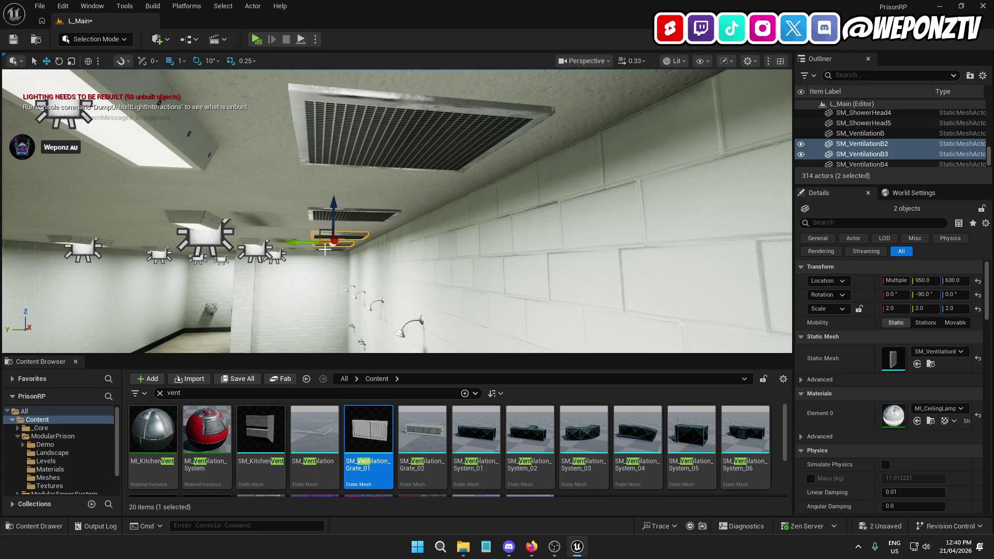
ctrl+click(327, 251)
click(952, 280)
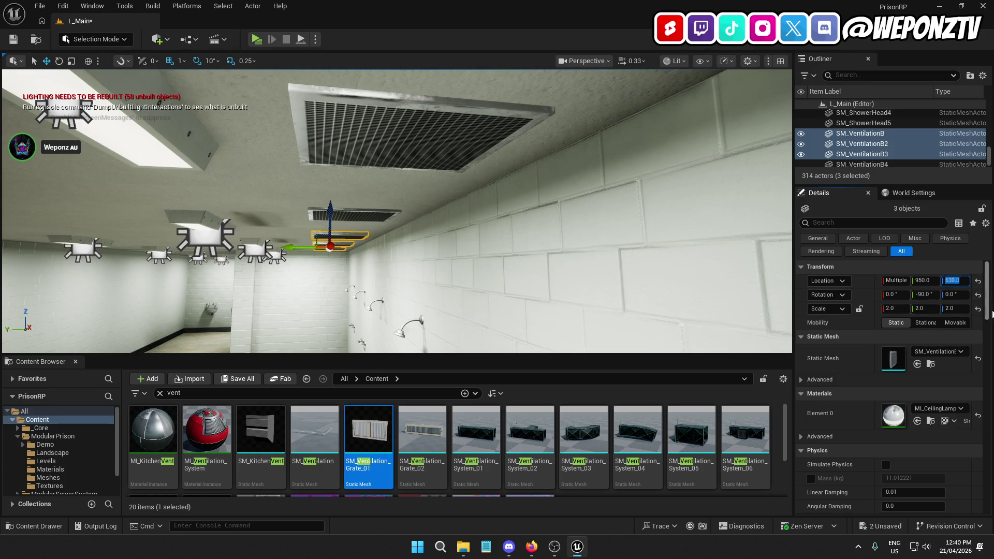
text(633)
key(Return)
key(f)
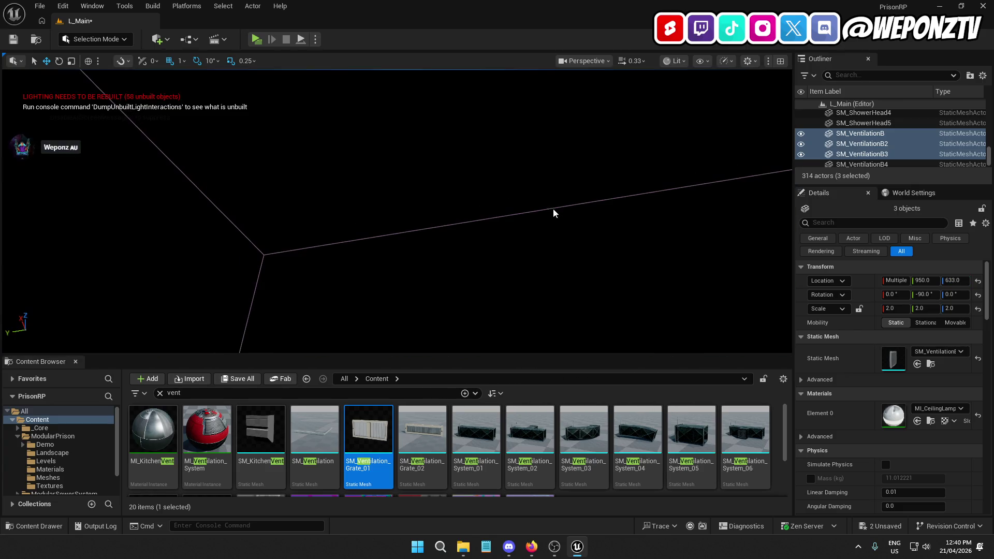
click(502, 171)
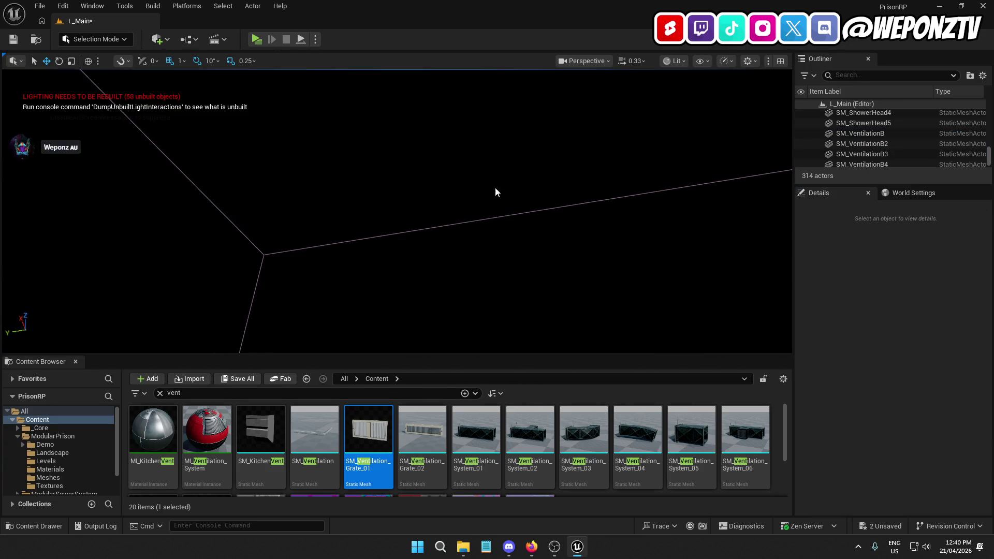
key(s)
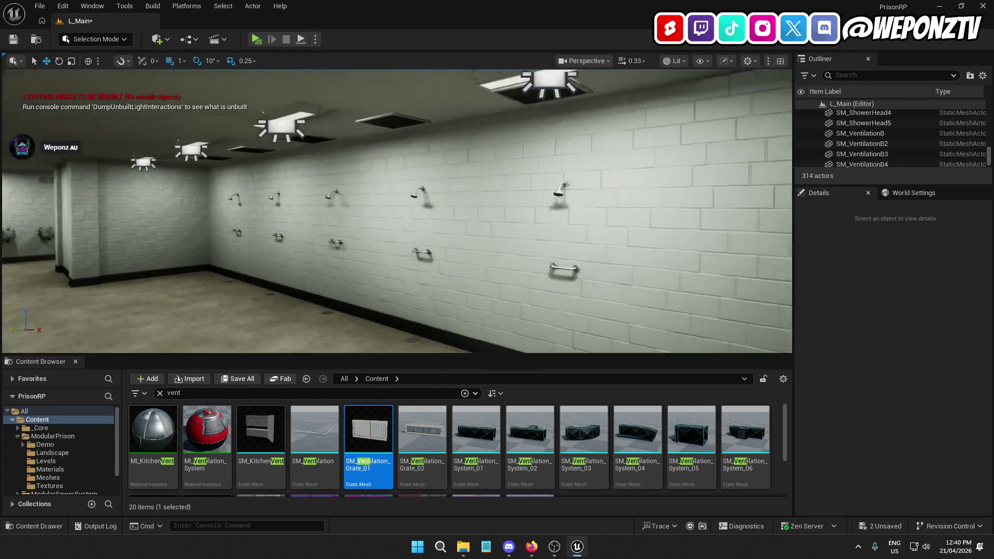
key(s)
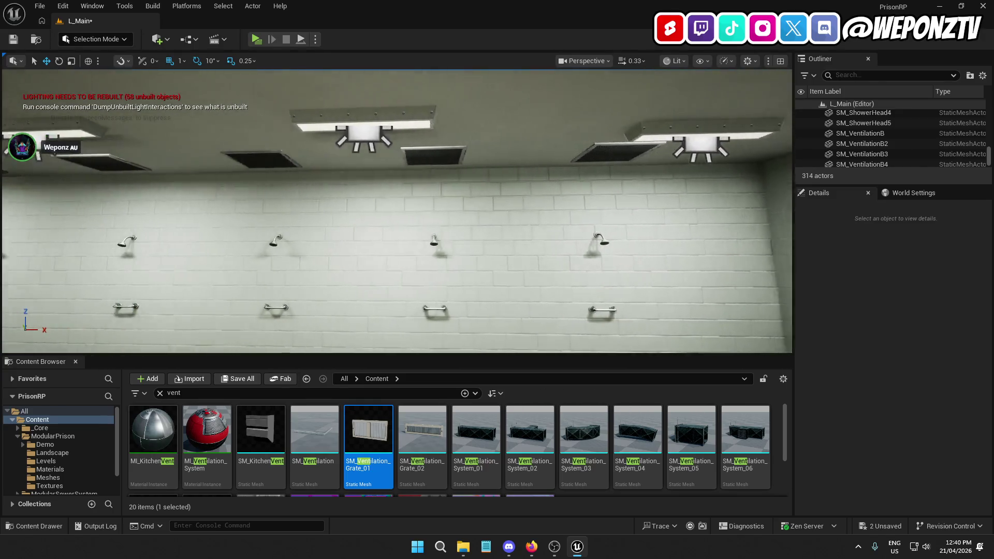
key(d)
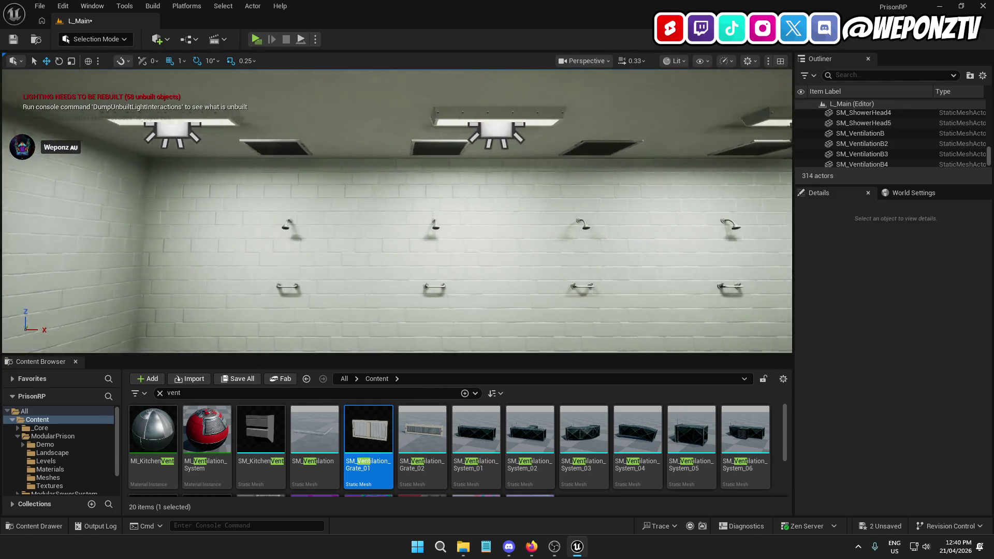
click(377, 82)
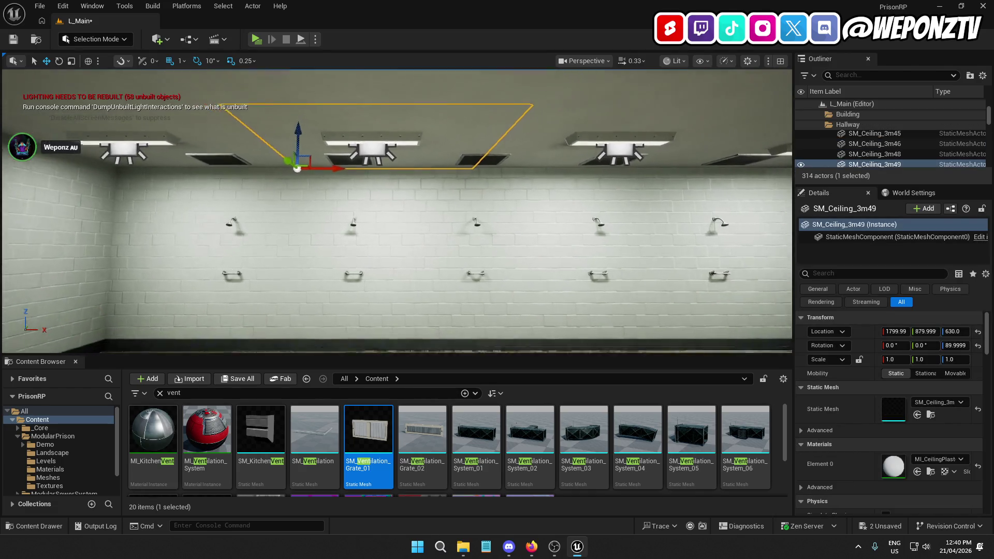
key(a)
click(384, 102)
key(d)
click(422, 94)
key(a)
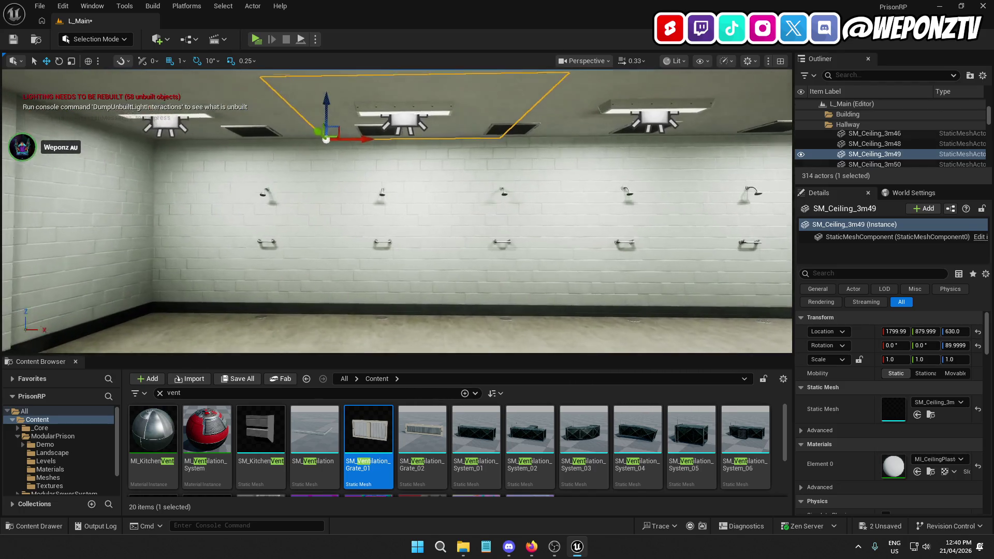
click(412, 115)
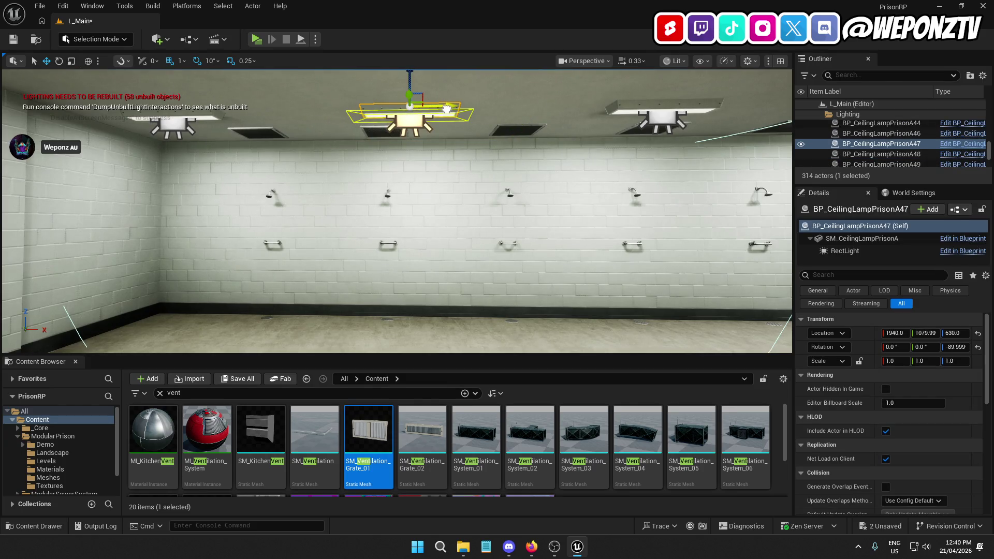
- Undo the stray lamp move, set snapping to 5, and nudge a lamp 5 units along X
key(ctrl+z)
click(182, 60)
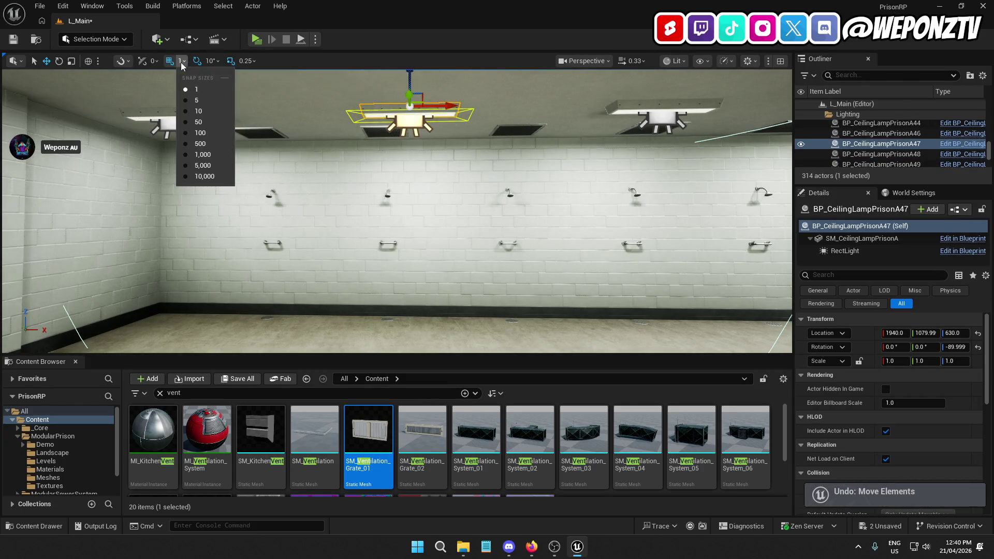
click(206, 101)
mouse_move(452, 103)
mouse_down()
mouse_move(445, 119)
mouse_move(440, 61)
mouse_up()
- Select the ceiling panels and lamps along the shower ceiling to check them
click(441, 95)
mouse_move(437, 127)
mouse_down()
mouse_move(409, 119)
mouse_move(528, 127)
mouse_up()
click(437, 127)
click(515, 122)
mouse_move(481, 151)
mouse_down()
mouse_move(470, 149)
mouse_move(501, 146)
mouse_up()
click(431, 154)
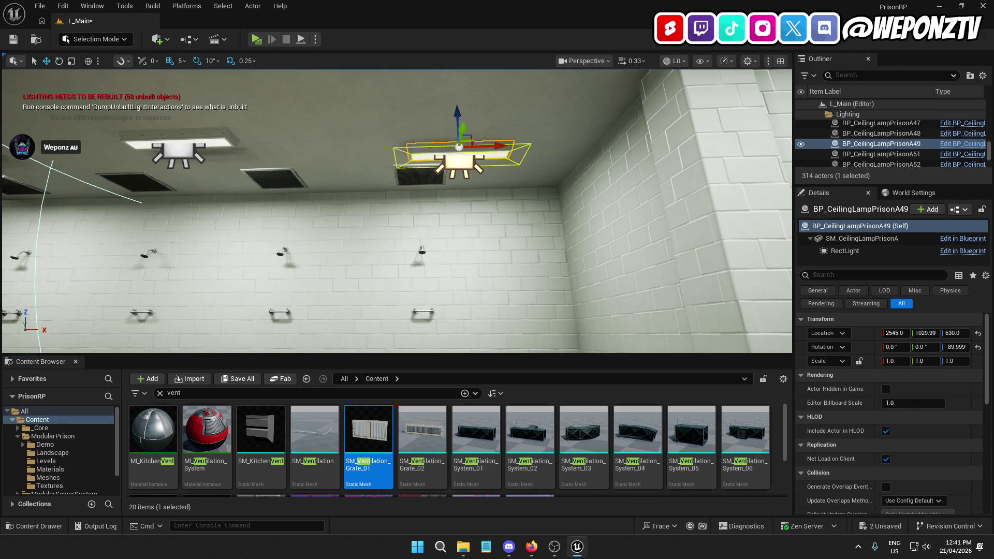
click(491, 104)
mouse_move(491, 104)
mouse_down()
mouse_move(483, 162)
mouse_move(476, 155)
mouse_move(482, 165)
mouse_move(492, 153)
mouse_up()
click(438, 171)
click(475, 143)
- Undo the trial lamp nudges with five Ctrl+Z presses and look along the ceiling
key(ctrl+z)
key(ctrl+z)
key(ctrl+z)
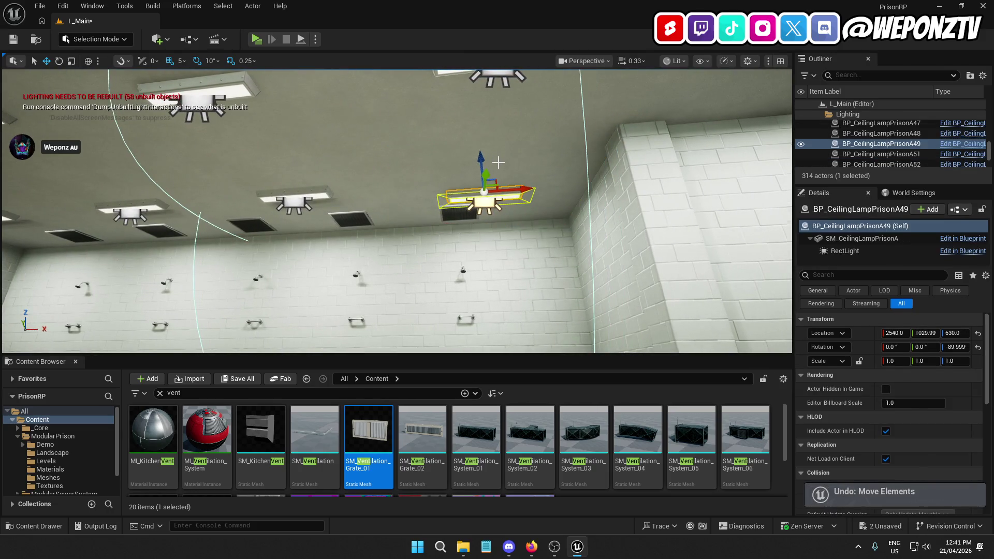
key(ctrl+z)
key(ctrl+z)
key(ctrl+z)
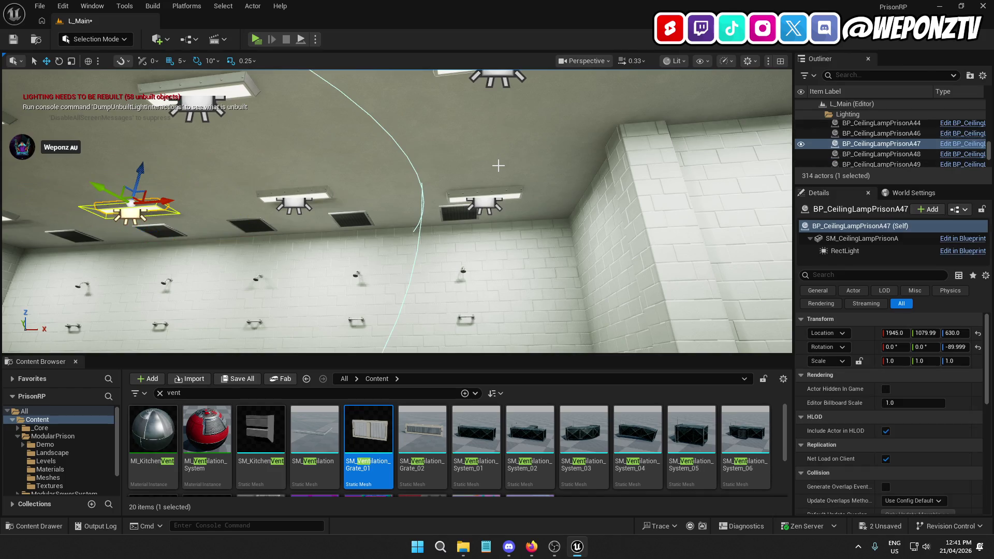
key(ctrl+z)
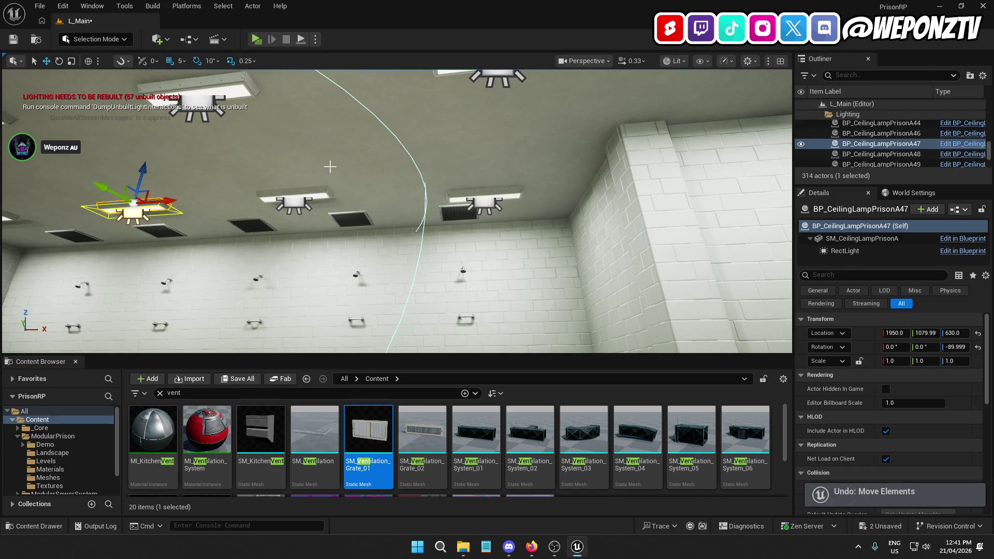
key(ctrl+z)
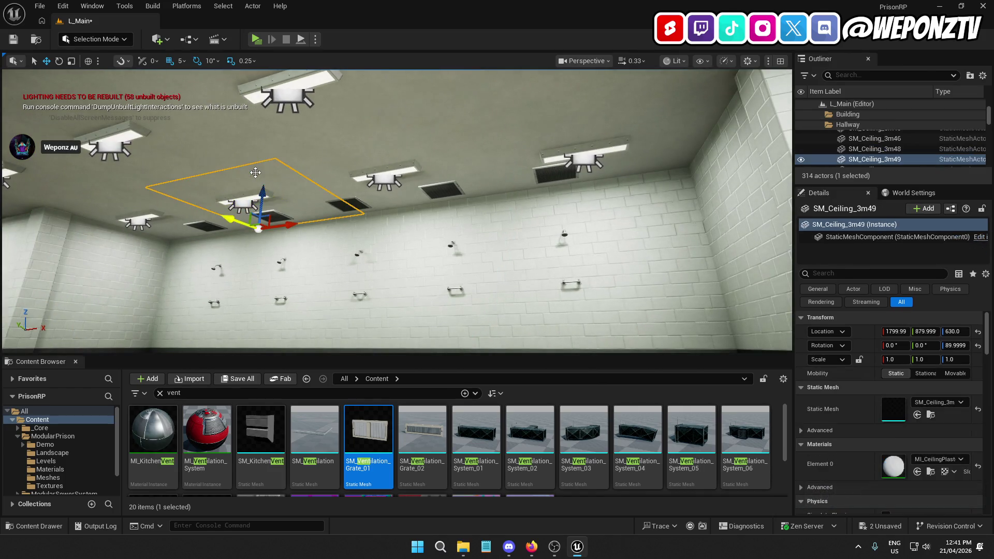
key(ctrl+z)
key(ctrl+z)
key(ctrl+z)
key(ctrl+z)
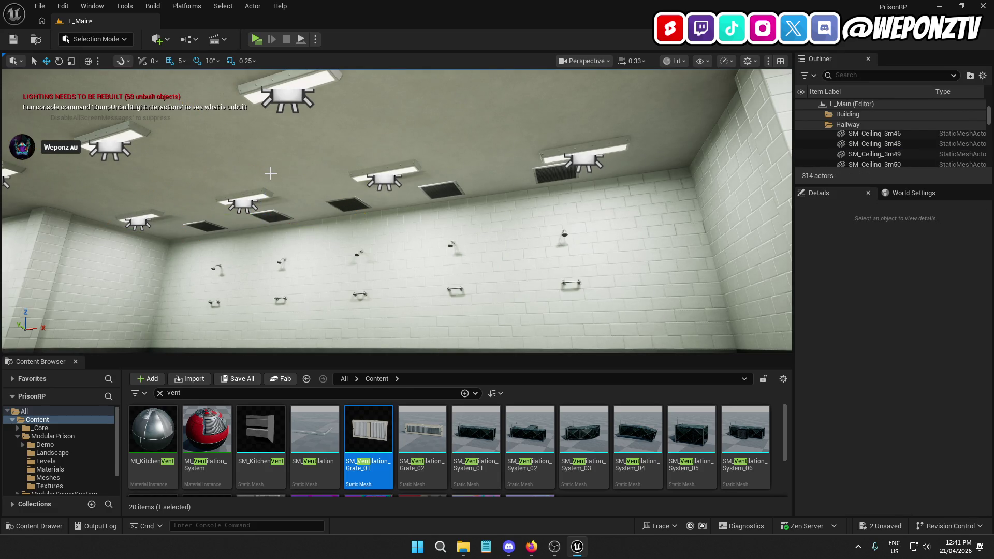
mouse_move(270, 173)
mouse_down()
mouse_move(235, 173)
mouse_move(266, 173)
mouse_move(254, 112)
mouse_up()
click(182, 61)
- Turn on 10-unit move snapping and slide a ceiling lamp 50 units across the ceiling
click(199, 114)
click(422, 115)
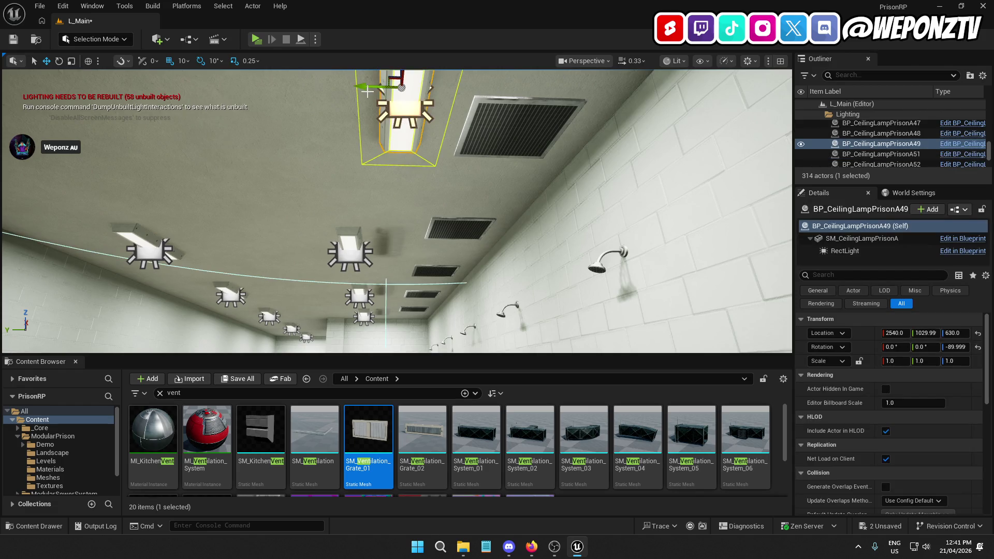
mouse_move(362, 86)
mouse_down()
mouse_move(285, 96)
mouse_move(319, 157)
mouse_up()
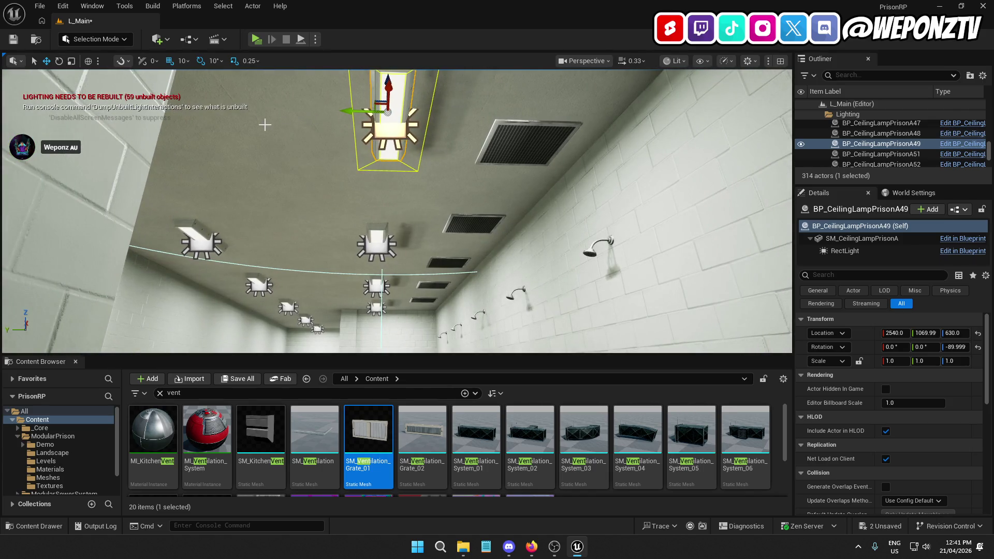
drag(339, 111, 331, 111)
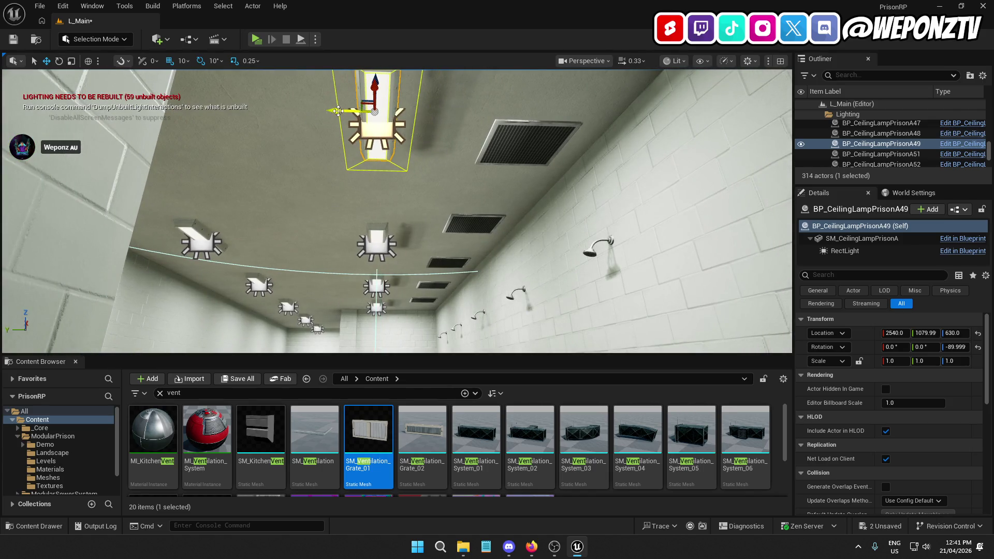
mouse_move(357, 192)
mouse_down()
mouse_move(359, 223)
mouse_move(358, 196)
mouse_move(362, 220)
mouse_move(374, 182)
mouse_move(383, 197)
mouse_move(393, 192)
mouse_move(373, 181)
mouse_move(396, 189)
mouse_move(393, 199)
mouse_move(386, 181)
mouse_move(391, 199)
mouse_move(404, 191)
mouse_move(358, 192)
mouse_up()
click(375, 182)
- Shift another lamp 10 units along Y, adjust the three lamps' Y position together, then deselect
mouse_move(396, 211)
mouse_down()
mouse_move(396, 176)
mouse_move(428, 182)
mouse_up()
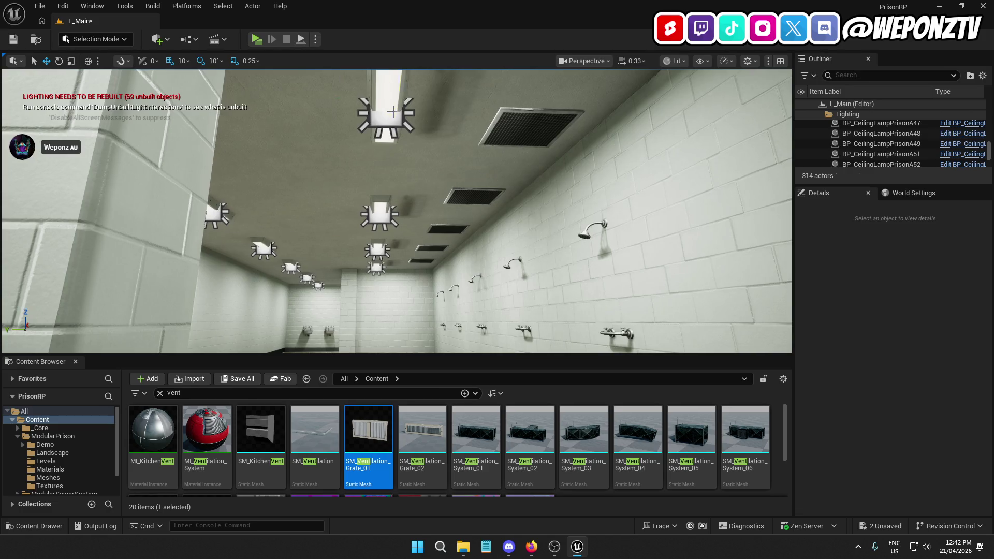
click(357, 101)
drag(347, 99, 337, 99)
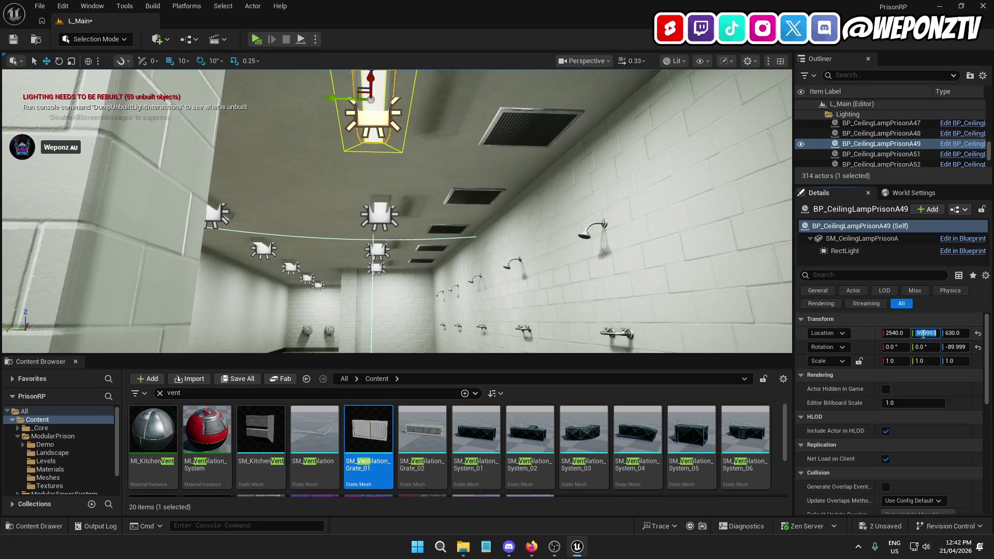
click(377, 212)
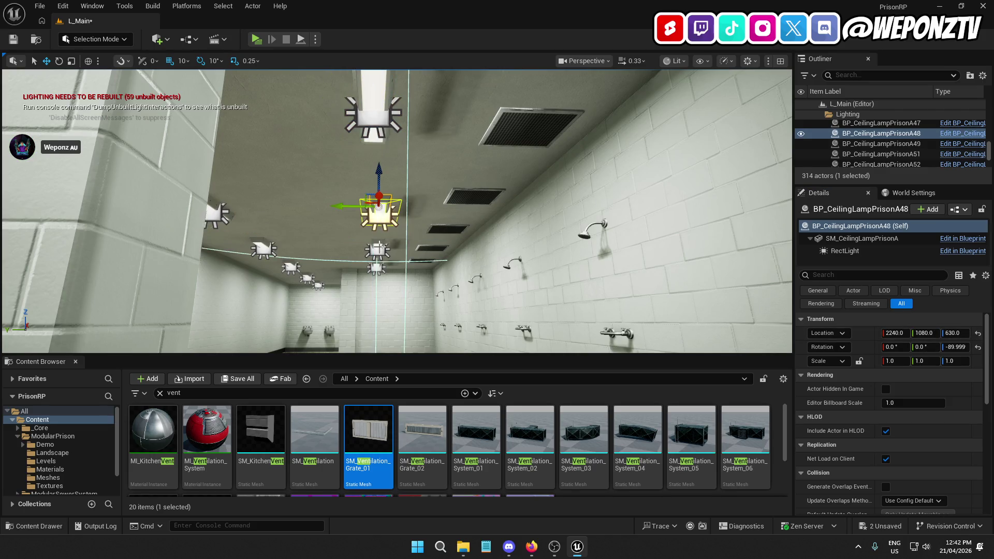
ctrl+click(378, 249)
ctrl+click(376, 268)
click(934, 280)
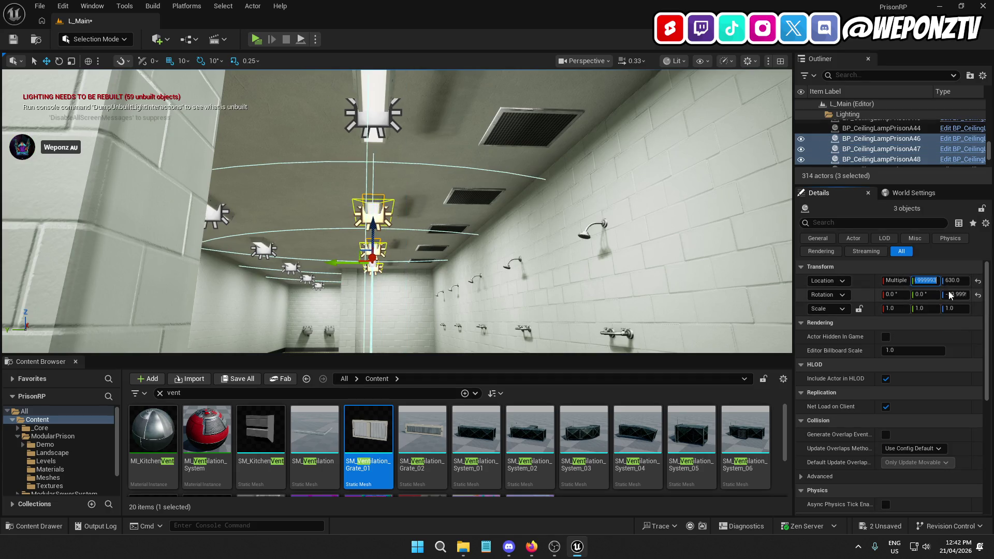
mouse_move(518, 207)
mouse_down()
mouse_move(517, 186)
mouse_move(502, 184)
mouse_move(512, 179)
mouse_move(561, 244)
mouse_move(572, 243)
mouse_move(565, 235)
mouse_move(611, 238)
mouse_move(601, 220)
mouse_move(575, 235)
mouse_move(631, 238)
mouse_move(631, 226)
mouse_move(632, 235)
mouse_move(652, 235)
mouse_move(641, 235)
mouse_move(647, 269)
mouse_move(149, 97)
mouse_up()
click(573, 248)
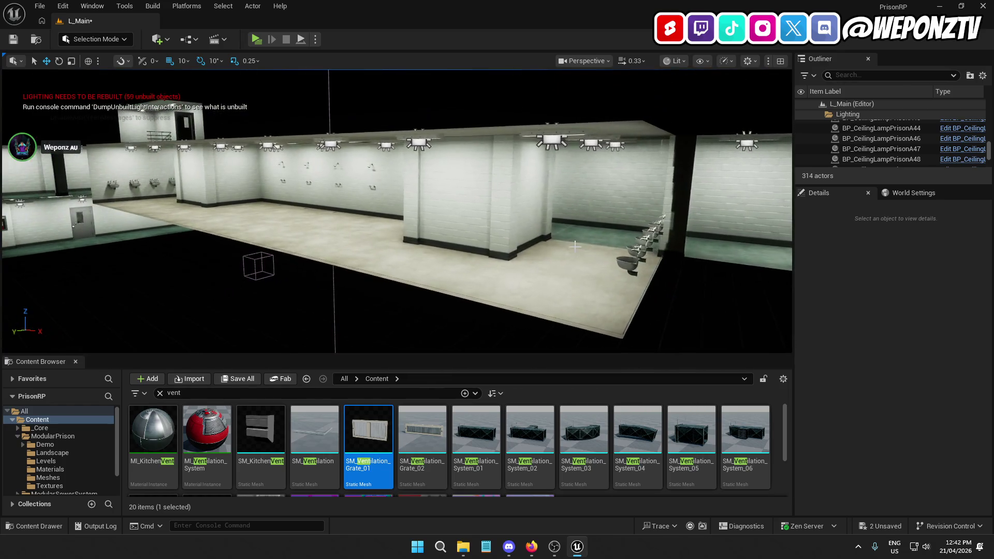
- Save all changes and rebuild geometry and lighting for all levels
click(19, 40)
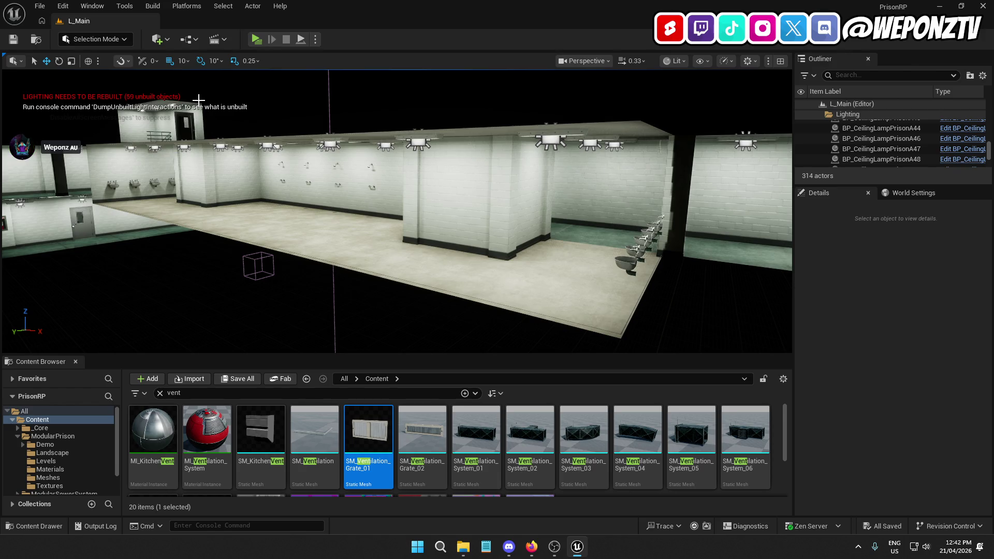
click(39, 7)
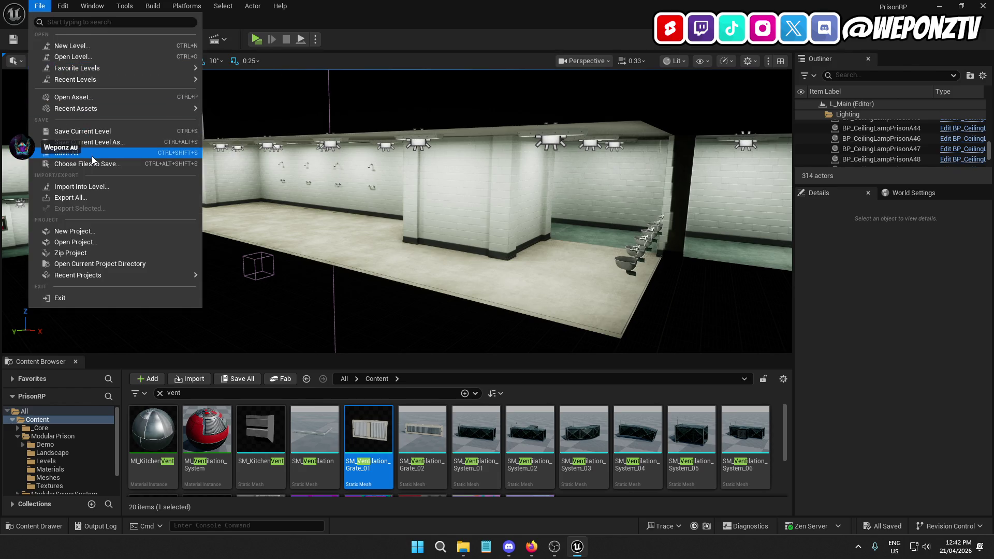
key(Escape)
click(185, 7)
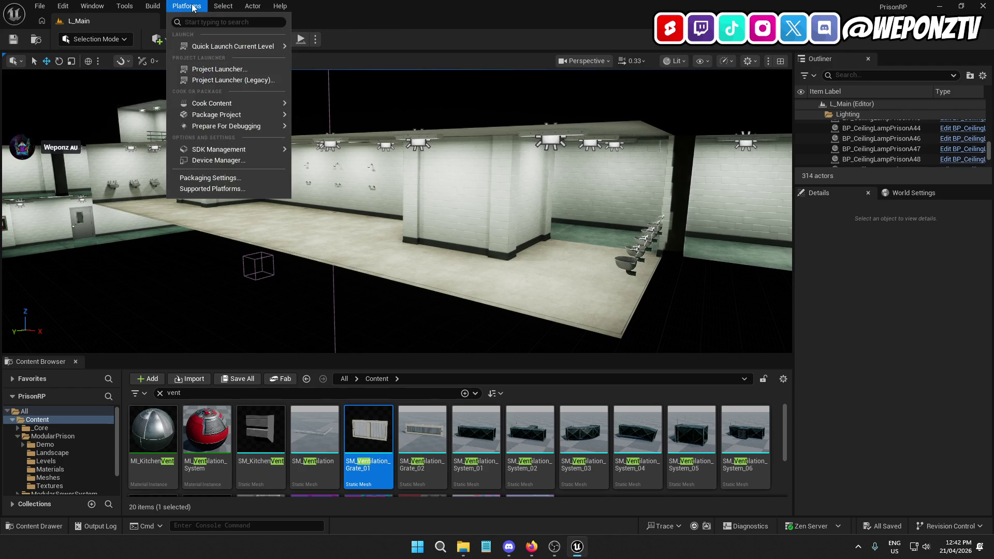
click(172, 48)
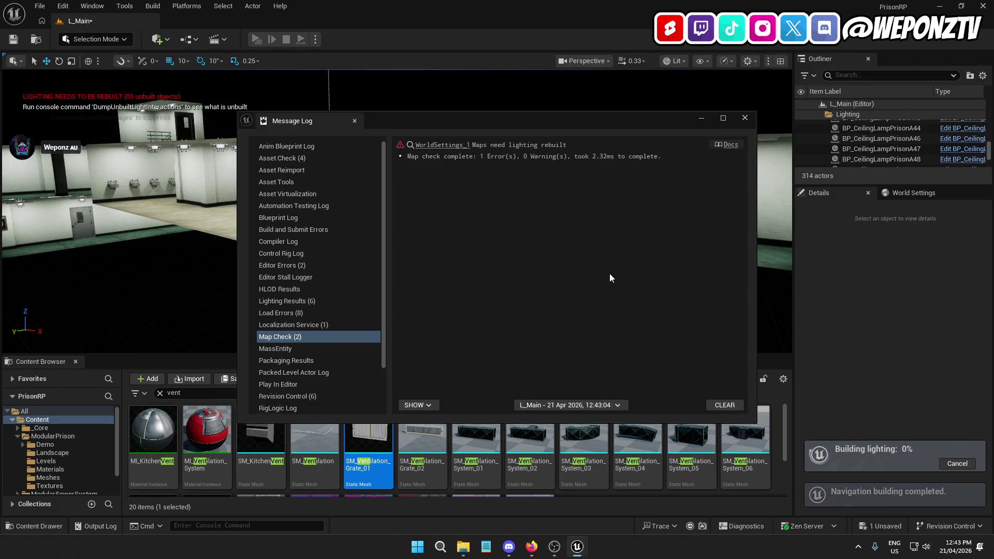
- Save the current level past the failed asset, save all unsaved assets, and clear the vent filter
click(743, 118)
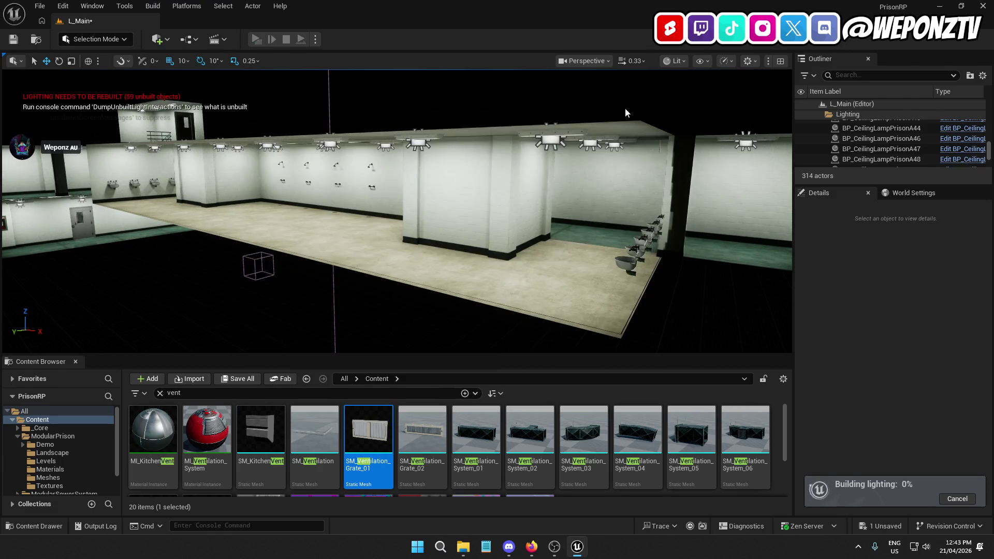
click(46, 5)
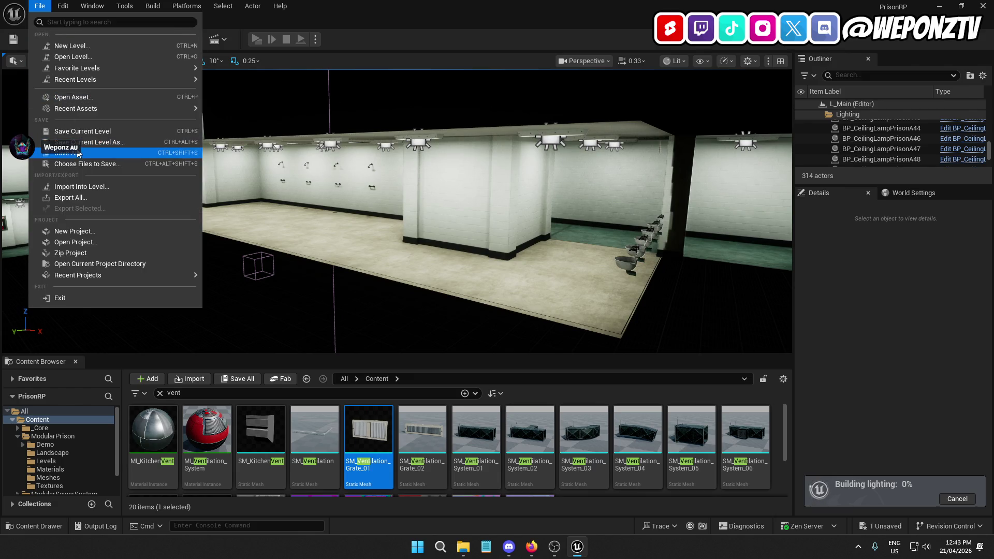
click(62, 148)
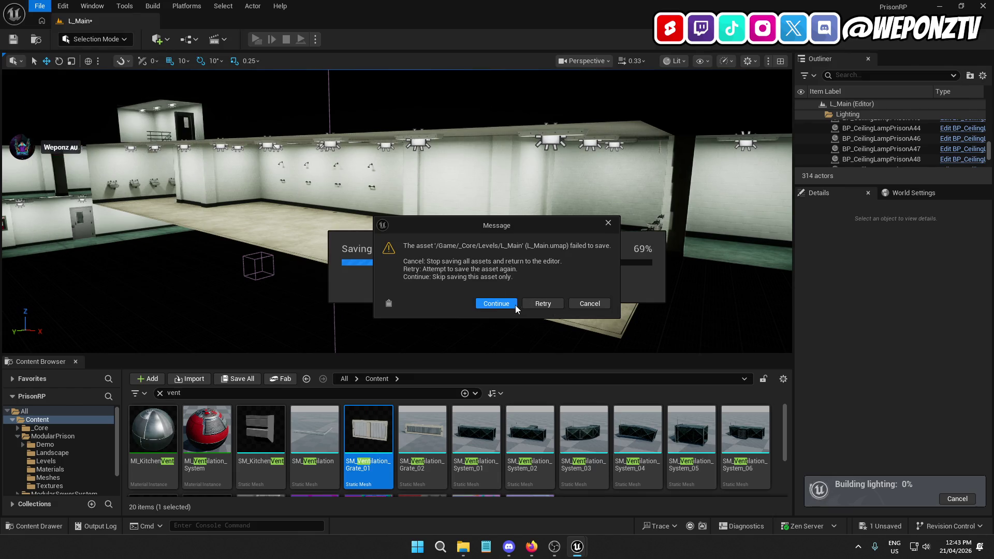
click(506, 304)
click(553, 295)
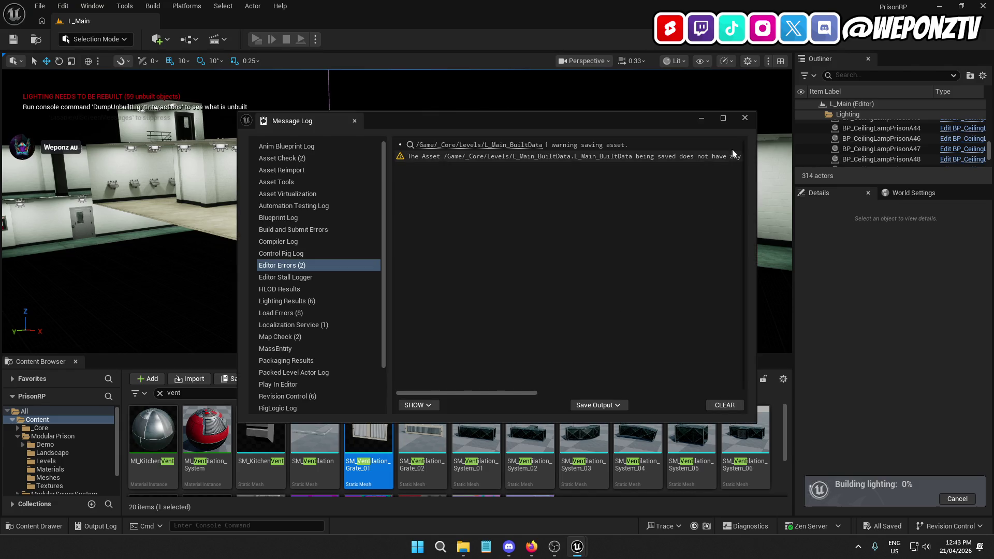
click(745, 118)
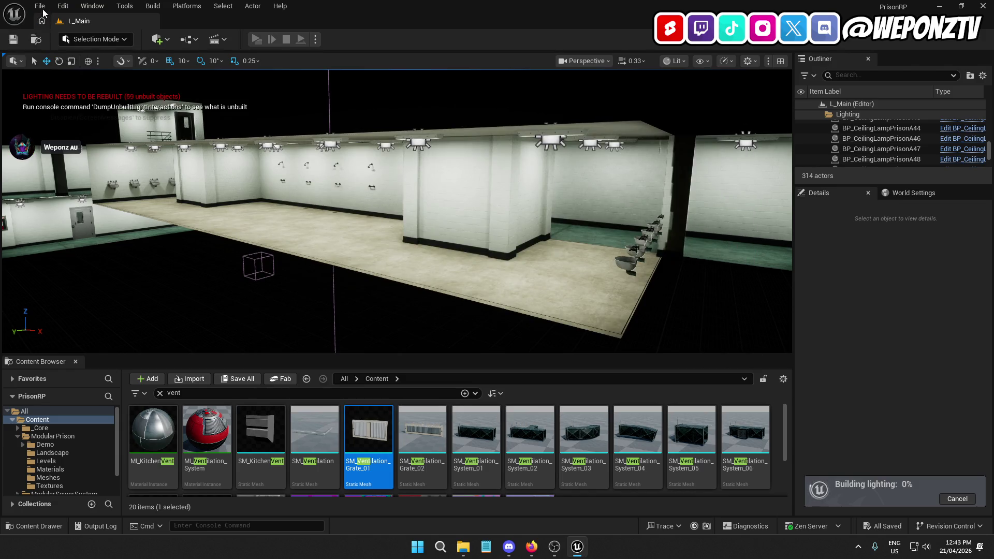
click(40, 6)
click(78, 151)
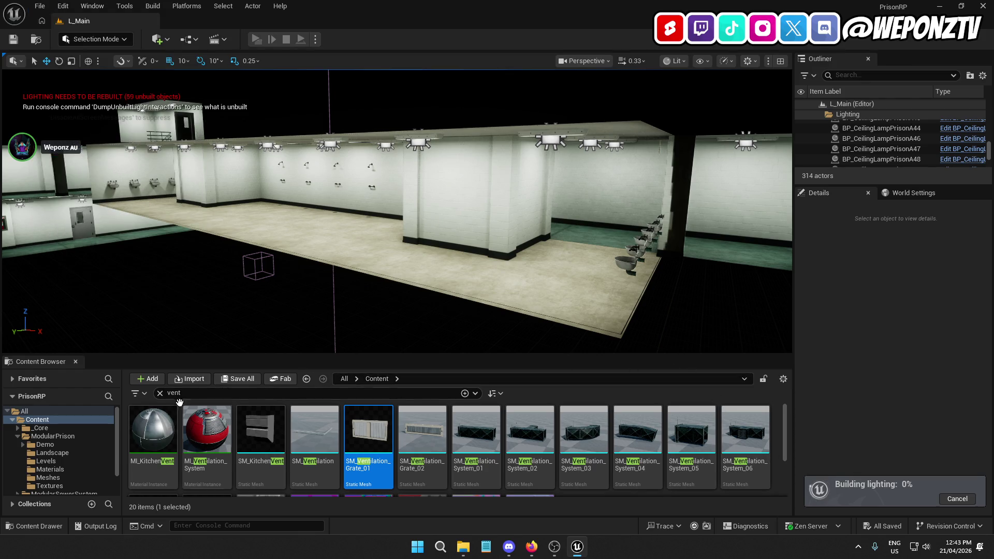
click(160, 393)
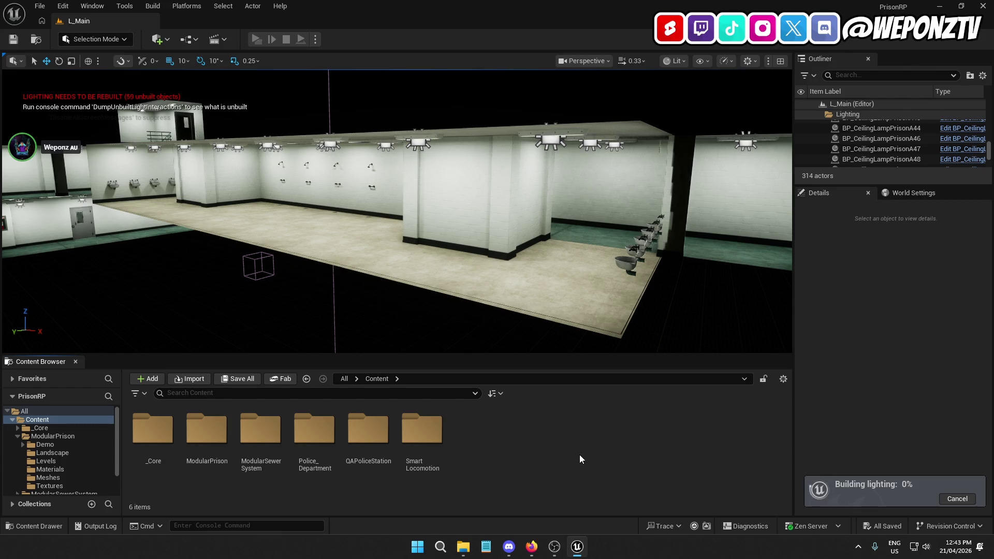
- Orbit the viewport to view the shower room from another angle while lighting builds
mouse_move(383, 339)
mouse_down()
mouse_move(469, 302)
mouse_move(469, 350)
mouse_move(356, 178)
mouse_move(357, 194)
mouse_move(377, 153)
mouse_up()
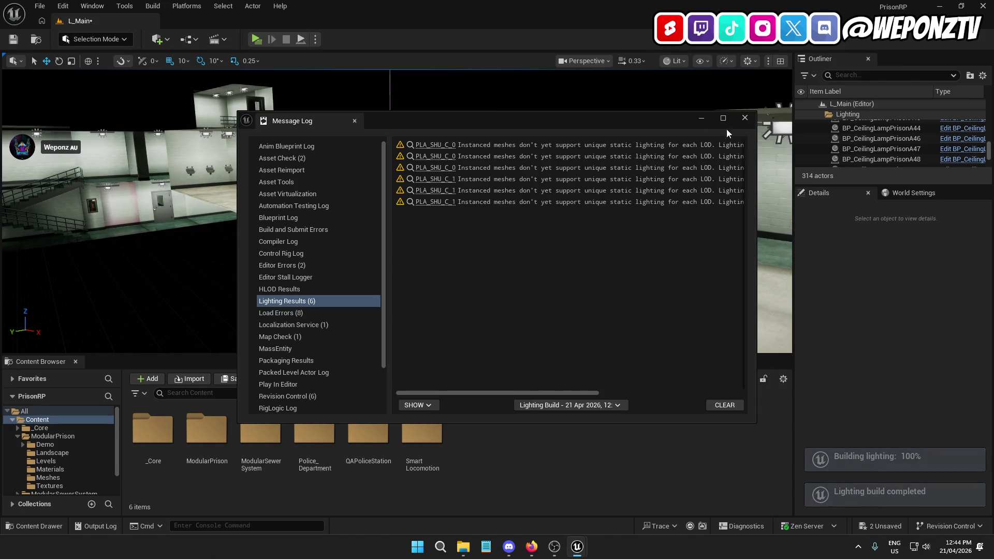
- Close the lighting build log, save the level and save all unsaved assets
click(56, 54)
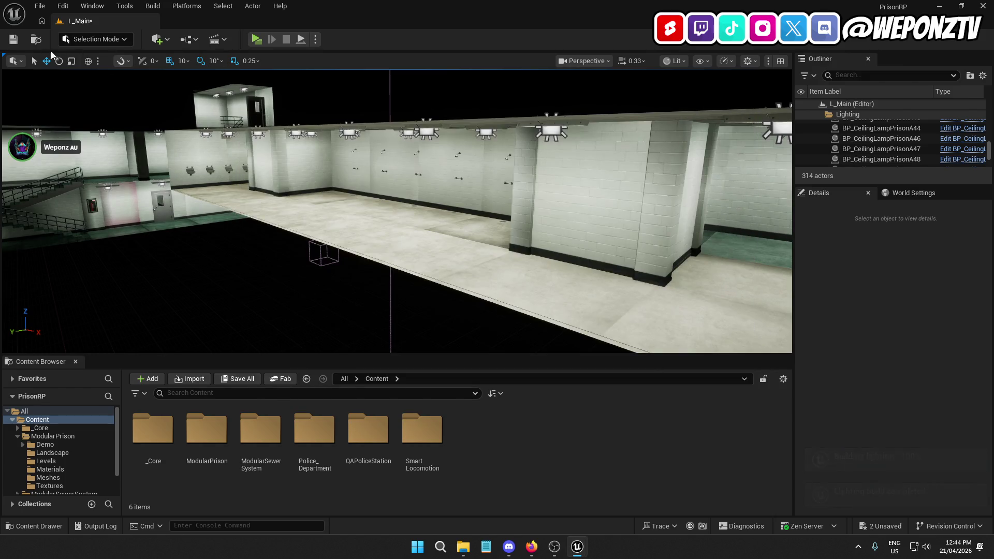
click(14, 39)
click(40, 6)
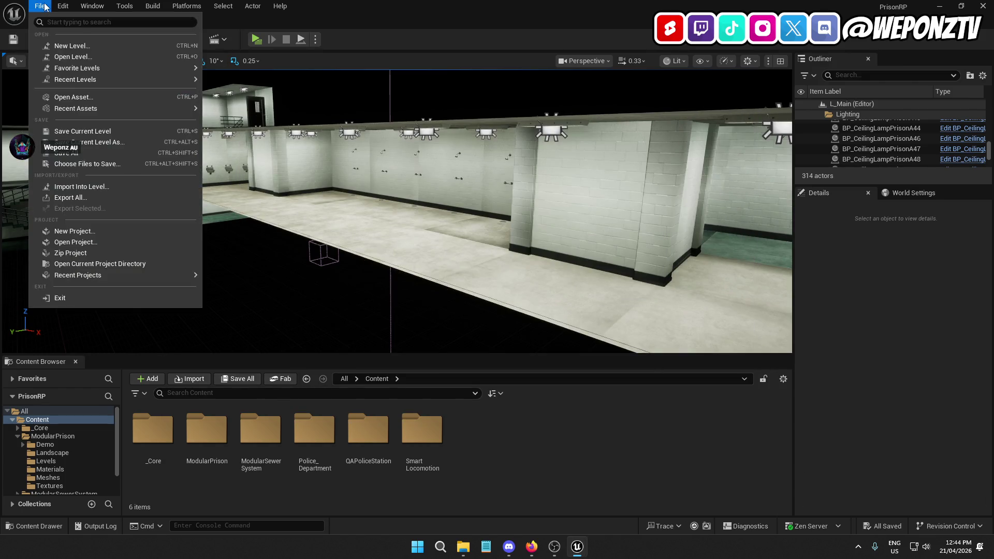
click(93, 154)
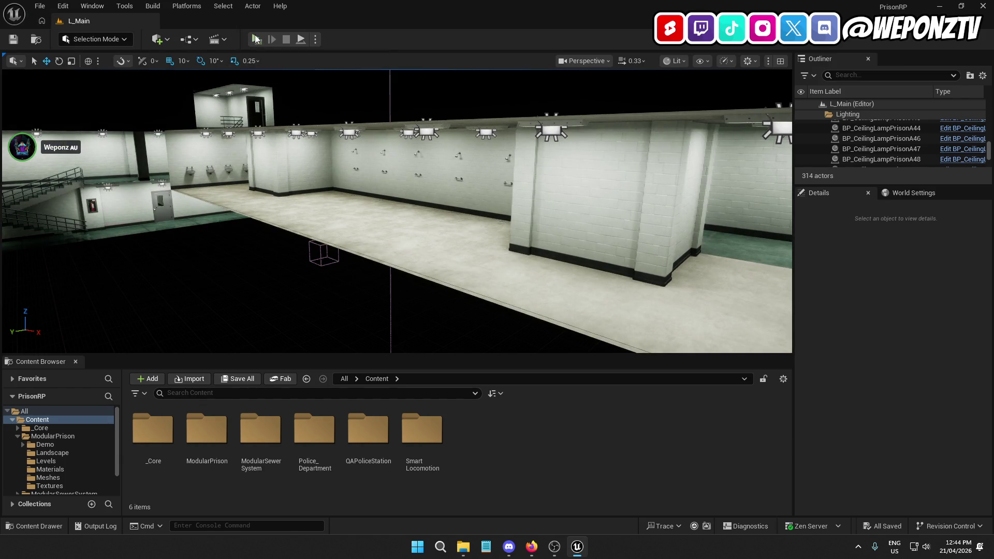
- Playtest the level, walking the character down the corridor into the restroom toward the sinks
click(256, 39)
key(w)
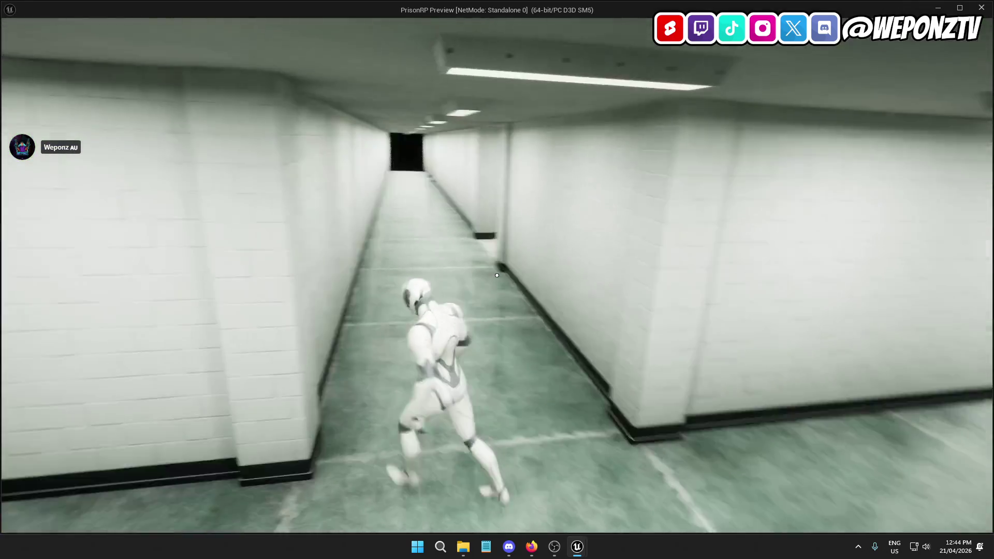
key(w)
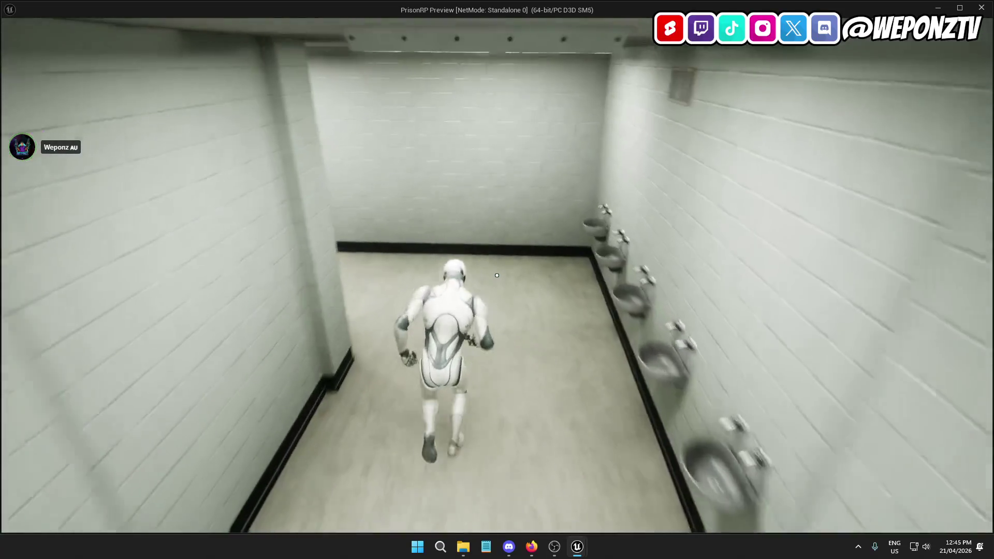
key(w)
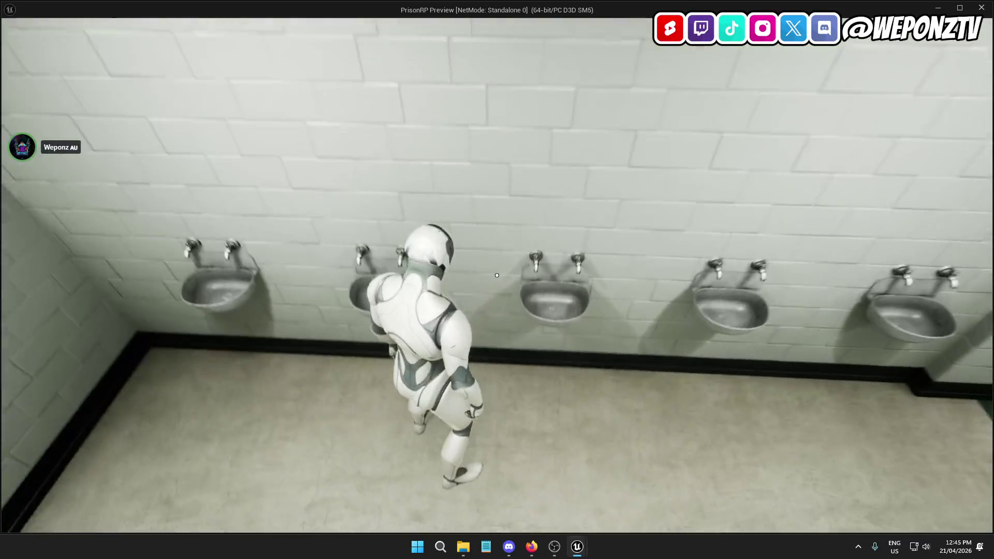
key(w)
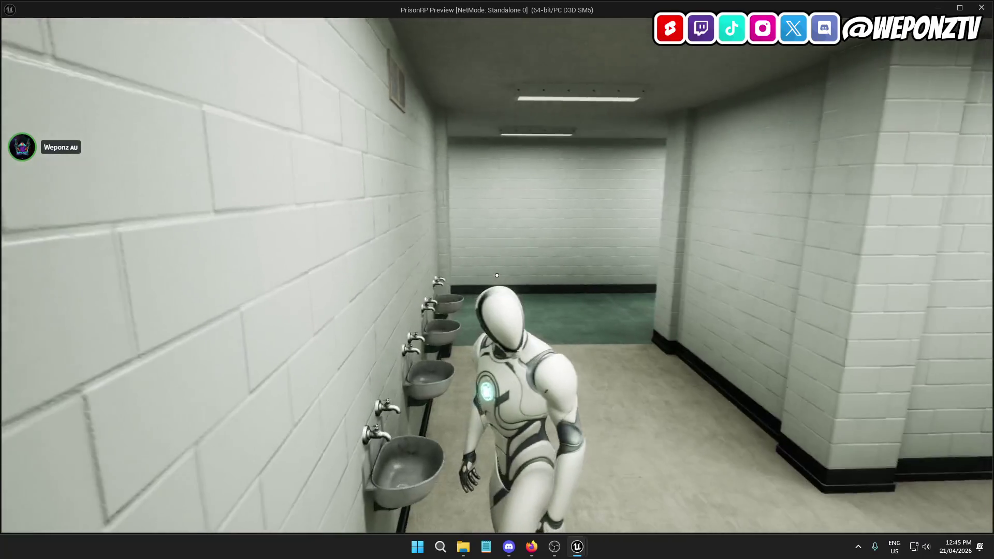
key(w)
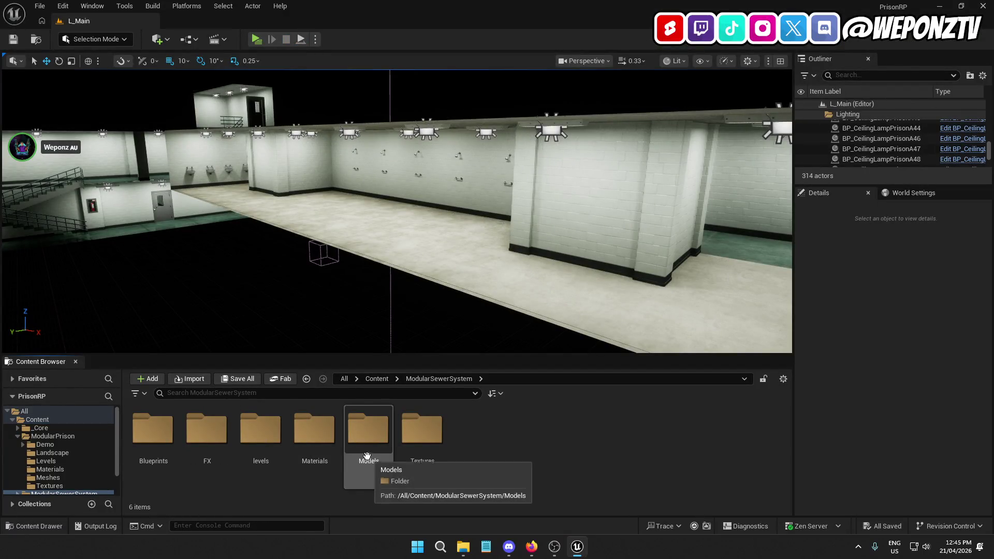
- Open the sewer pack's Decals materials folder and scroll through its assets
double_click(152, 429)
scroll(518, 445, down, 5)
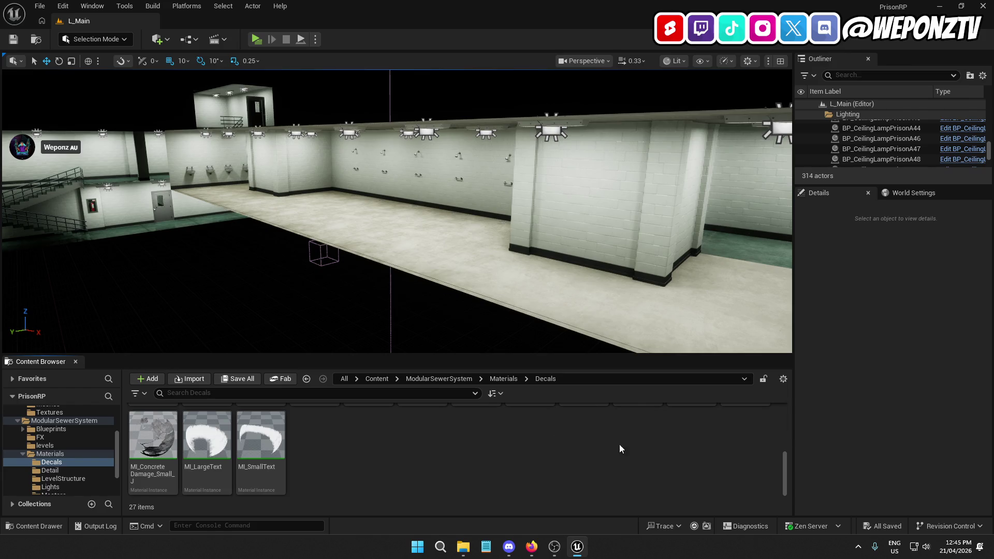
scroll(615, 444, up, 5)
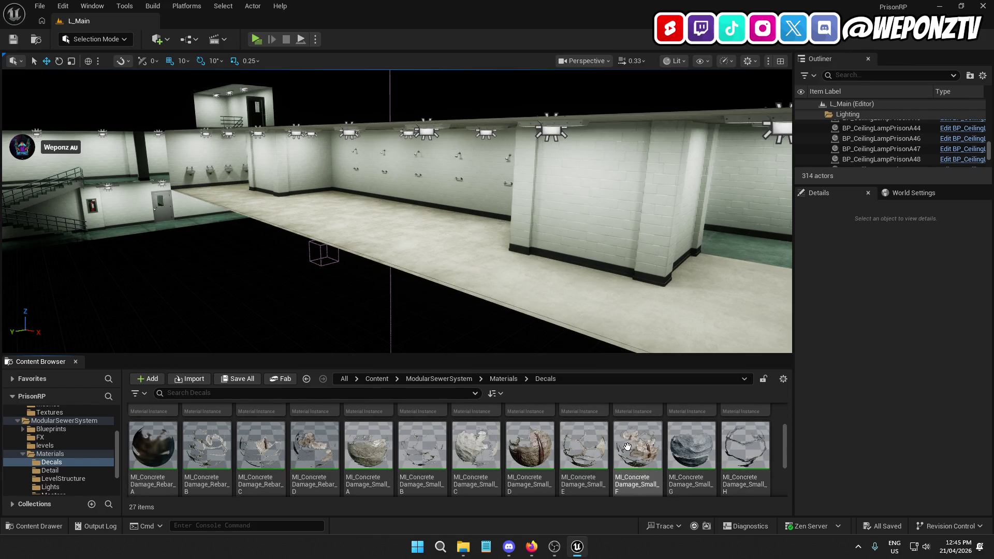
scroll(745, 453, up, 2)
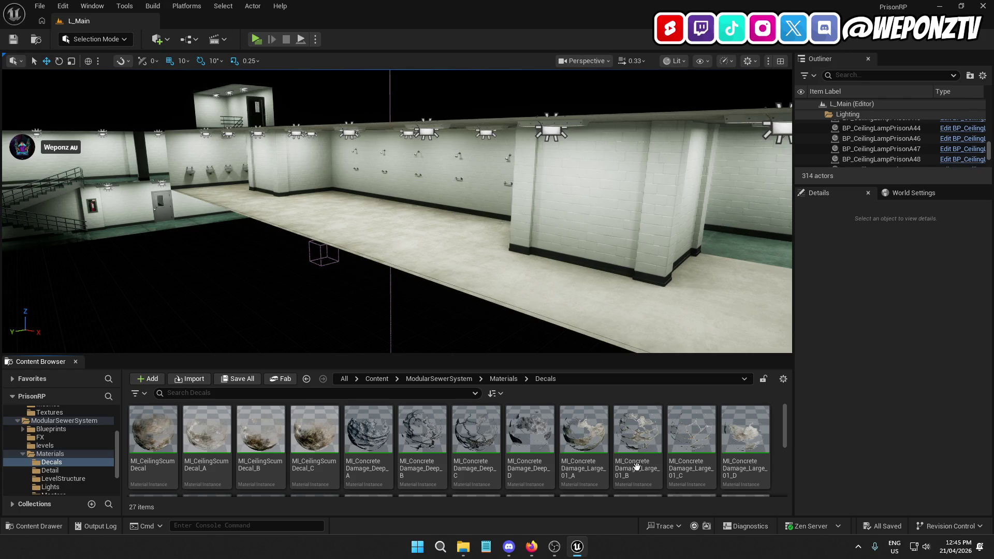
- Go back to ModularSewerSystem, open its levels folder and load the Demo level
click(460, 378)
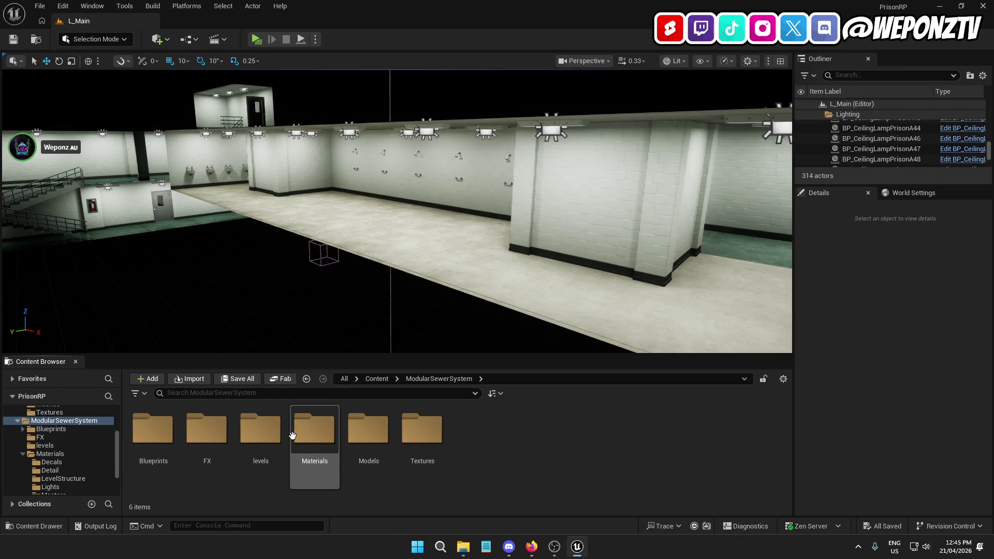
click(267, 444)
double_click(267, 444)
click(158, 440)
double_click(158, 439)
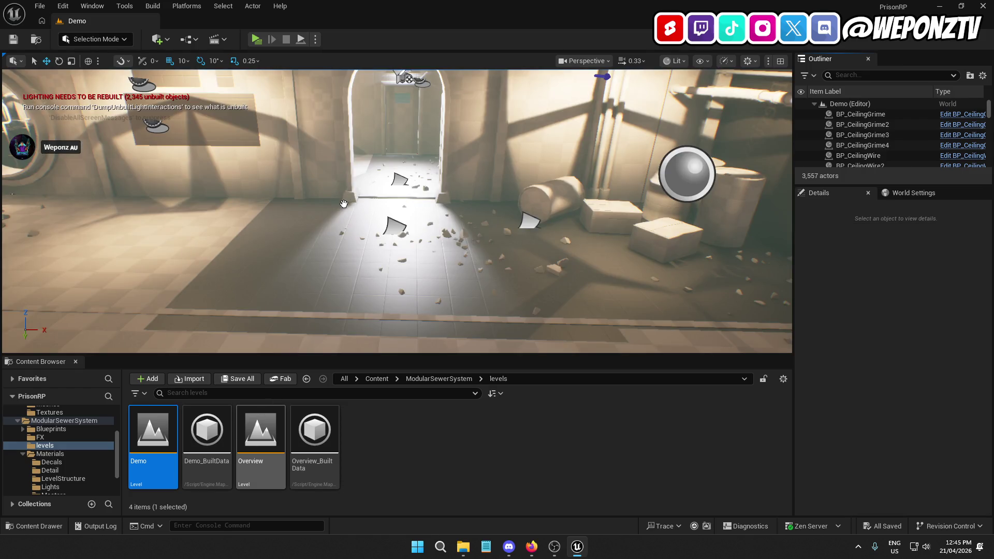
- Select the BU wall text decal, then swing the view and select the H12 text decal
right_click(246, 331)
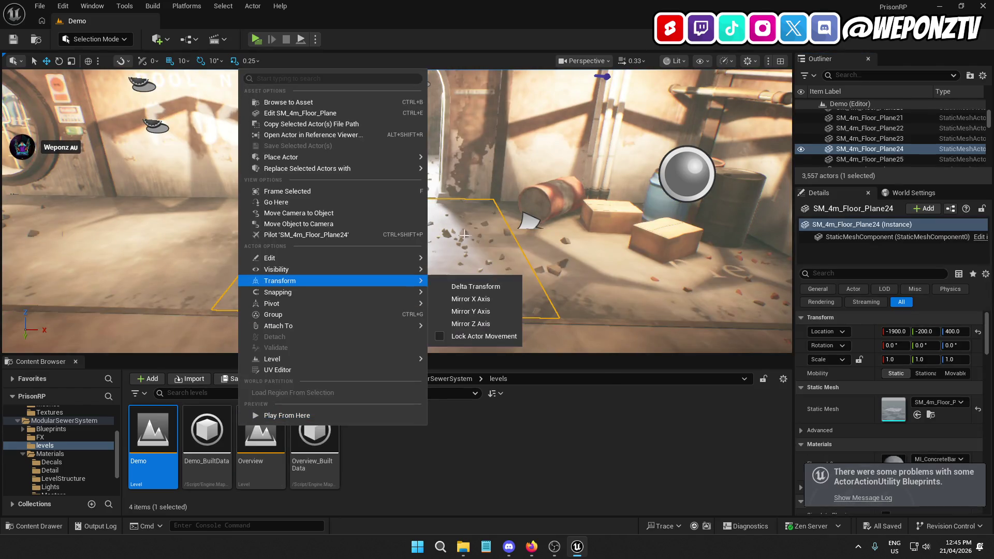
click(461, 285)
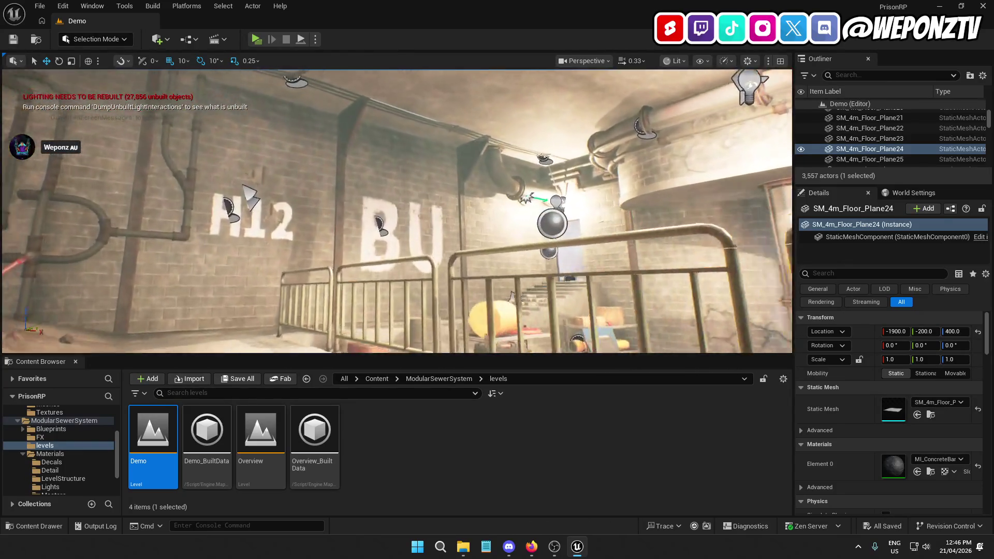
click(366, 197)
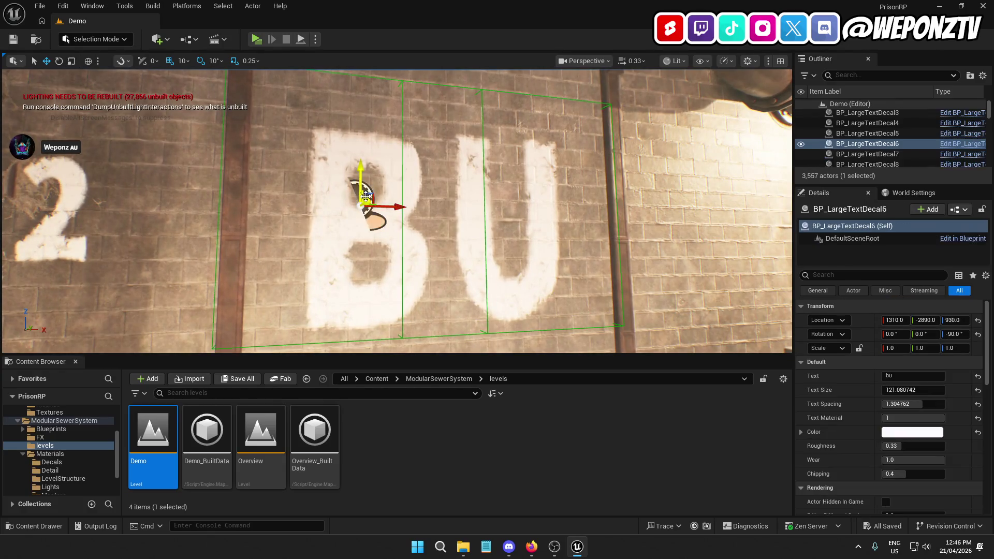
drag(396, 271, 371, 167)
click(344, 182)
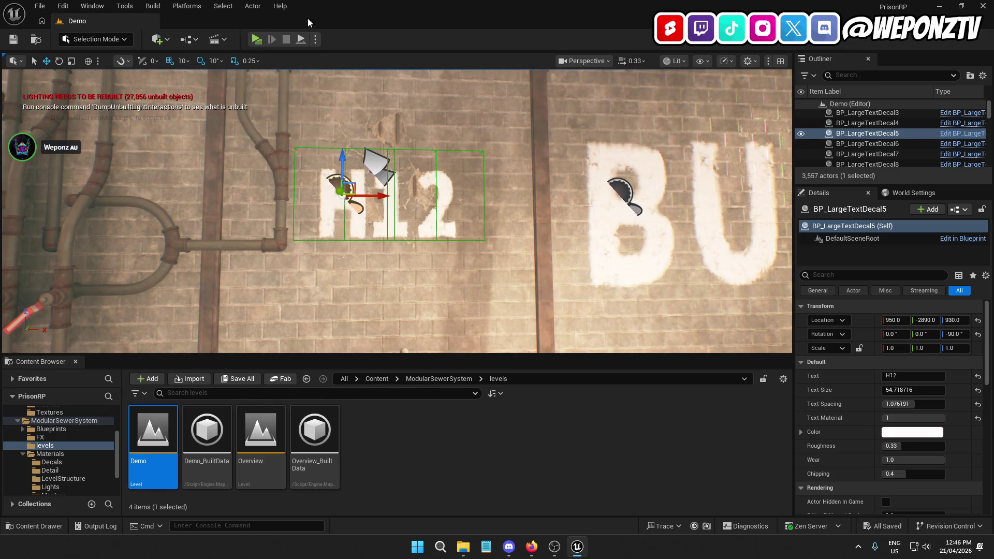
- Open the L_Main level from Content > _Core > Levels
click(376, 379)
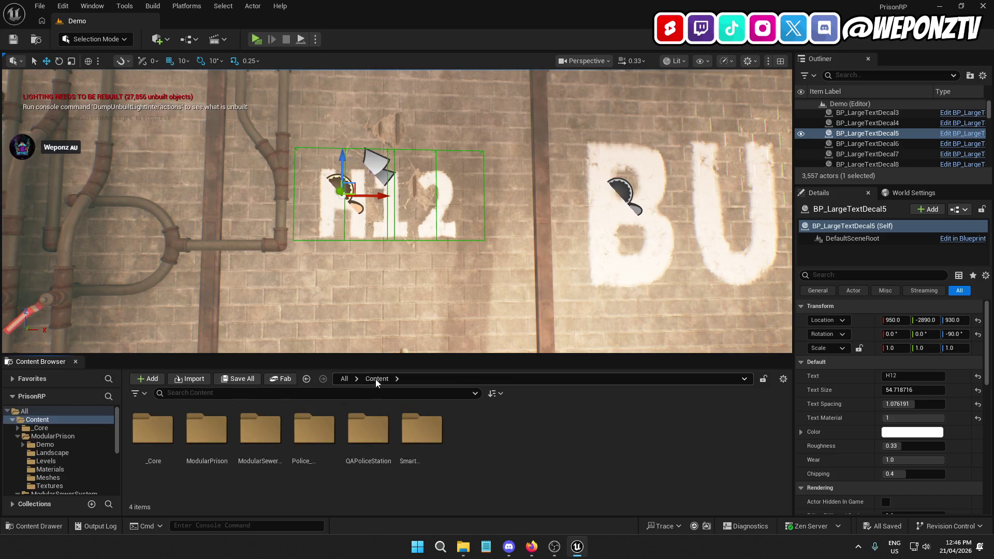
double_click(171, 441)
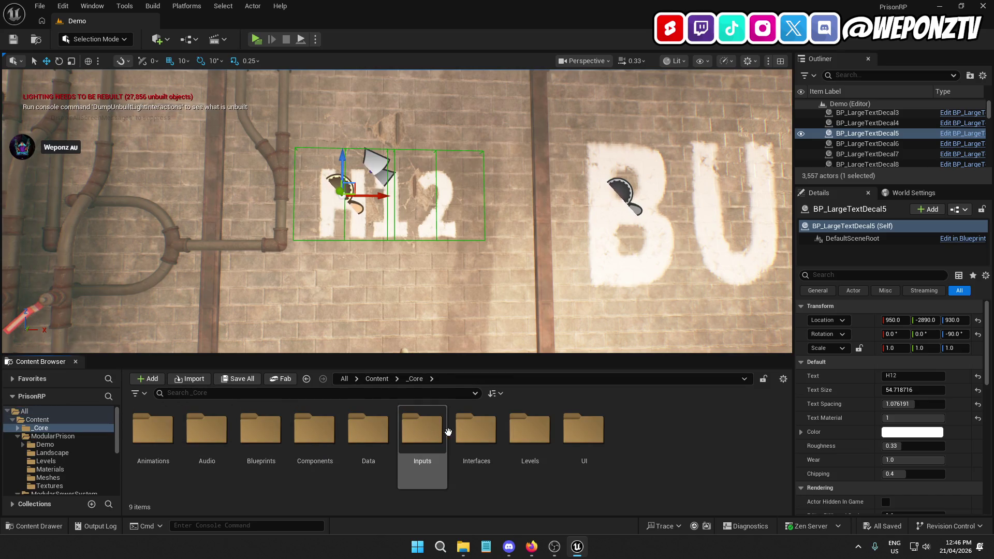
double_click(519, 430)
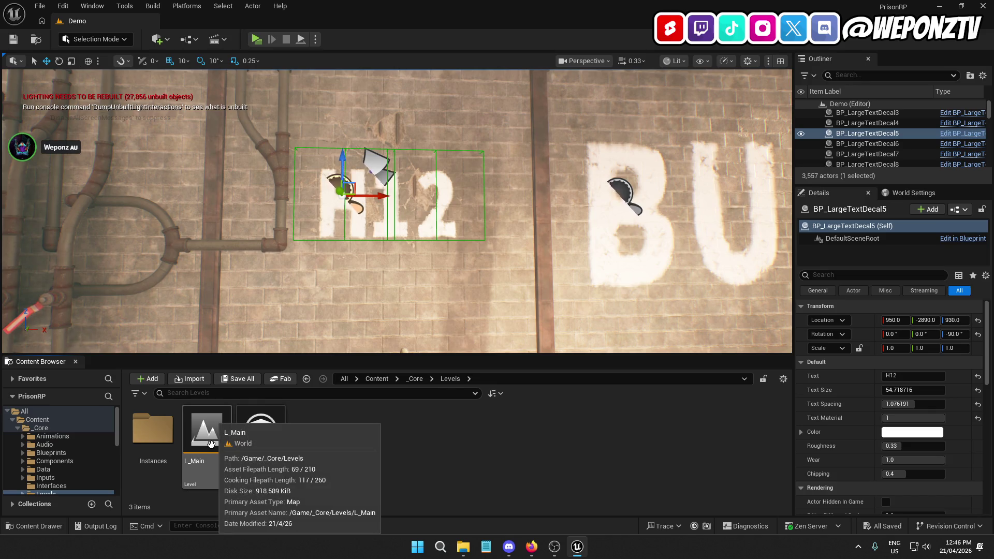
click(209, 431)
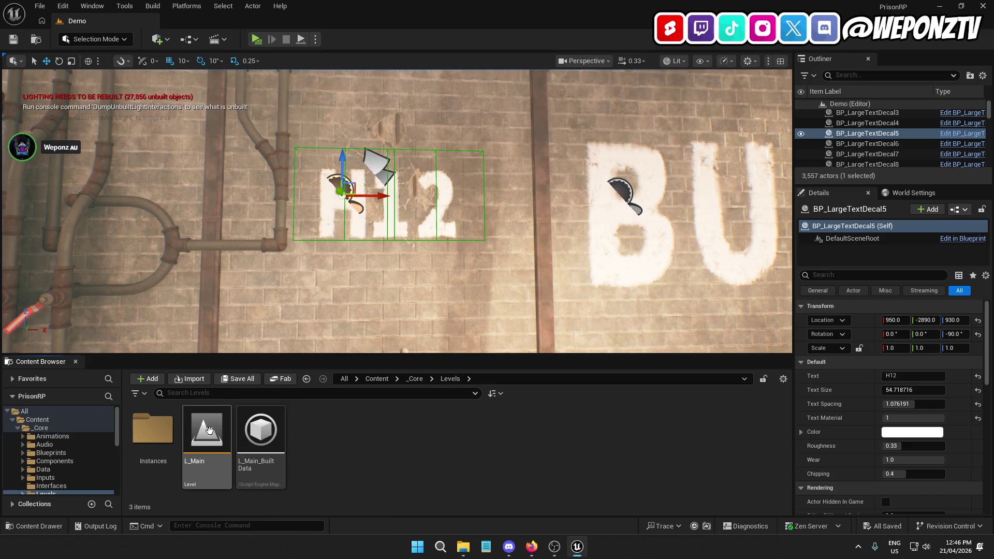
double_click(210, 433)
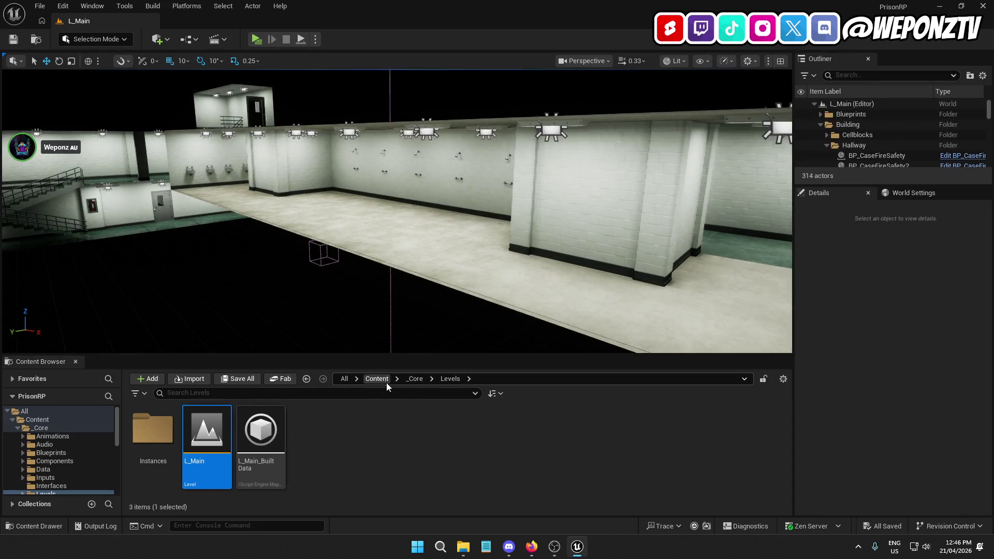
- Browse to ModularSewerSystem > Materials > Decals and select the MI_LargeText decal material
click(383, 380)
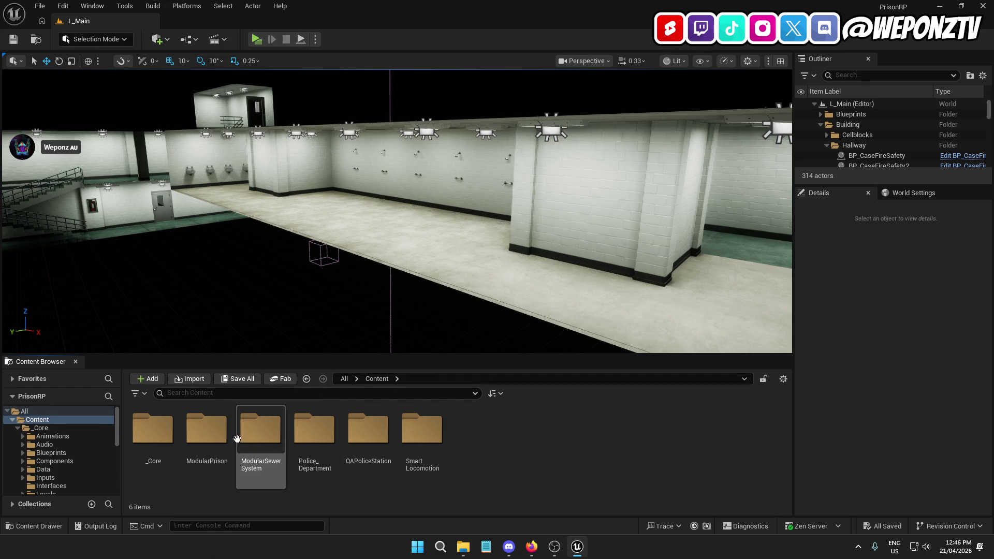
click(206, 429)
double_click(259, 434)
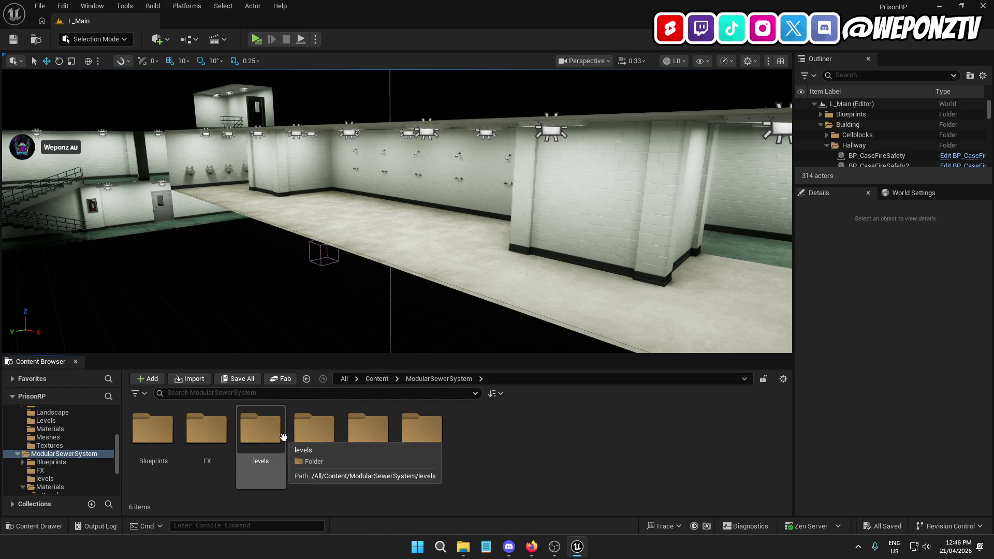
double_click(314, 431)
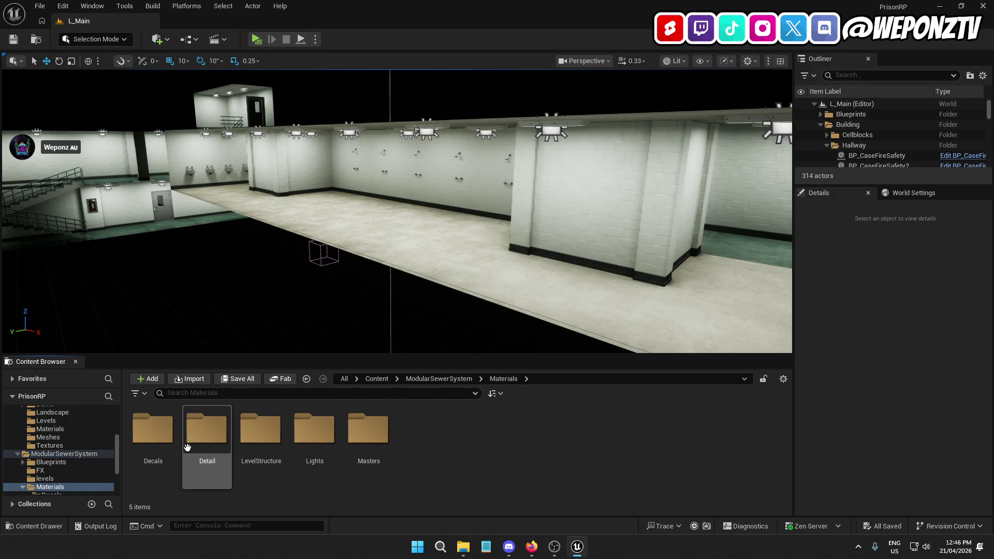
double_click(167, 442)
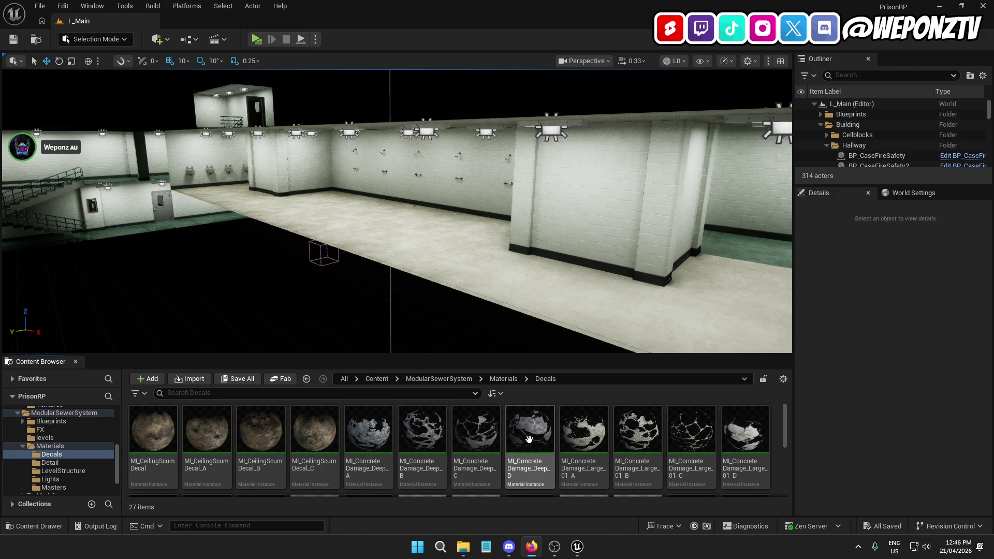
scroll(556, 446, down, 2)
scroll(559, 445, down, 3)
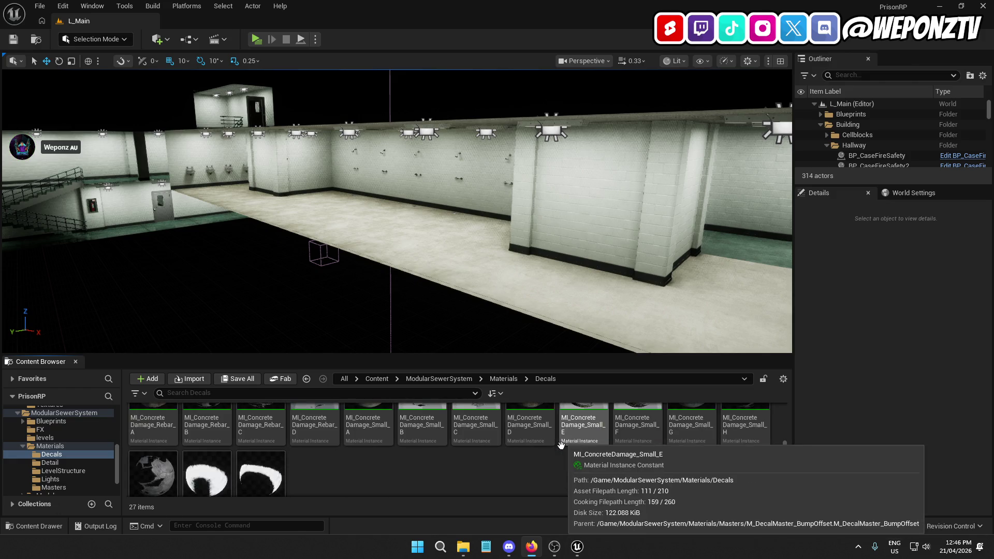
click(227, 454)
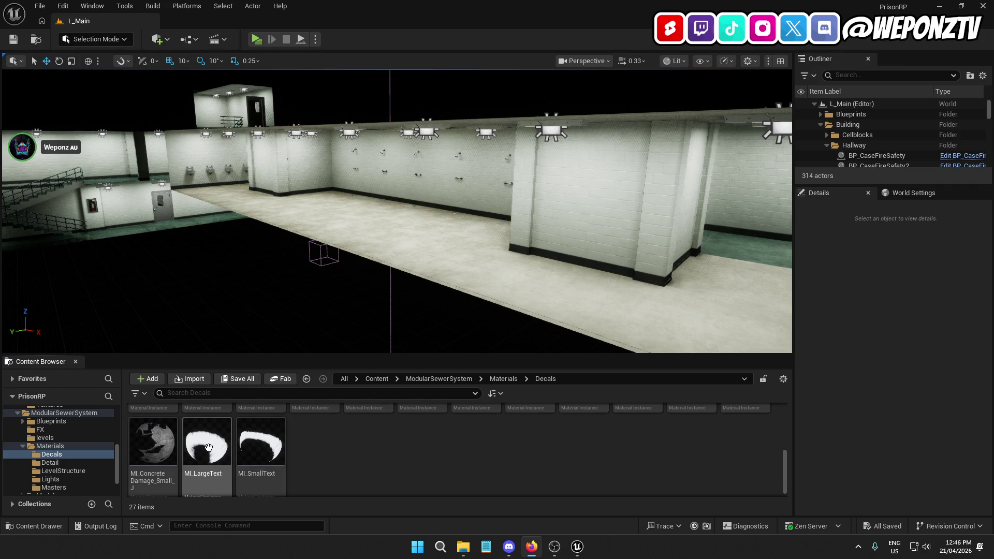
scroll(409, 451, down, 1)
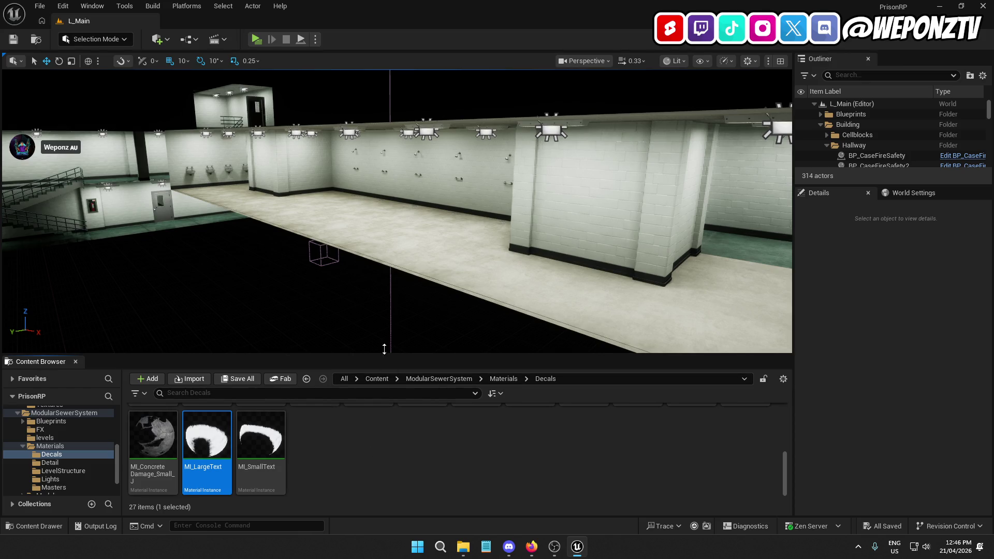
drag(386, 346, 305, 256)
- Drop a MI_SmallText decal on the wall, delete it, and place MI_LargeText near the ceiling instead
mouse_move(260, 435)
mouse_down()
mouse_move(331, 220)
mouse_move(405, 129)
mouse_move(409, 150)
mouse_move(383, 137)
mouse_up()
drag(433, 191, 438, 191)
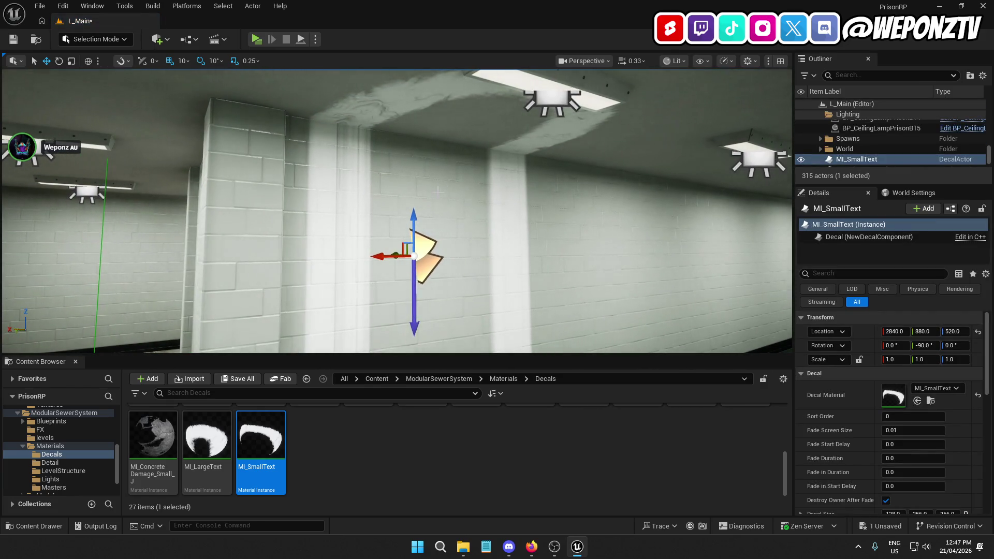
key(Delete)
mouse_move(210, 433)
mouse_down()
mouse_move(439, 222)
mouse_move(419, 175)
mouse_up()
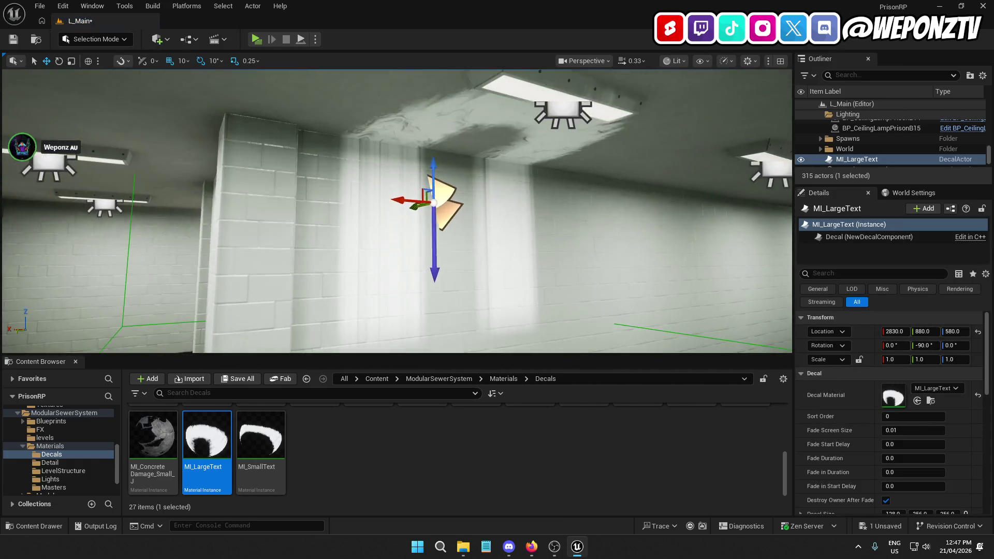
- Lower the text decal from Z 580 to 490 and collapse the Building and Lighting Outliner folders
drag(431, 173, 448, 268)
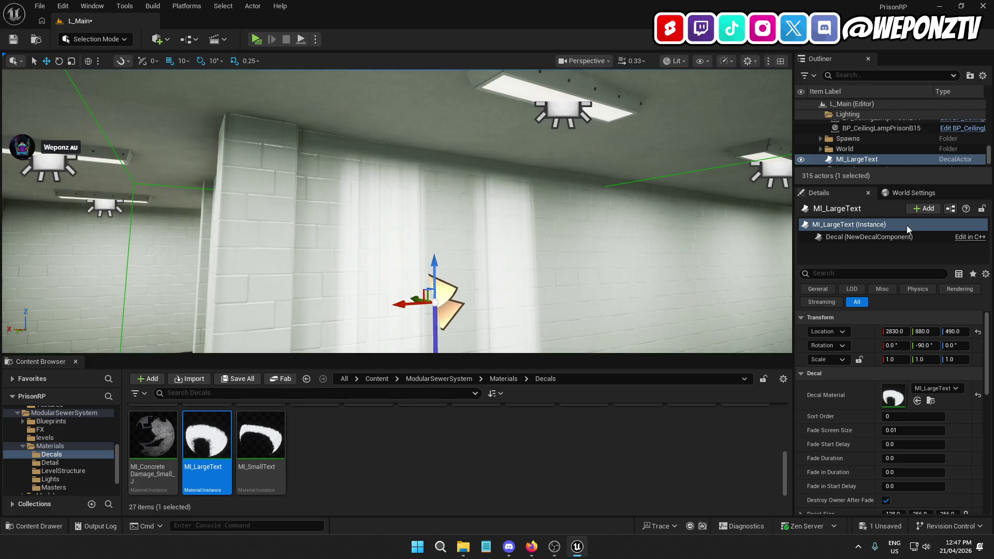
scroll(896, 151, up, 10)
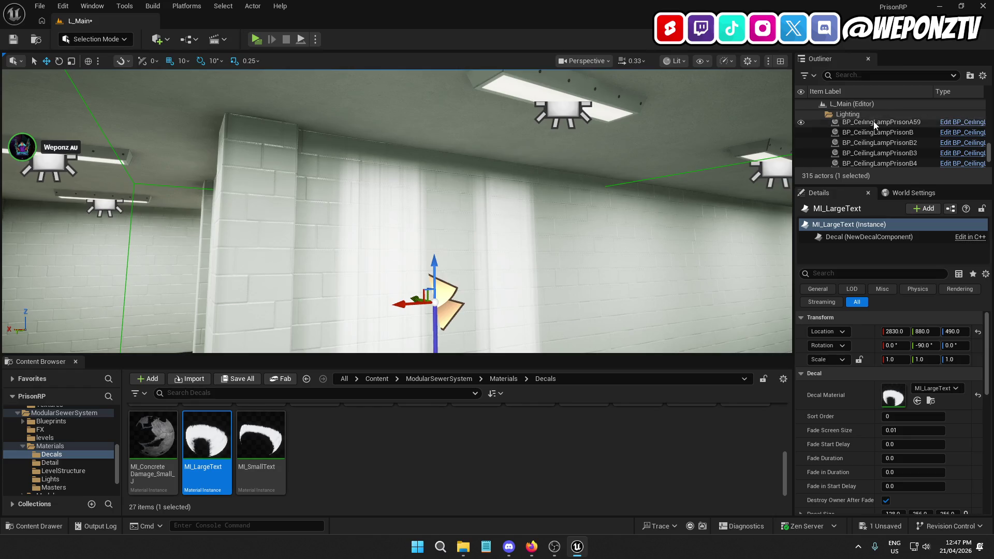
drag(985, 154, 985, 111)
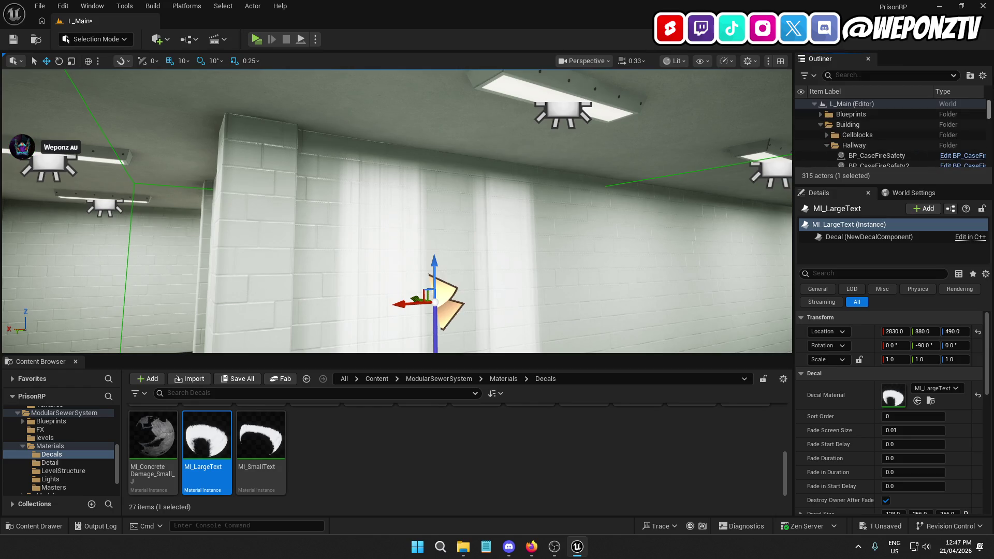
click(827, 125)
click(822, 126)
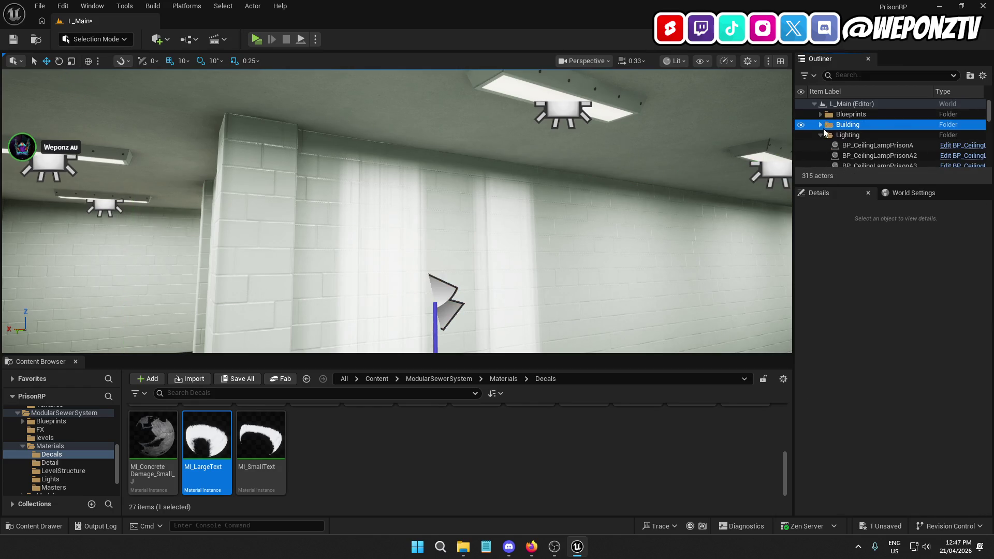
click(822, 135)
click(822, 136)
click(822, 135)
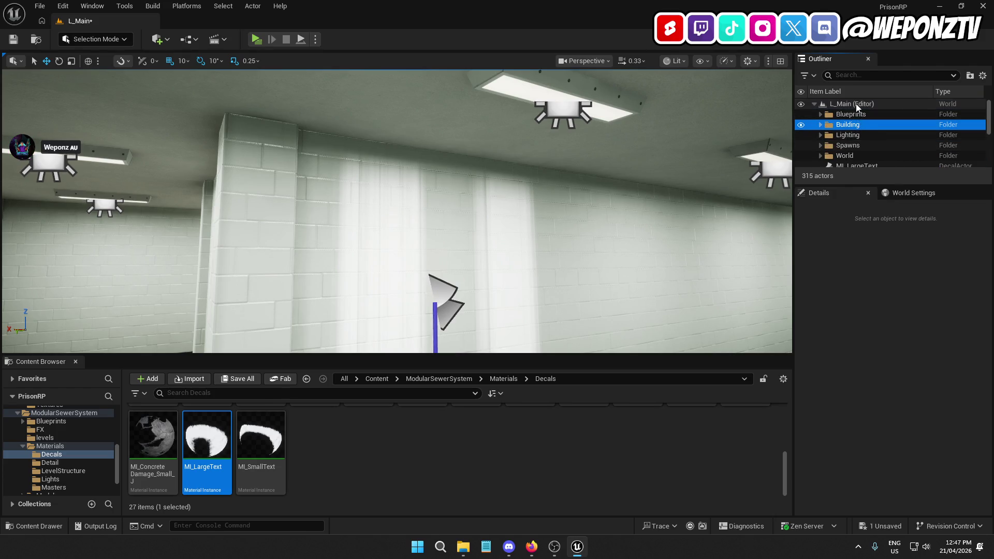
- Create a Decals folder under L_Main and move the MI_LargeText actor into it
click(838, 104)
click(968, 77)
text(Decals)
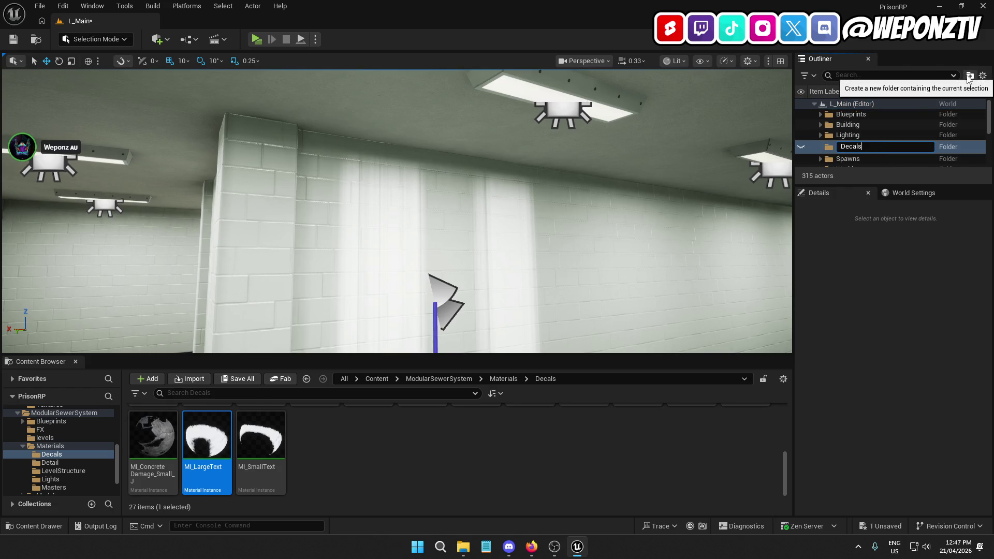
key(Return)
scroll(879, 139, down, 3)
click(878, 139)
right_click(877, 136)
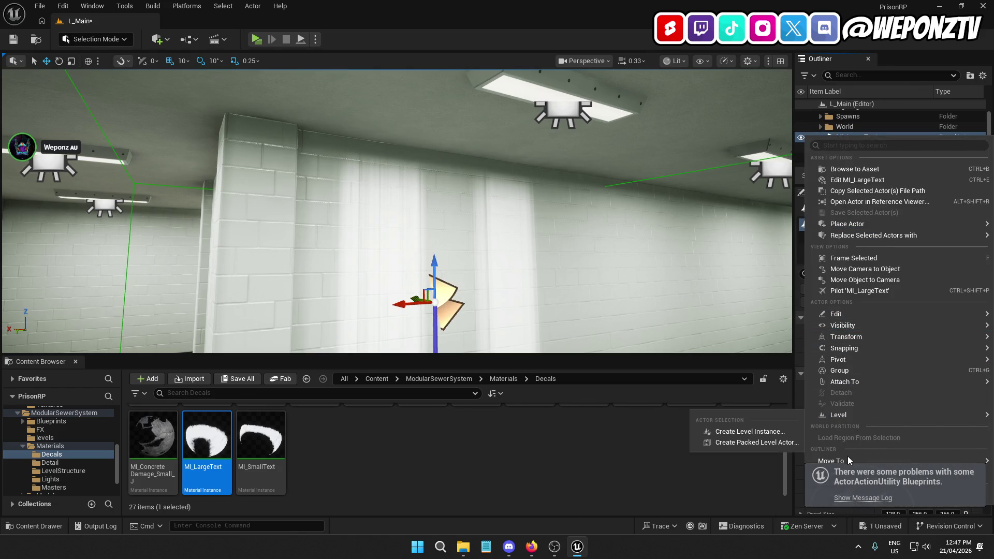
mouse_move(846, 458)
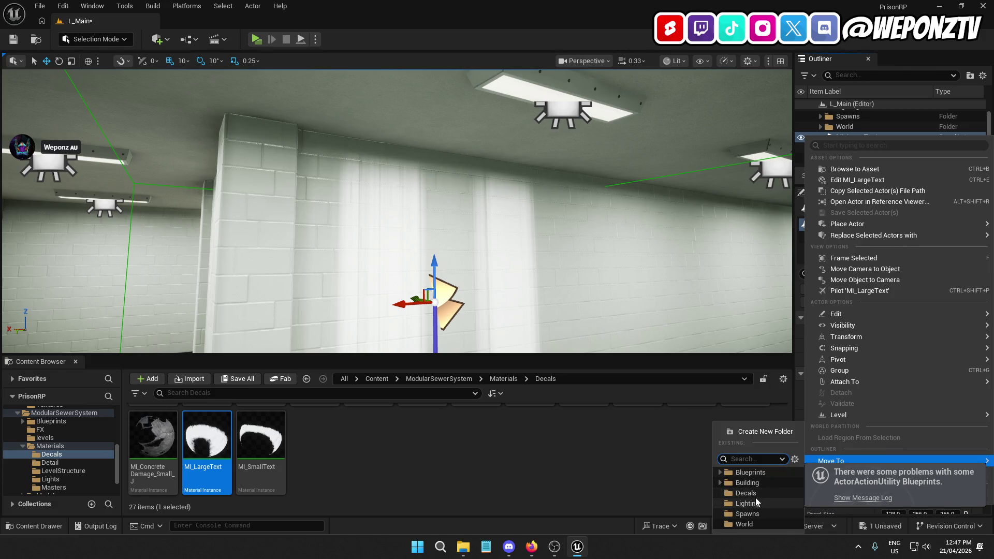
click(755, 502)
- Select the actors from SM_ShowerHead down to SM_Ventilation_Grate_2 and file them into a folder
click(848, 161)
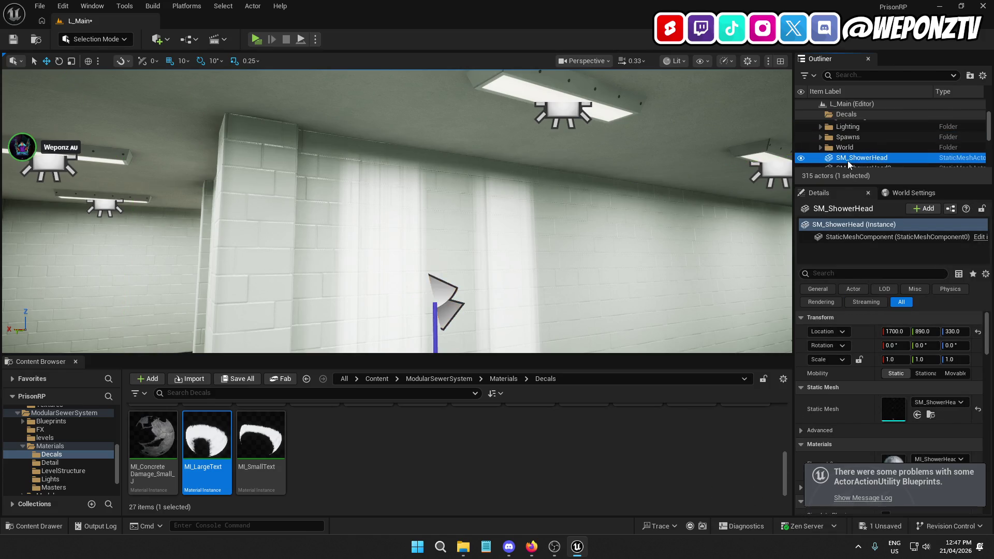
scroll(859, 155, down, 15)
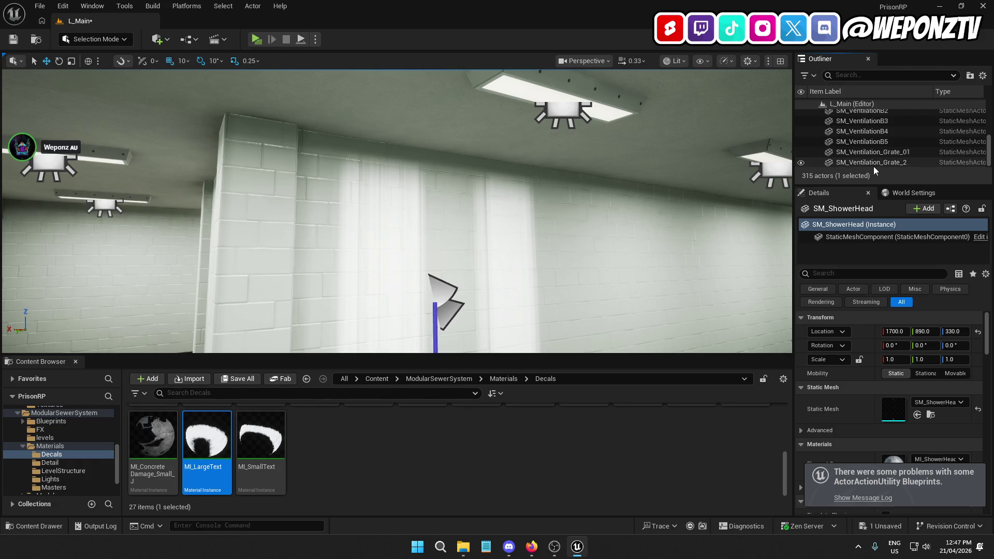
shift+click(874, 164)
right_click(875, 164)
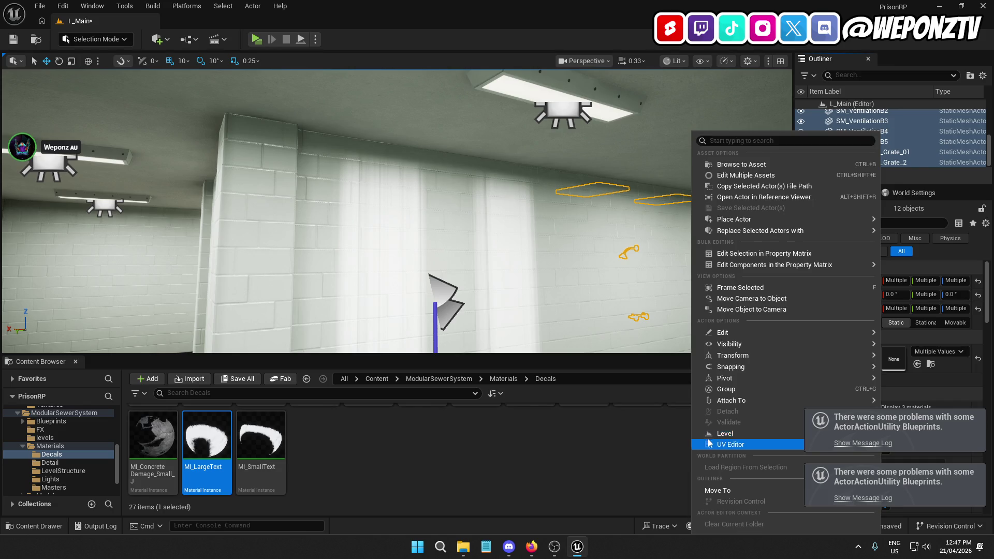
mouse_move(709, 492)
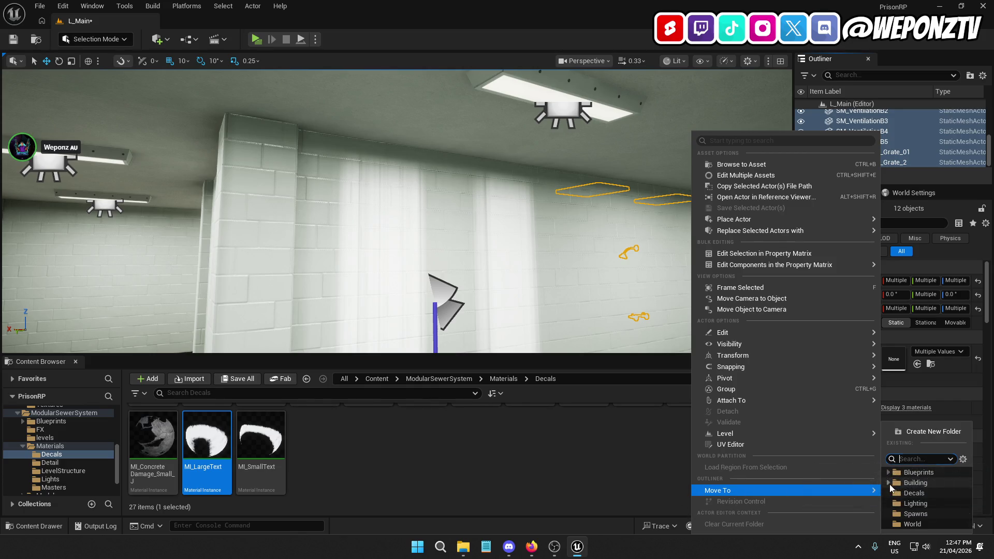
click(911, 492)
mouse_move(703, 268)
mouse_down()
mouse_move(442, 283)
mouse_move(414, 261)
mouse_move(394, 263)
mouse_up()
- Select a washroom sink, then collapse the Hallway folder in the Outliner
click(284, 264)
scroll(870, 150, up, 5)
scroll(869, 151, up, 5)
scroll(897, 150, up, 15)
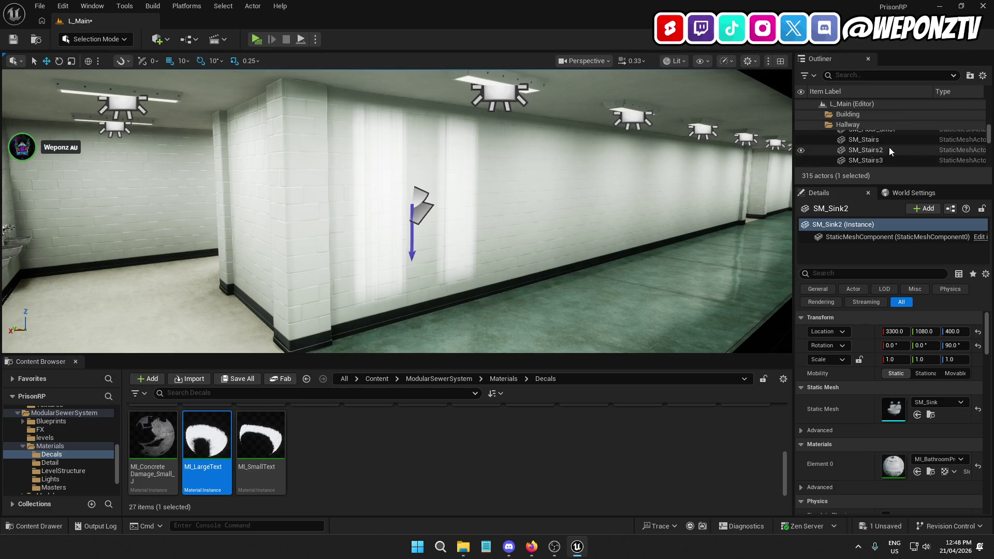
scroll(896, 146, up, 15)
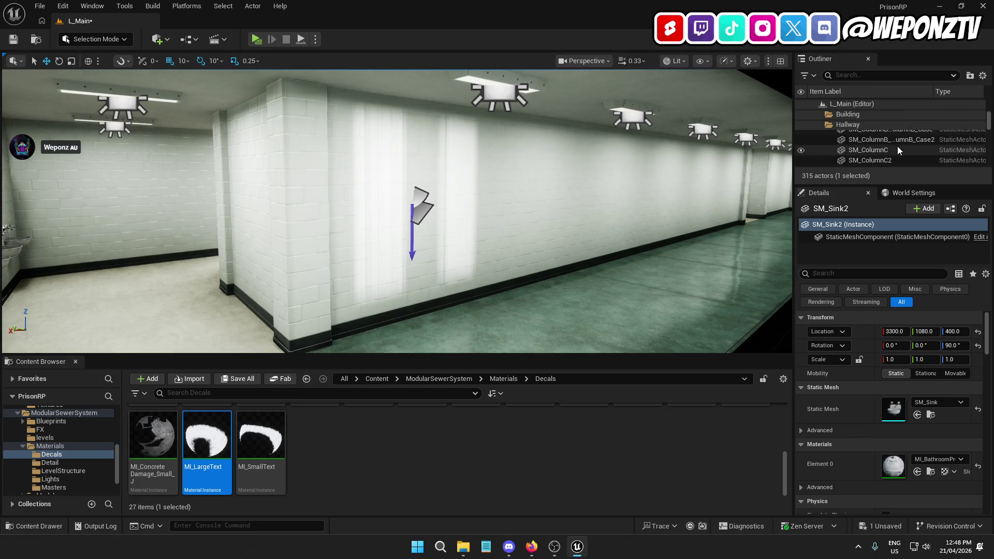
scroll(899, 146, up, 10)
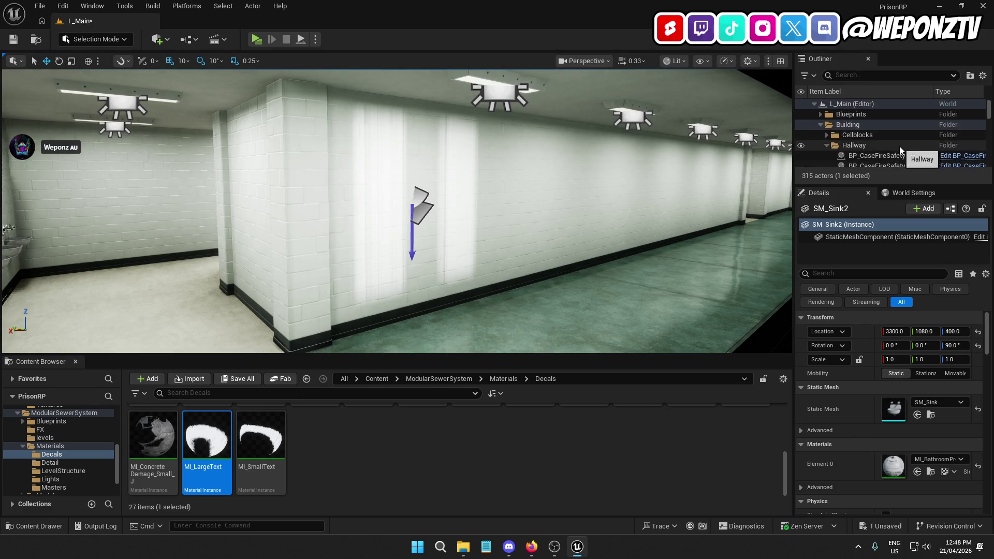
click(827, 145)
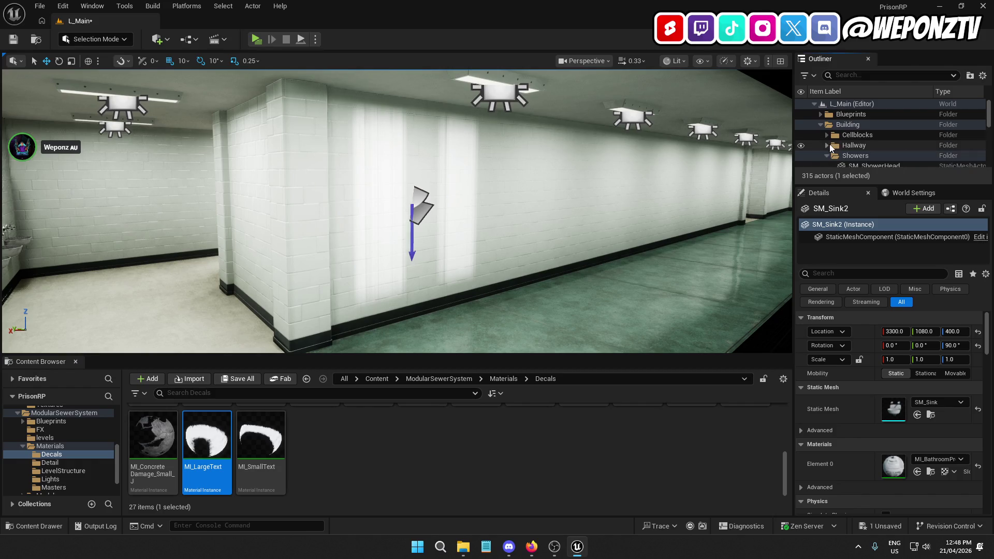
- Hide and reshow the Showers folder's actors, selecting the Showers folder row
click(801, 156)
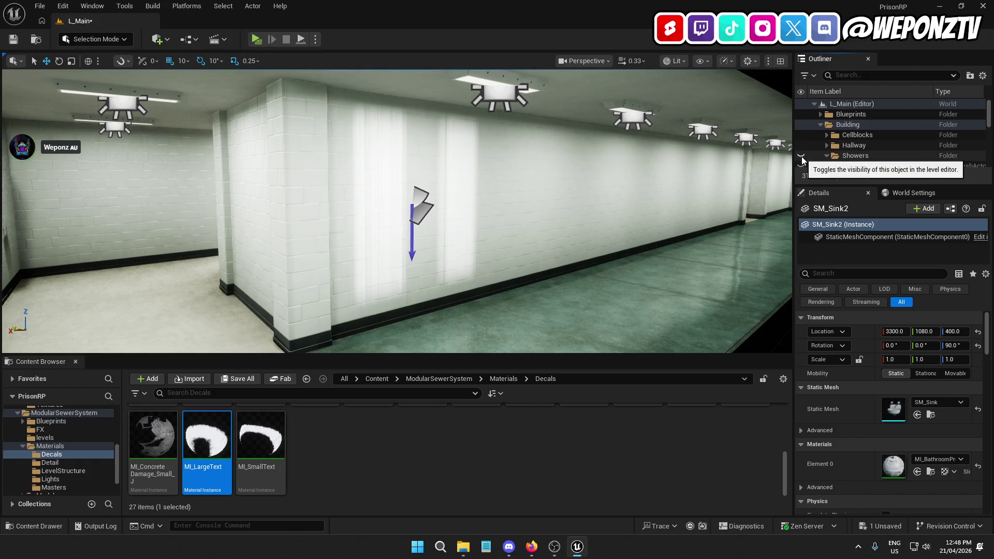
click(801, 156)
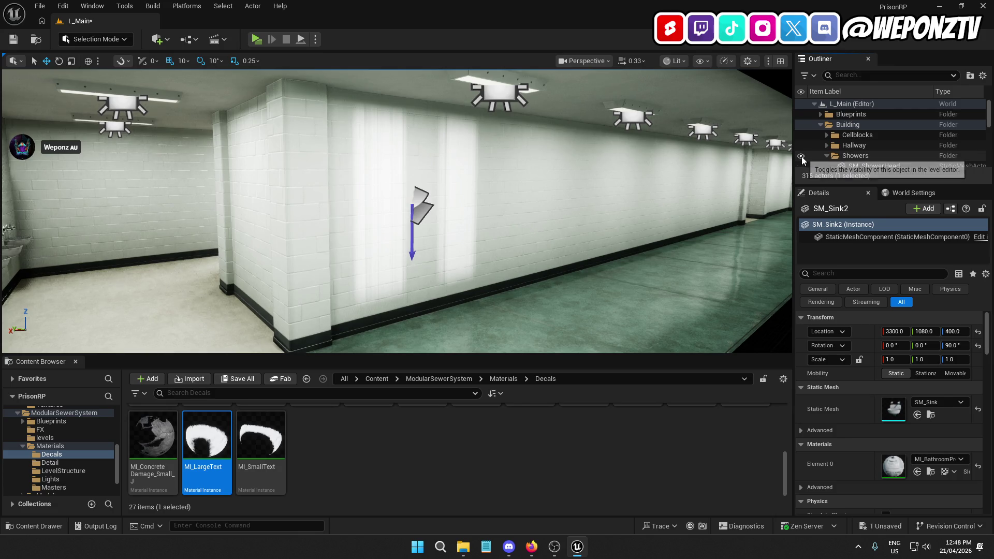
click(854, 155)
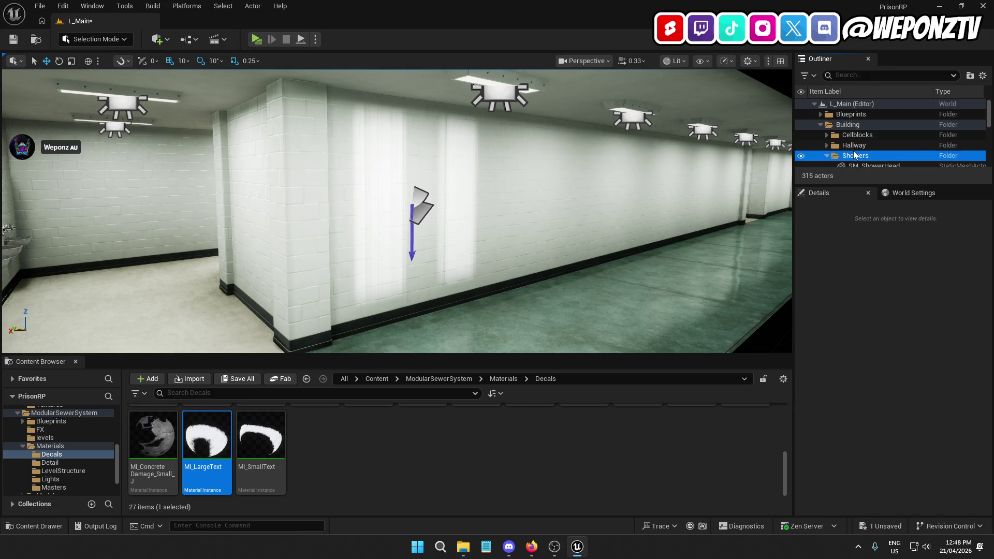
click(801, 156)
click(800, 156)
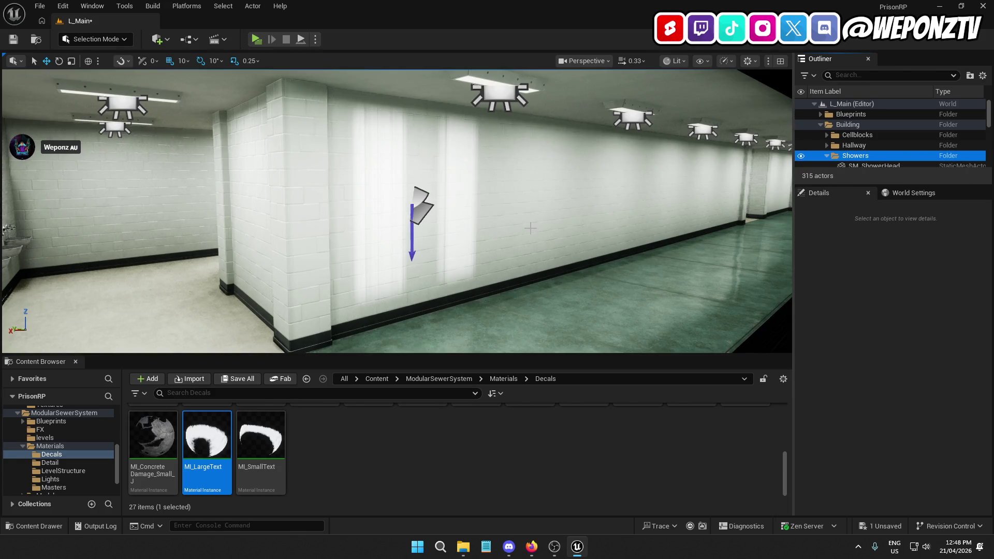
- Select the shower room's first walls, back wall, two ceiling pieces, floor pieces and a column
mouse_move(182, 197)
mouse_down()
mouse_move(262, 170)
mouse_move(262, 156)
mouse_up()
click(261, 171)
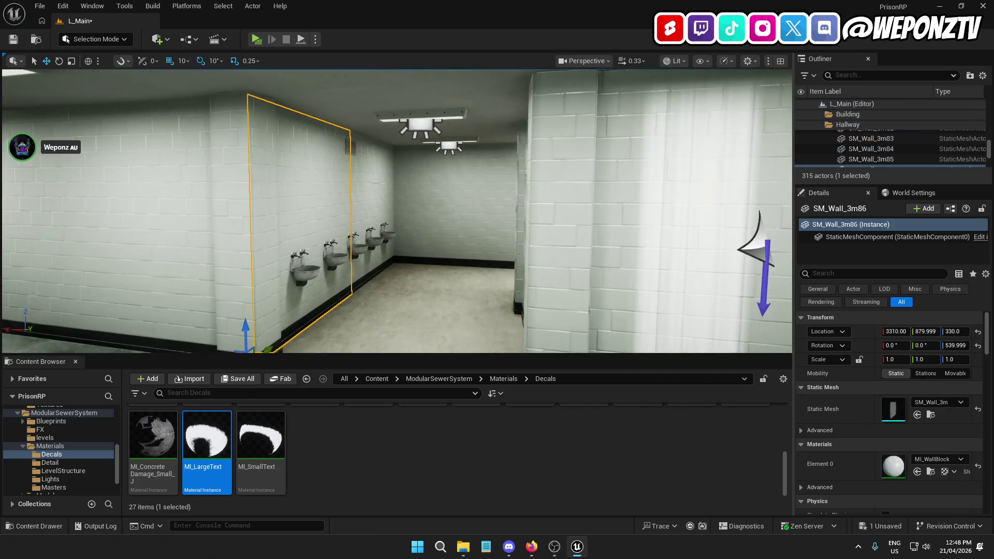
ctrl+click(379, 186)
ctrl+click(431, 186)
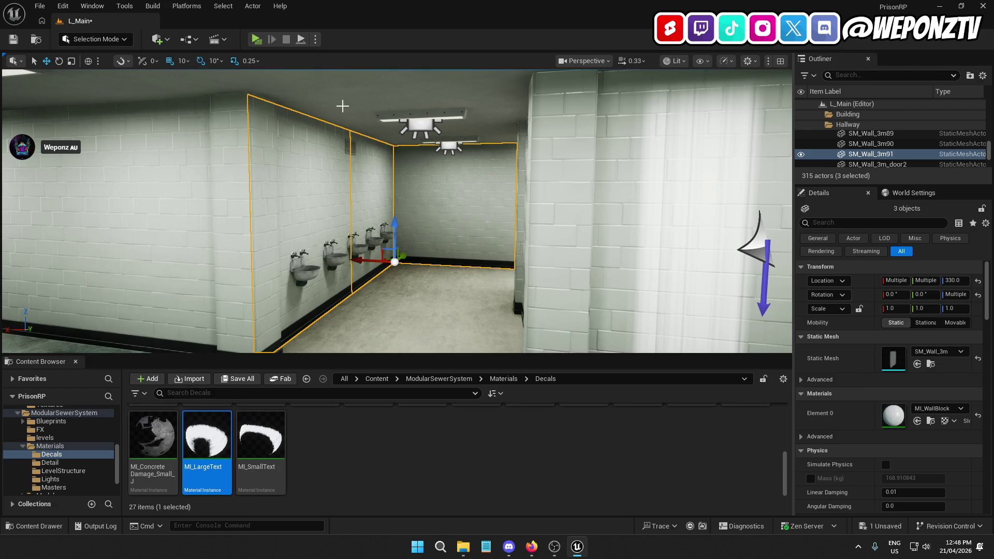
ctrl+click(342, 106)
ctrl+click(394, 137)
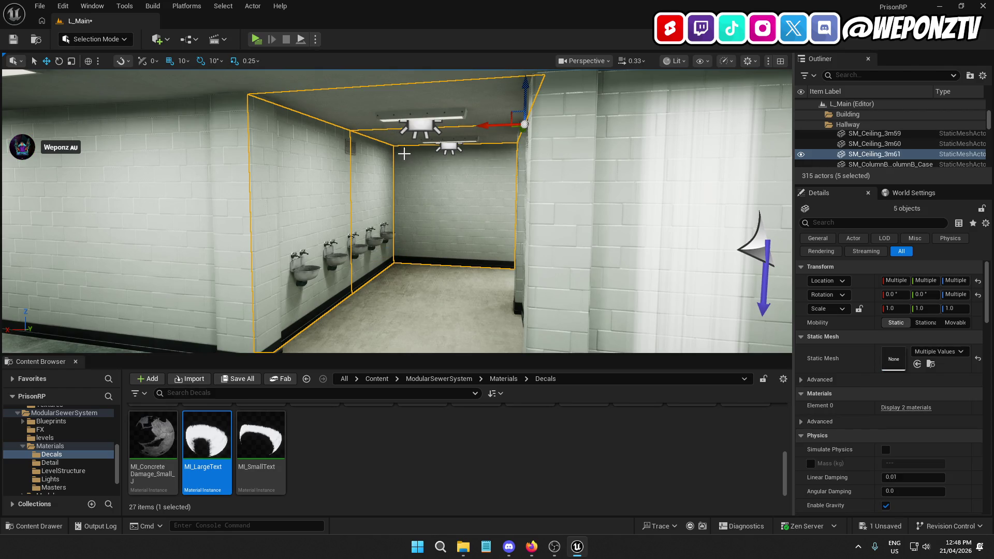
ctrl+click(432, 283)
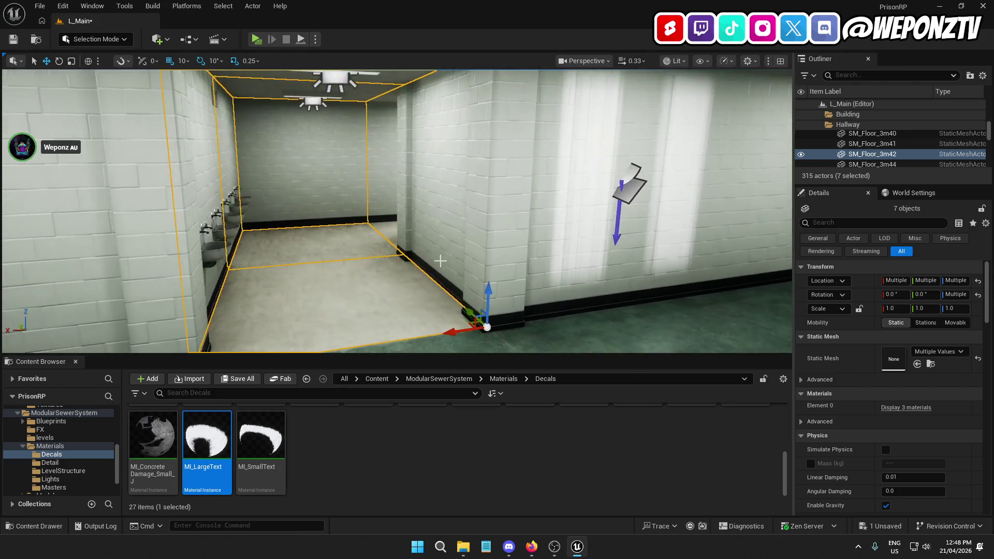
ctrl+click(457, 229)
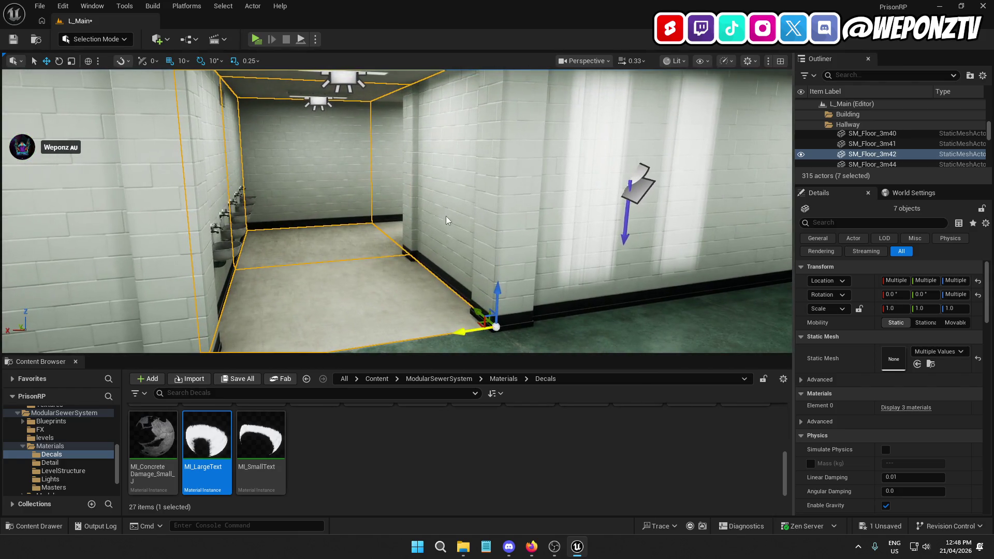
ctrl+click(409, 207)
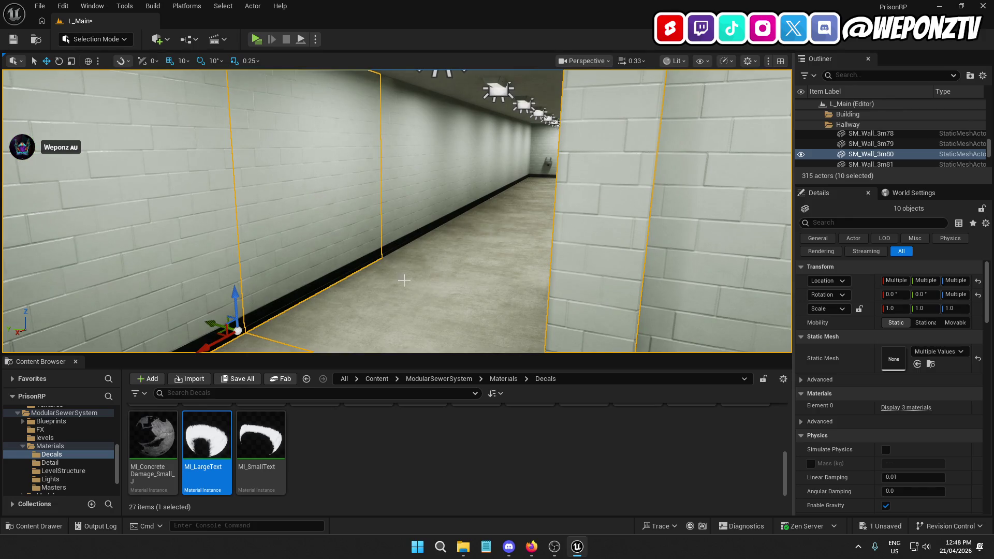
ctrl+click(403, 279)
- Add the corner wall, column, hallway walls, shower walls, left wall and ceilings above the showers
drag(404, 279, 410, 224)
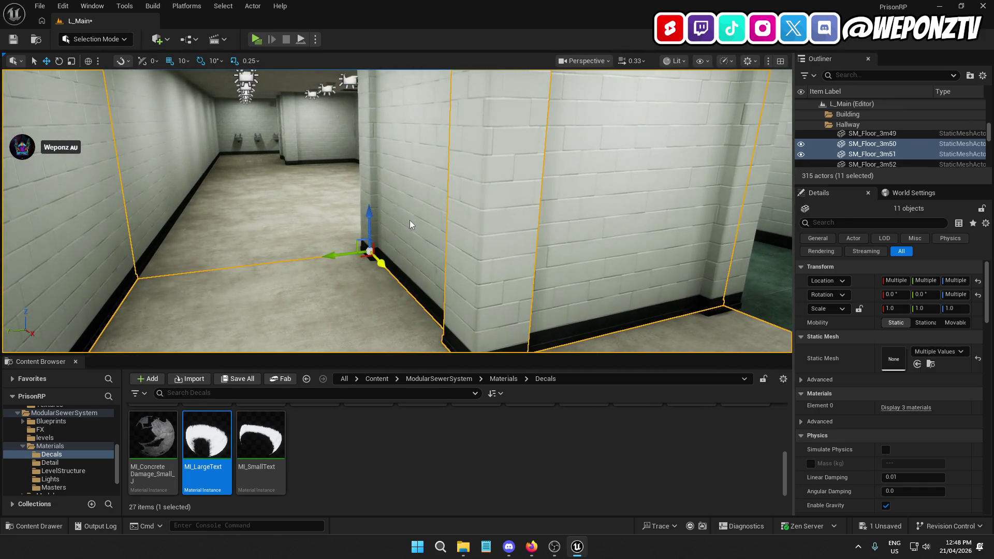
ctrl+click(360, 182)
ctrl+click(364, 182)
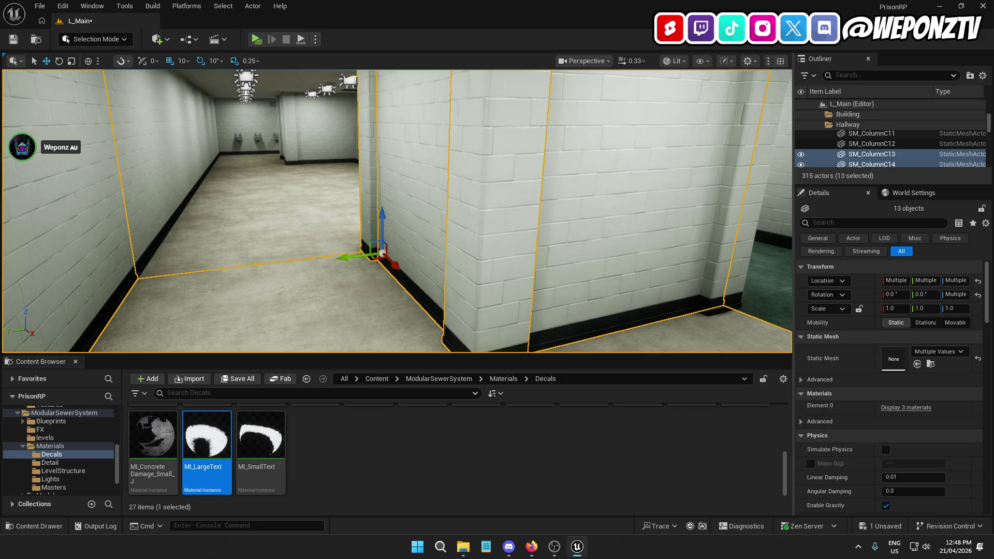
drag(364, 182, 354, 161)
ctrl+click(354, 114)
mouse_move(353, 113)
mouse_down()
mouse_move(353, 83)
mouse_move(353, 135)
mouse_move(310, 129)
mouse_move(352, 130)
mouse_up()
drag(320, 169, 344, 169)
ctrl+click(347, 168)
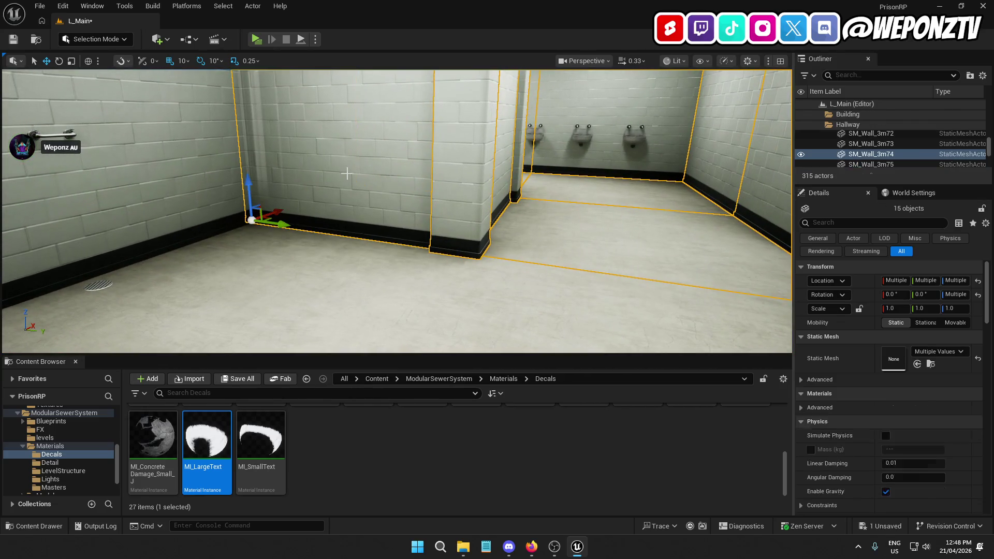
ctrl+click(208, 176)
mouse_move(208, 176)
mouse_down()
mouse_move(217, 166)
mouse_move(197, 171)
mouse_move(209, 176)
mouse_up()
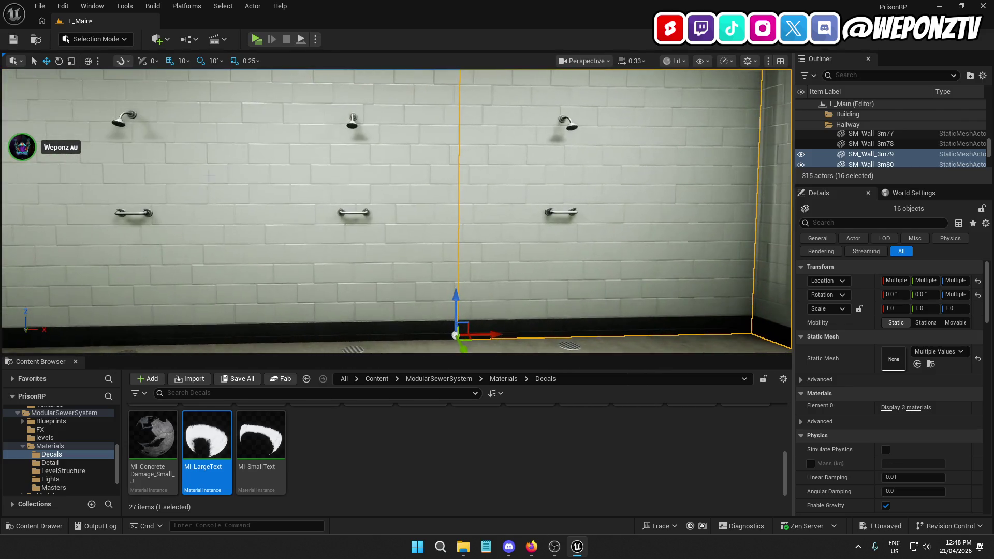
ctrl+click(319, 170)
ctrl+click(103, 175)
drag(103, 175, 136, 153)
ctrl+click(137, 162)
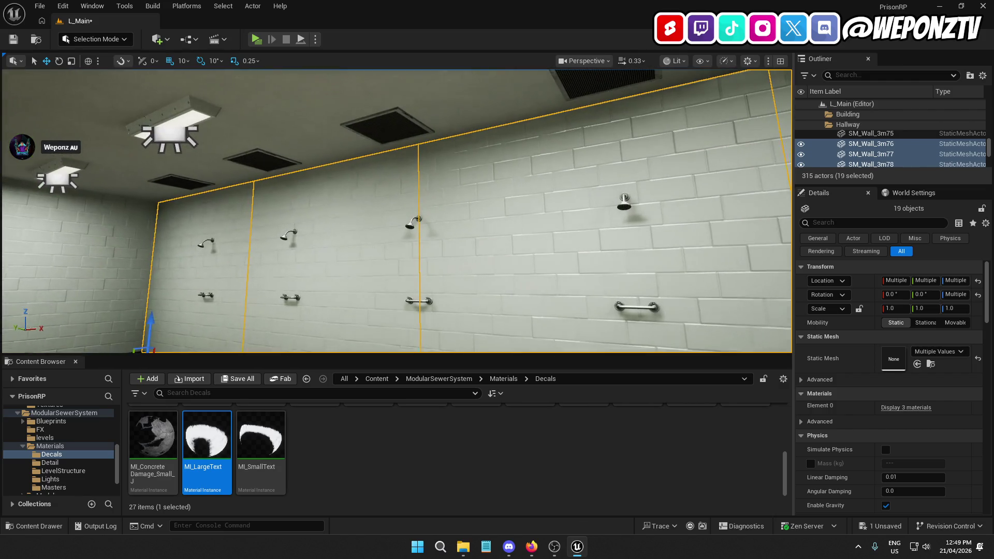
ctrl+click(194, 164)
ctrl+click(142, 178)
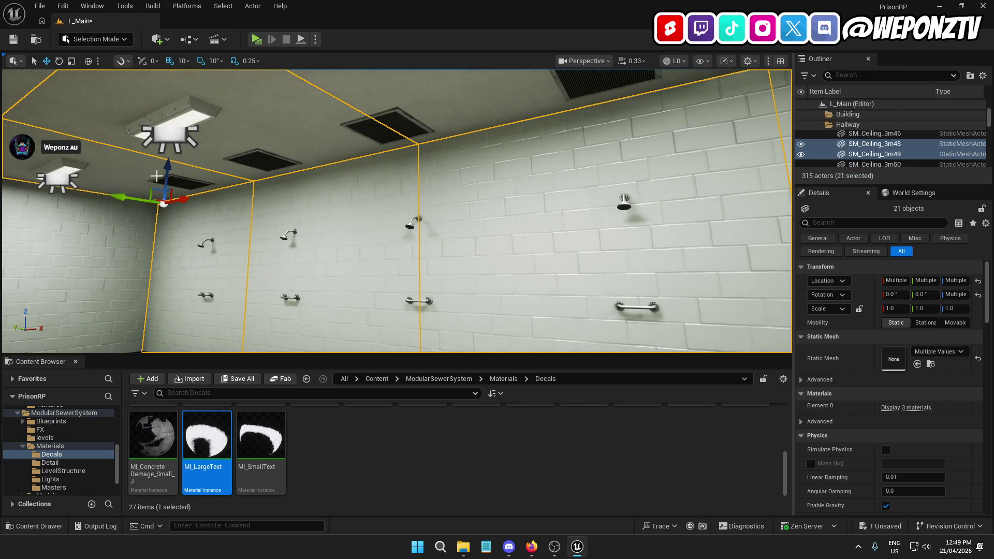
- Add the upper ceiling pieces and the surrounding wall sections, reaching about 30 selected pieces
drag(422, 106, 422, 107)
ctrl+click(467, 140)
ctrl+click(550, 164)
mouse_move(576, 151)
mouse_down()
mouse_move(515, 160)
mouse_move(497, 149)
mouse_up()
ctrl+click(461, 146)
ctrl+click(503, 152)
ctrl+click(438, 153)
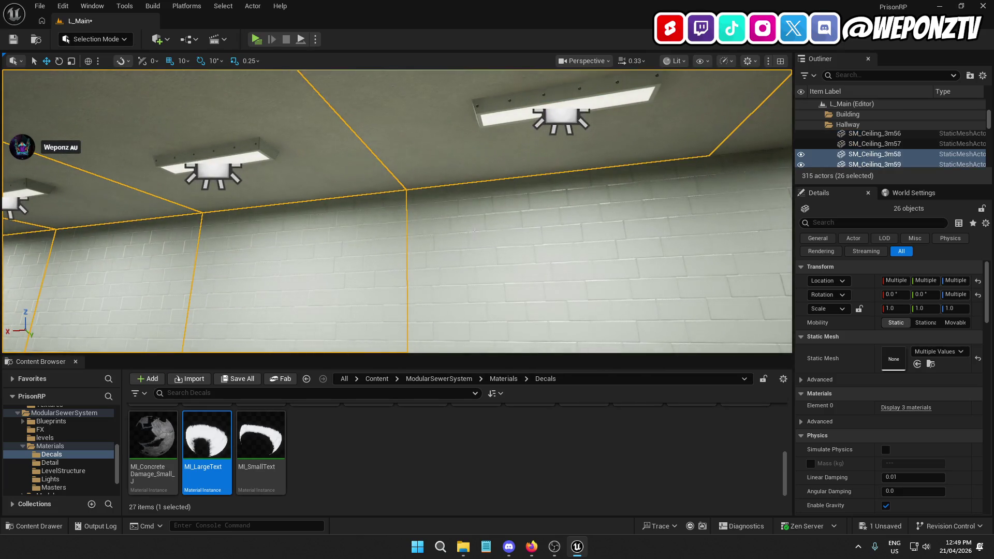
ctrl+click(476, 235)
drag(476, 236, 462, 217)
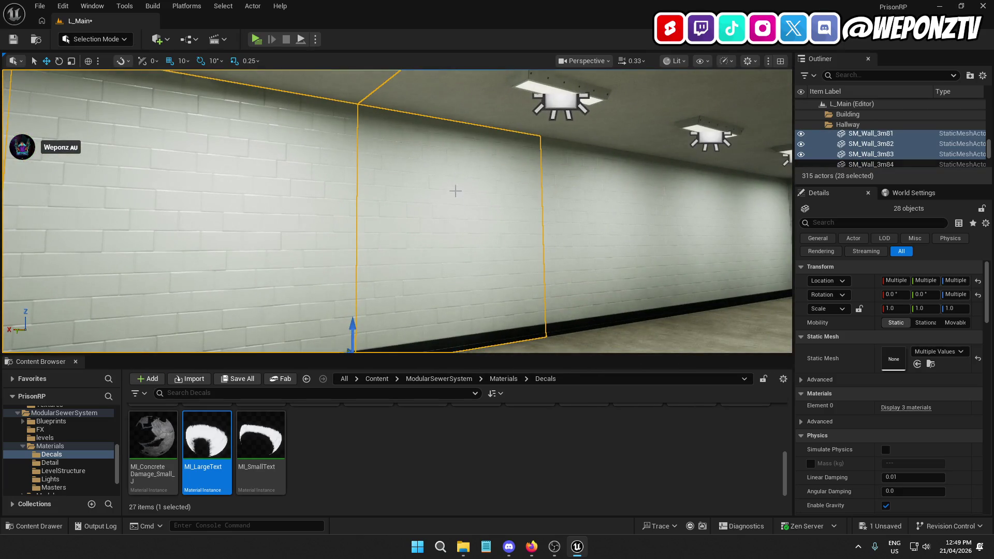
ctrl+click(452, 107)
ctrl+click(600, 233)
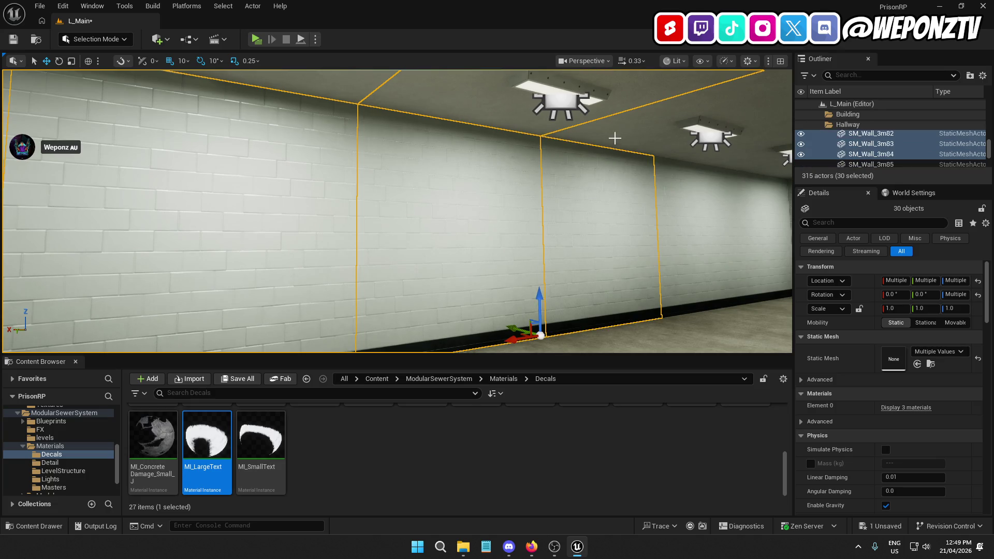
ctrl+click(630, 136)
mouse_move(630, 135)
mouse_down()
mouse_move(538, 176)
mouse_move(528, 169)
mouse_up()
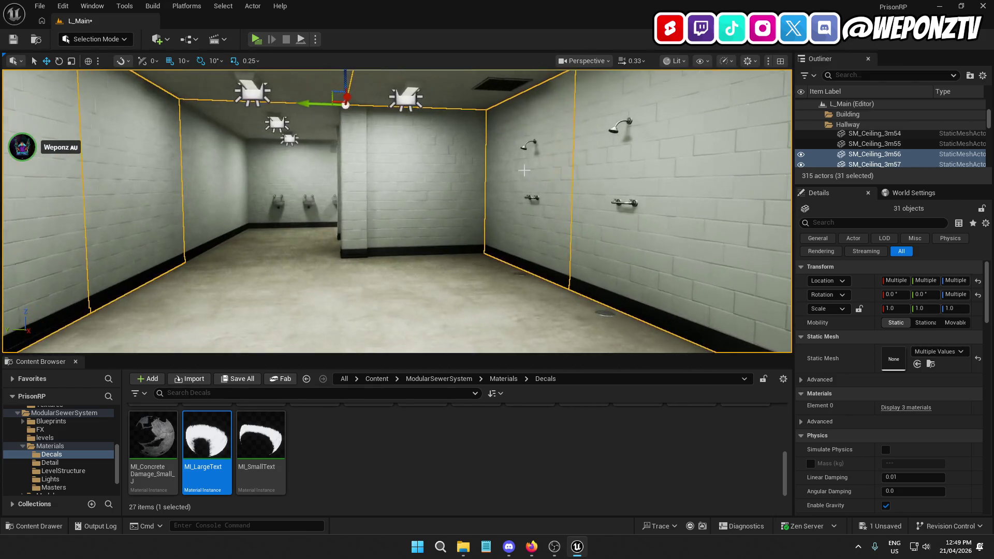
- Add two more columns and the remaining floor tiles to the selection
ctrl+click(393, 178)
ctrl+click(347, 258)
mouse_move(347, 259)
mouse_down()
mouse_move(471, 259)
mouse_move(398, 258)
mouse_up()
ctrl+click(274, 158)
ctrl+click(413, 210)
ctrl+click(566, 246)
mouse_move(566, 245)
mouse_down()
mouse_move(546, 245)
mouse_move(586, 246)
mouse_up()
mouse_move(518, 148)
mouse_down()
mouse_move(485, 134)
mouse_move(458, 171)
mouse_move(404, 178)
mouse_move(450, 174)
mouse_move(435, 166)
mouse_move(396, 196)
mouse_up()
ctrl+click(465, 154)
ctrl+click(479, 247)
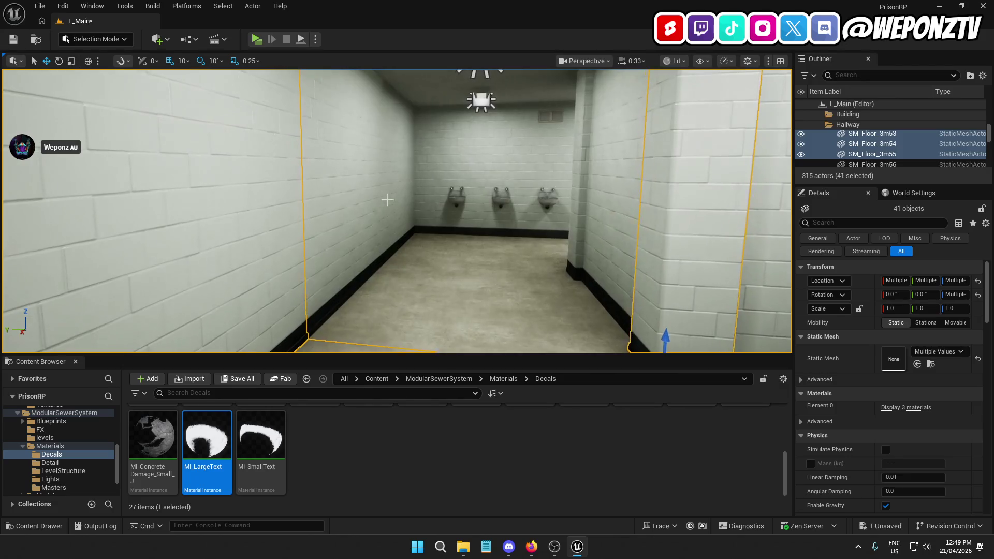
- Add the sink-area floor, walls, pillar and hallway ceiling for 54 pieces, then show the Outliner's Move To folder list
ctrl+click(530, 269)
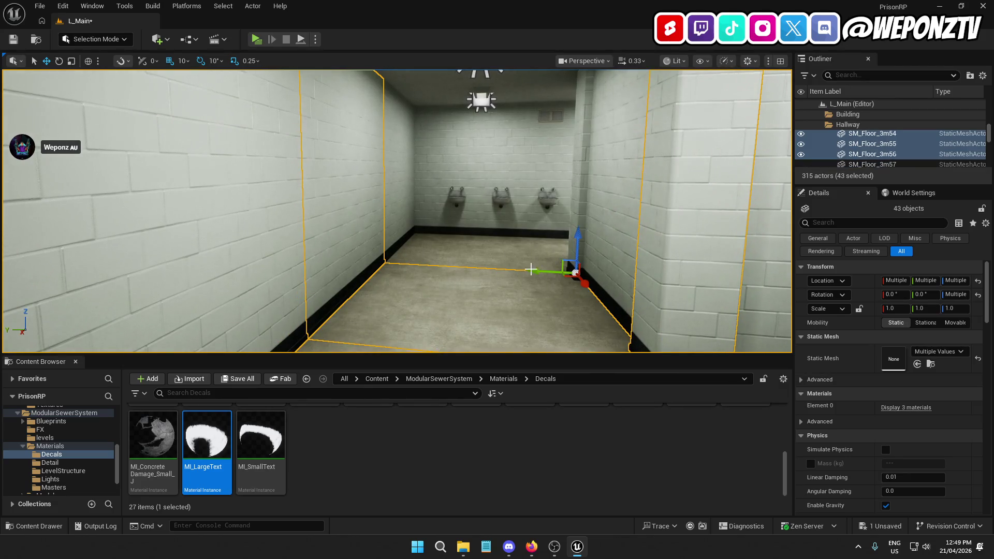
ctrl+click(602, 236)
ctrl+click(578, 196)
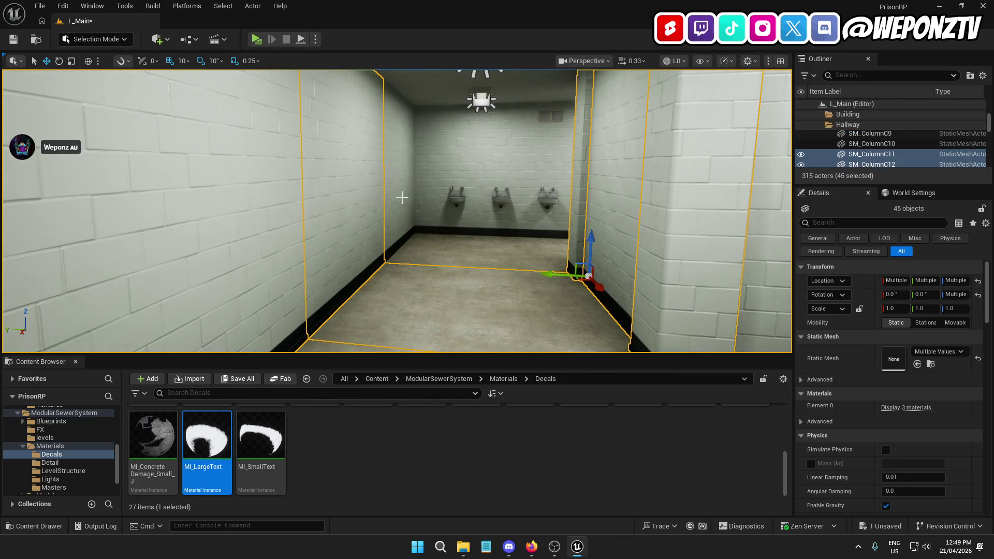
ctrl+click(455, 245)
ctrl+click(470, 169)
scroll(471, 169, up, 3)
drag(398, 170, 399, 114)
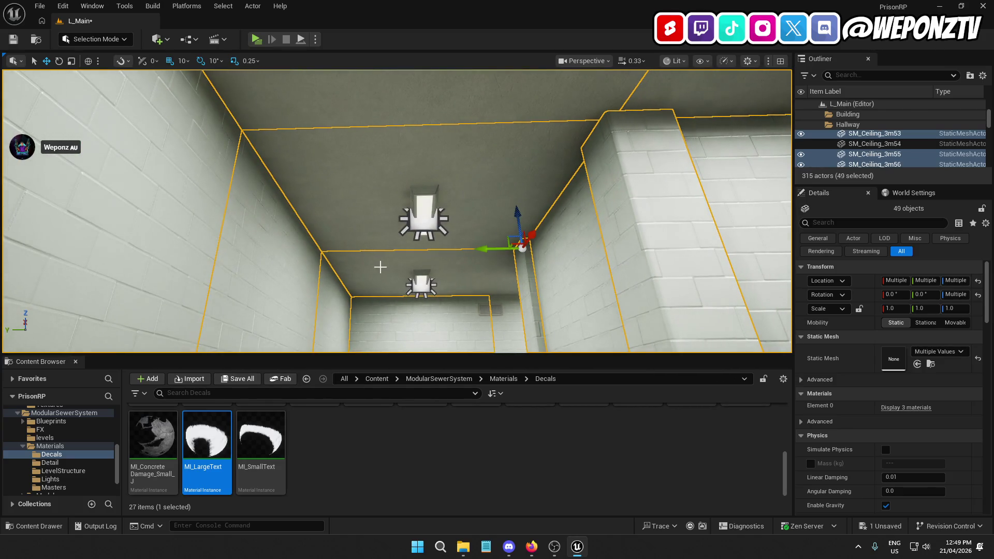
drag(381, 267, 372, 331)
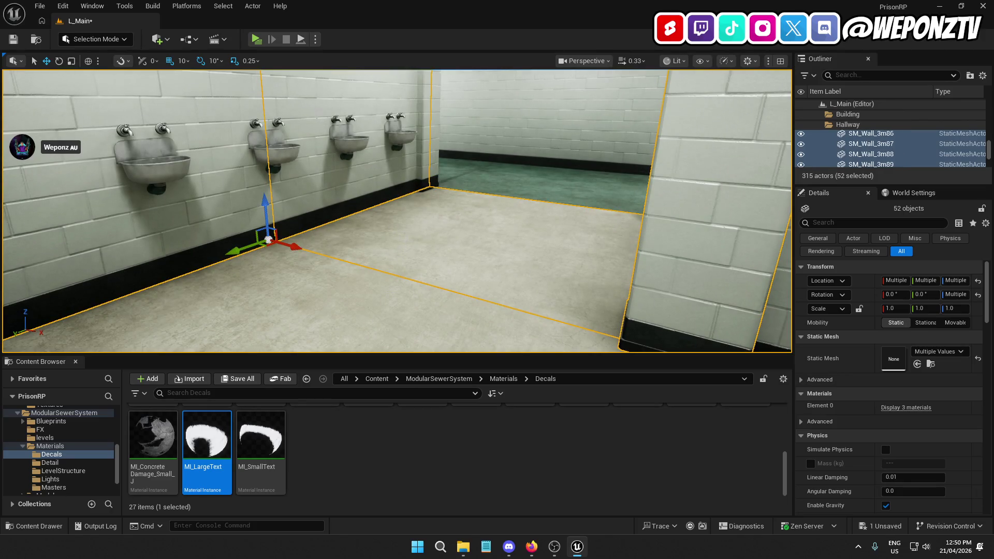
ctrl+click(331, 130)
mouse_move(332, 130)
mouse_down()
mouse_move(321, 120)
mouse_move(399, 137)
mouse_move(404, 124)
mouse_up()
ctrl+click(404, 140)
mouse_move(397, 211)
mouse_down()
mouse_move(394, 244)
mouse_move(375, 243)
mouse_move(434, 238)
mouse_move(352, 238)
mouse_up()
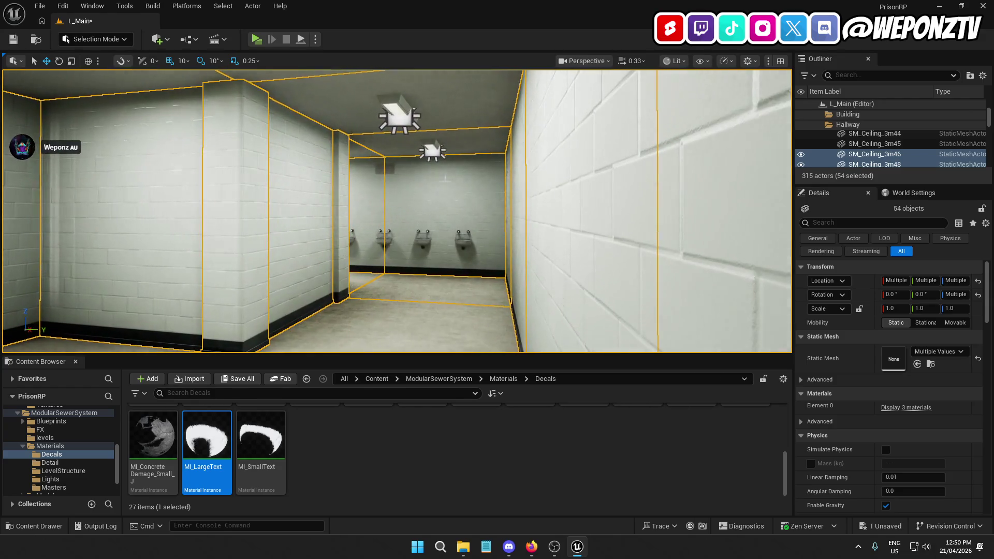
right_click(886, 165)
mouse_move(725, 490)
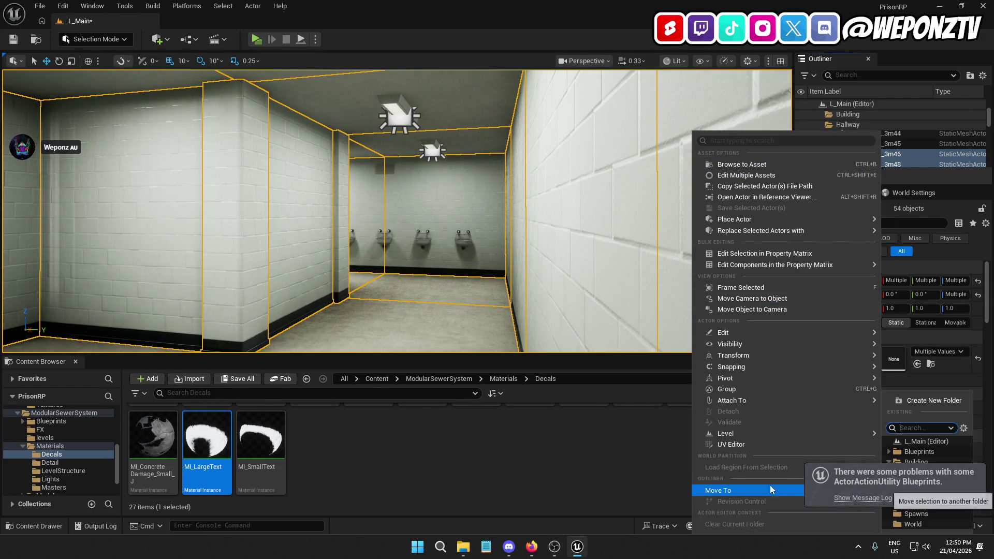
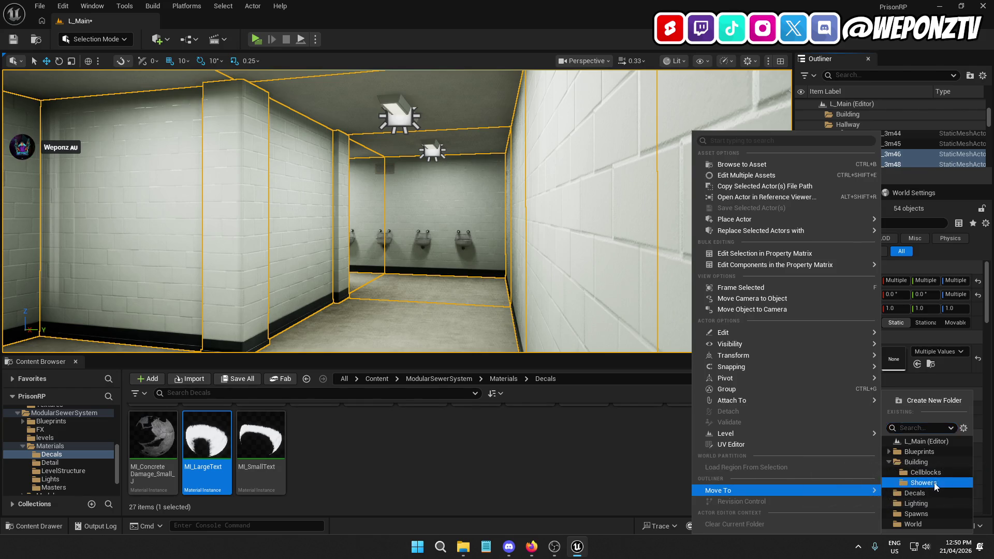
- Move the 54 selected shower pieces into Building > Showers, frame them, and hide that folder
click(923, 482)
key(f)
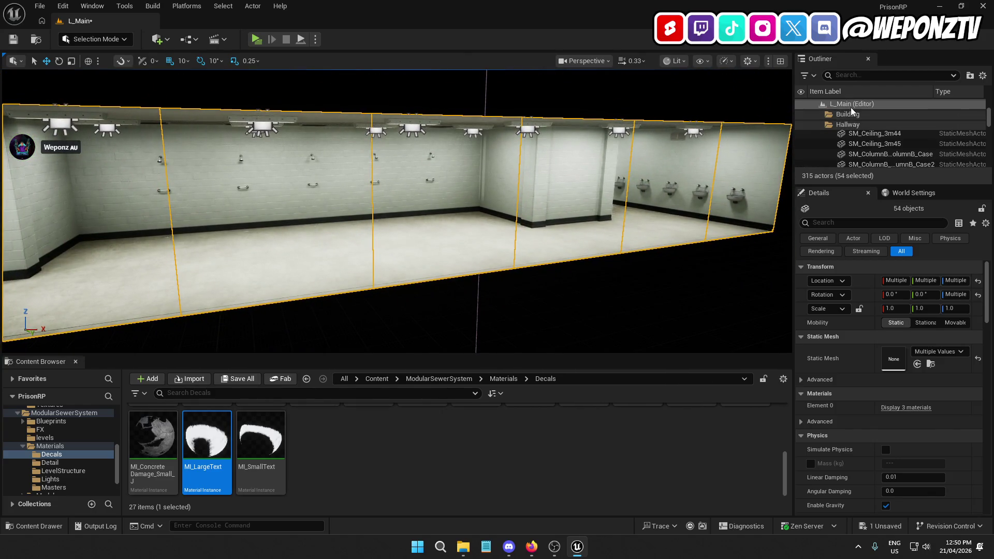
click(850, 114)
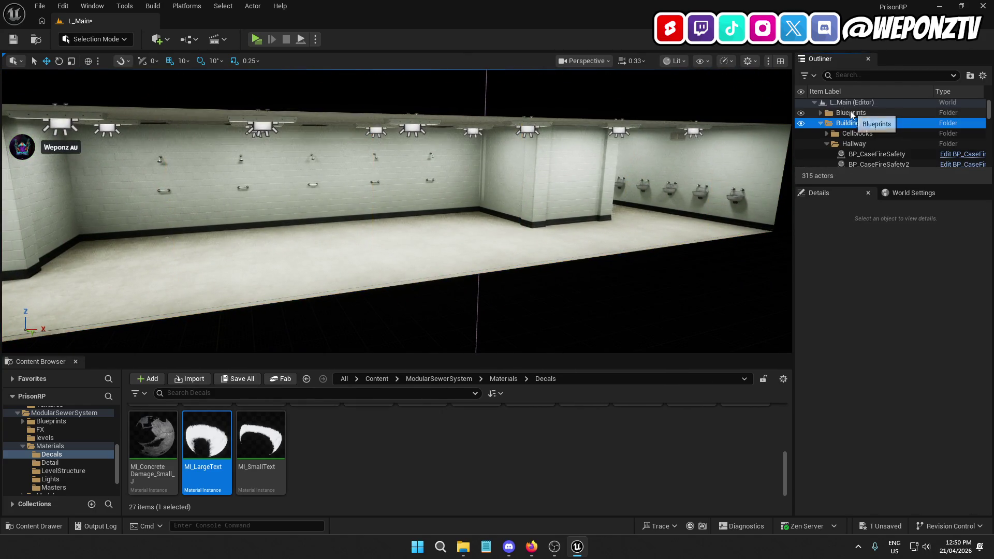
click(827, 154)
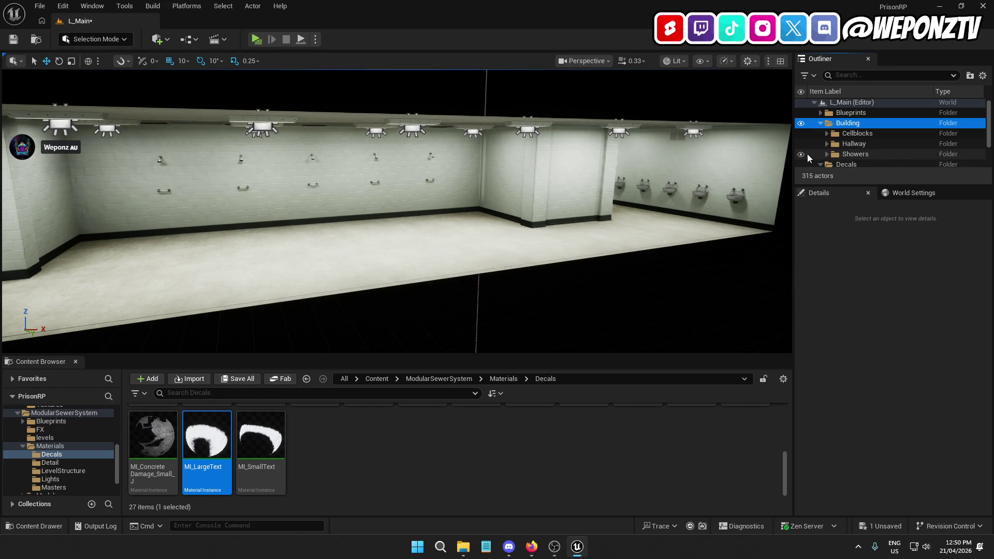
click(801, 154)
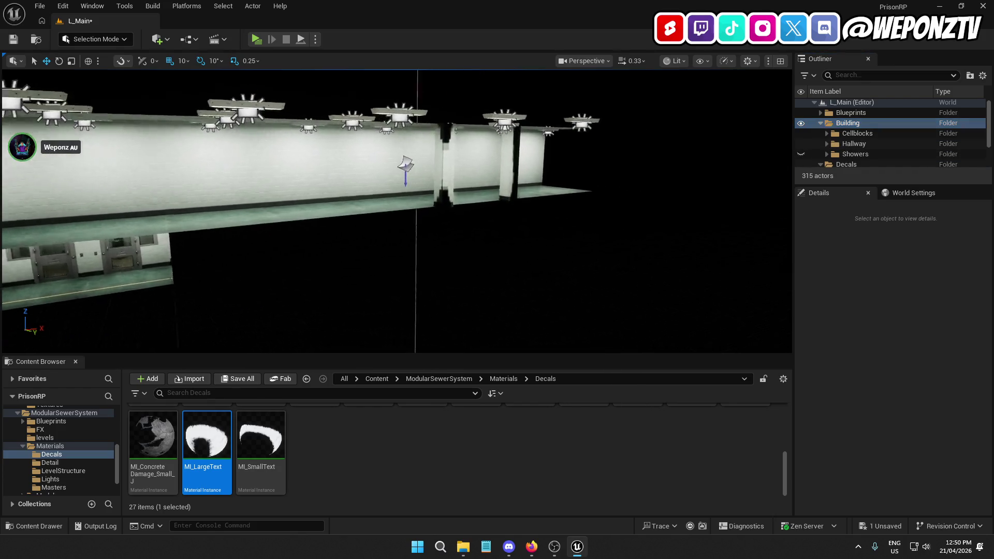
- Fly along the lit corridor, toggling the Showers geometry on and off to compare
mouse_move(397, 211)
mouse_down()
mouse_move(290, 207)
mouse_move(331, 207)
mouse_move(305, 210)
mouse_move(305, 189)
mouse_move(259, 189)
mouse_up()
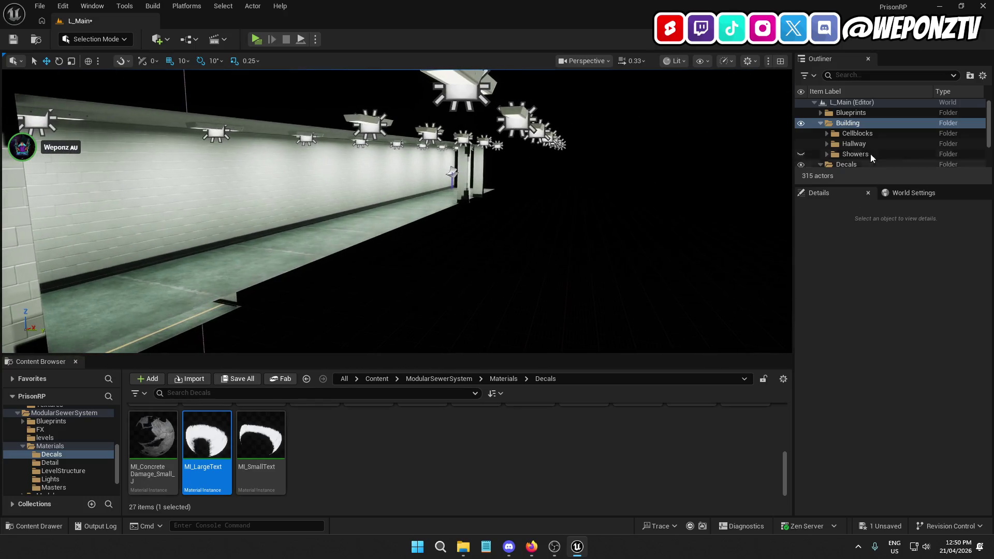
click(800, 154)
click(799, 154)
mouse_move(393, 207)
mouse_down()
mouse_move(455, 207)
mouse_move(372, 207)
mouse_move(331, 189)
mouse_move(331, 202)
mouse_move(264, 204)
mouse_up()
drag(622, 209, 622, 210)
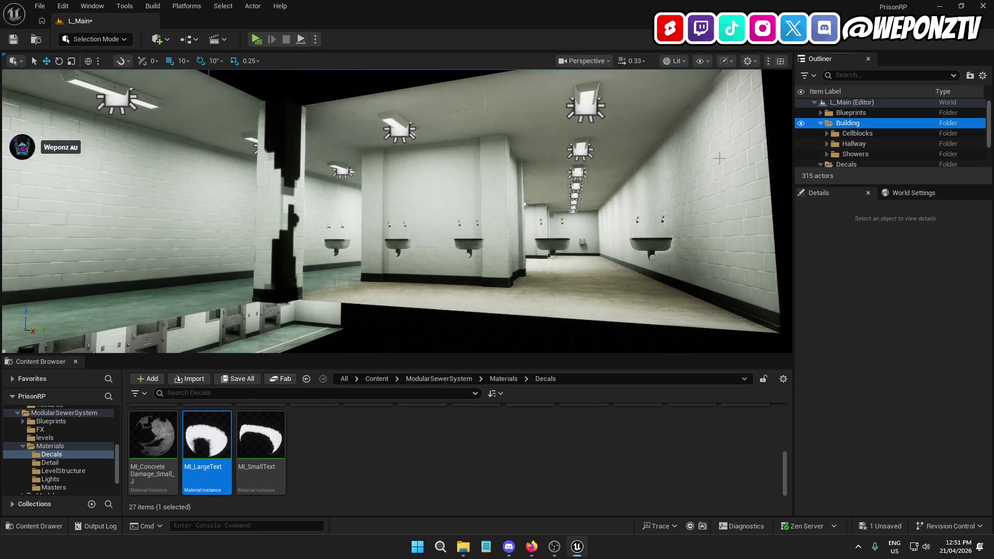
- Select SM_Ceiling_3m46 through SM_Wall_3m91 in the Showers folder (76 actors) and frame them
click(843, 156)
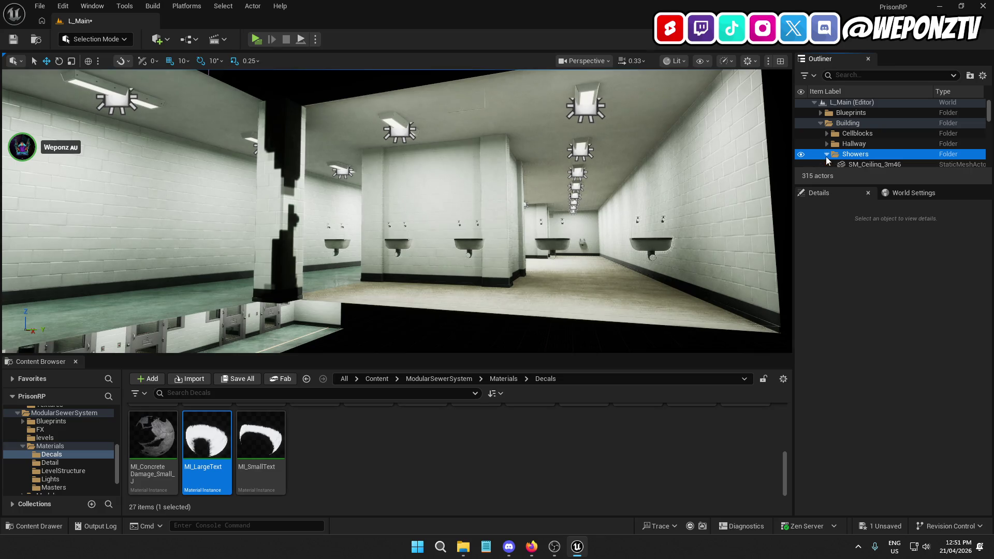
scroll(877, 153, down, 1)
click(890, 152)
scroll(902, 157, down, 5)
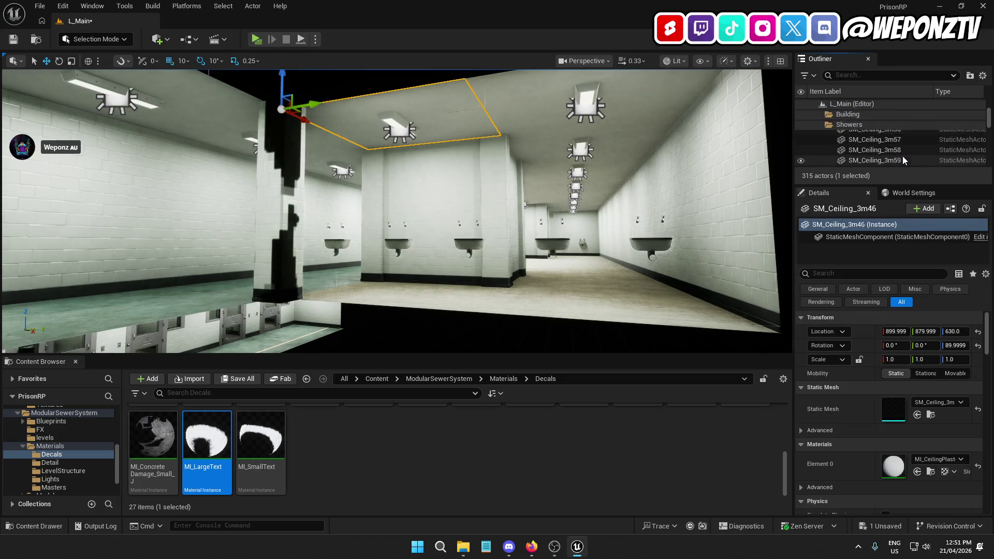
scroll(914, 151, down, 10)
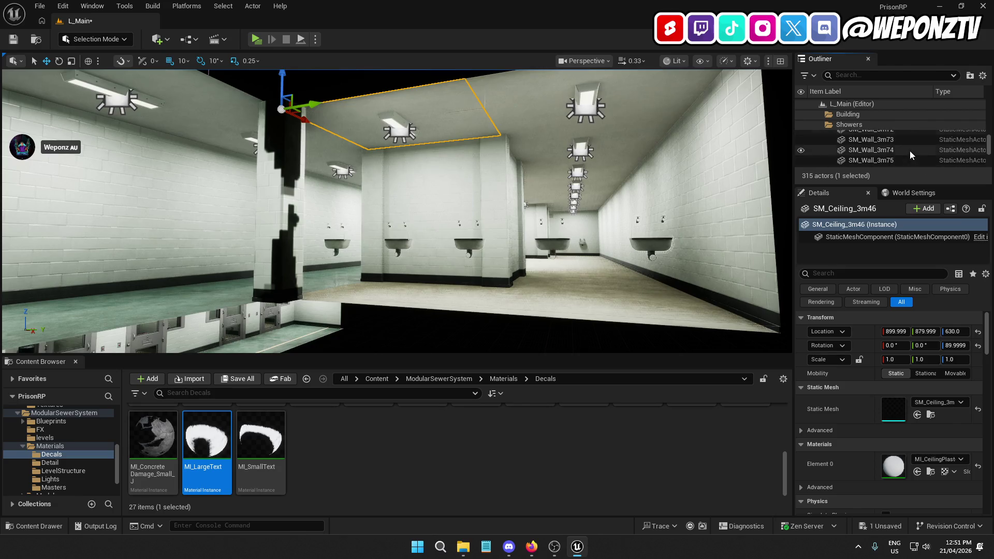
scroll(912, 144, down, 3)
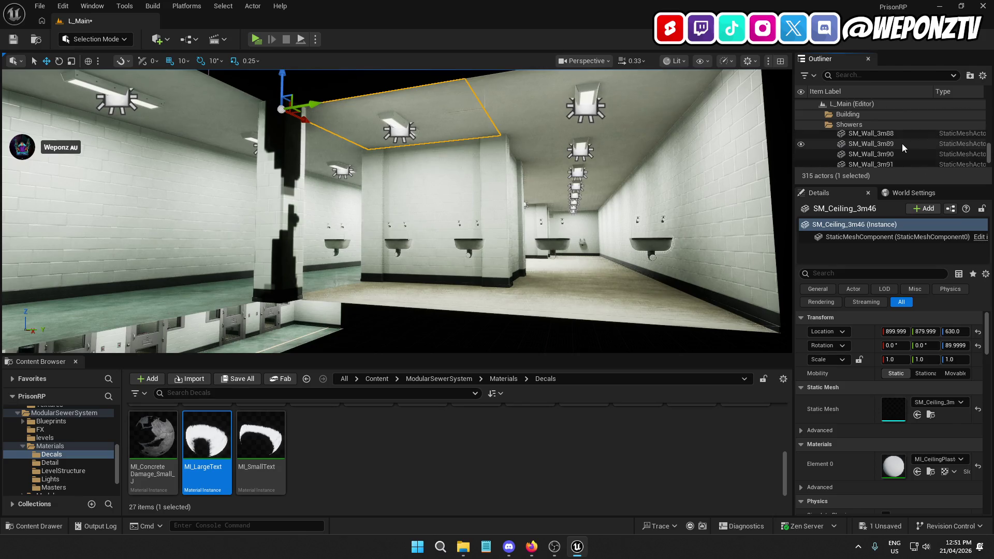
shift+click(887, 134)
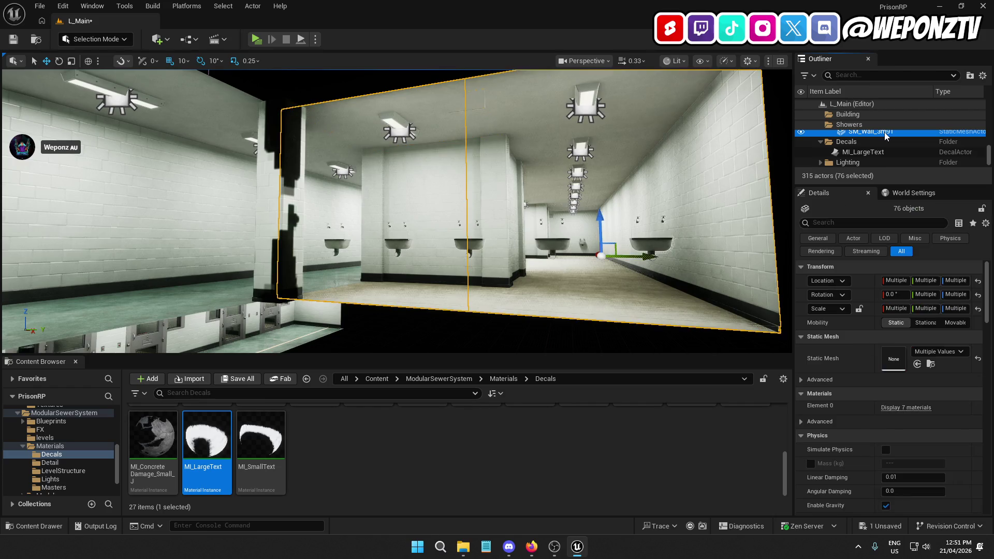
key(f)
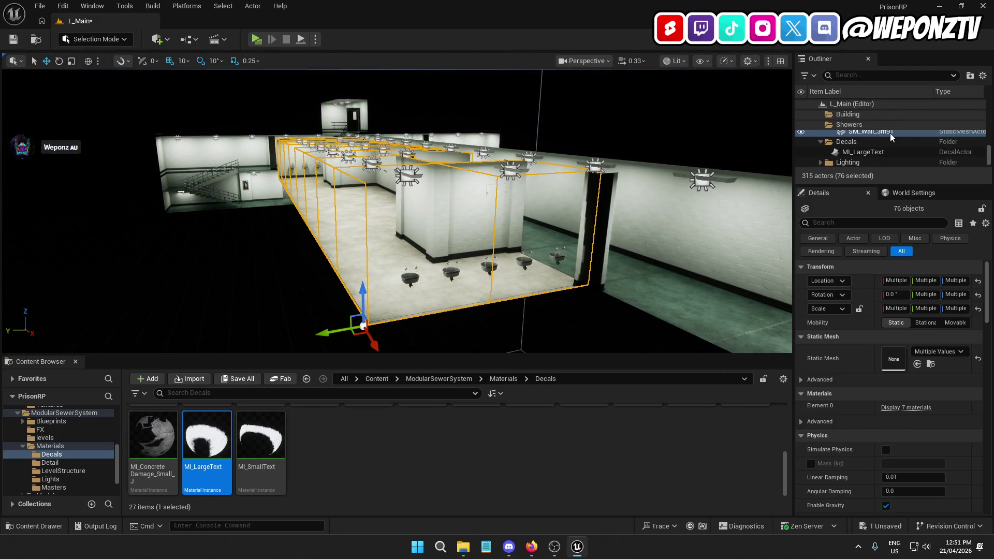
- Create a Packed Level Actor from the selected shower actors with default settings
right_click(889, 132)
mouse_move(828, 343)
mouse_move(756, 435)
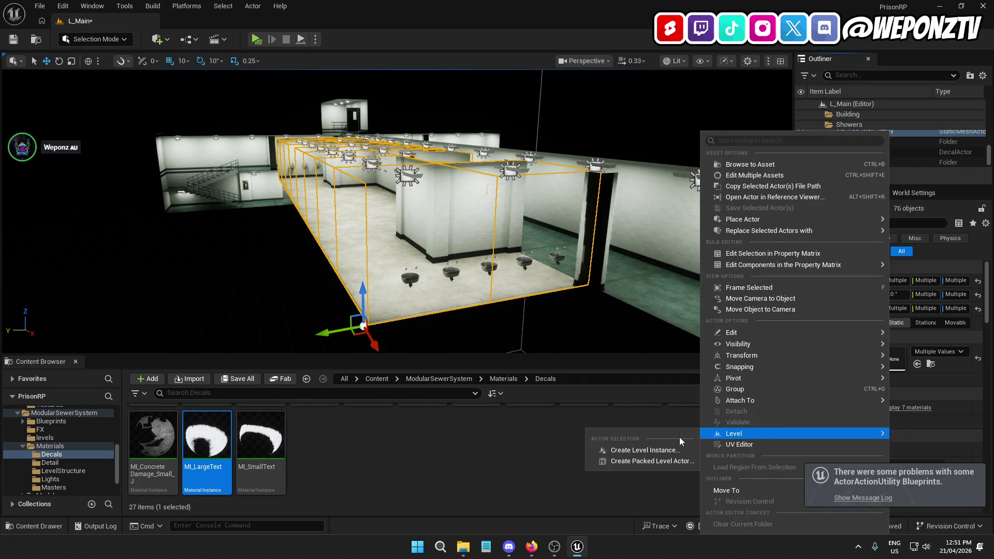
click(665, 460)
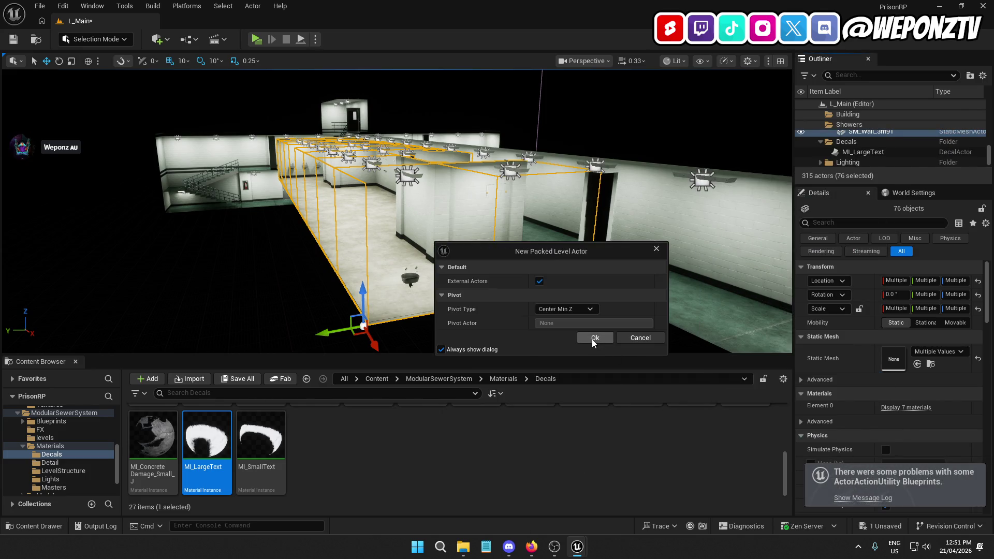
click(595, 338)
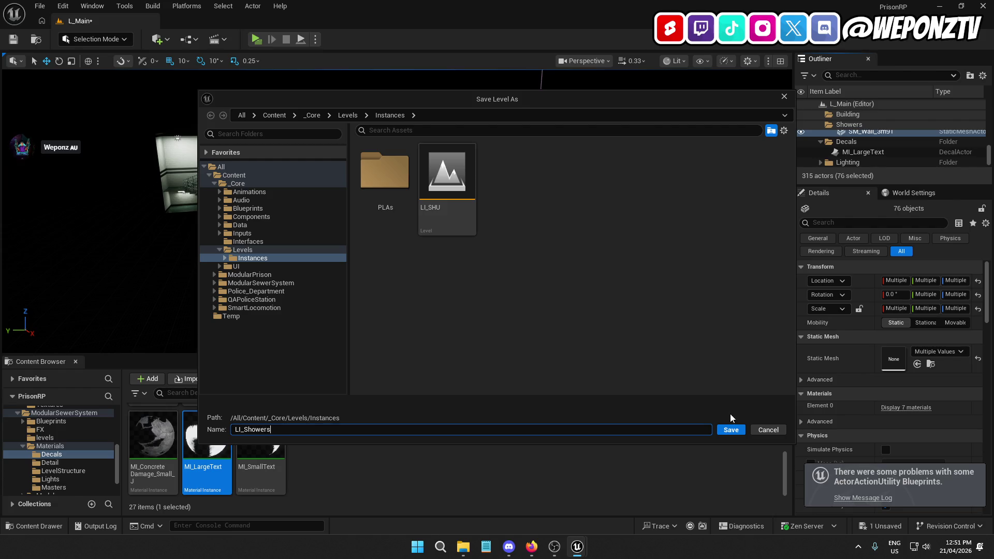
- Save the level as LI_Showers and the blueprint as PLA_Showers in Instances/PLAs
click(738, 431)
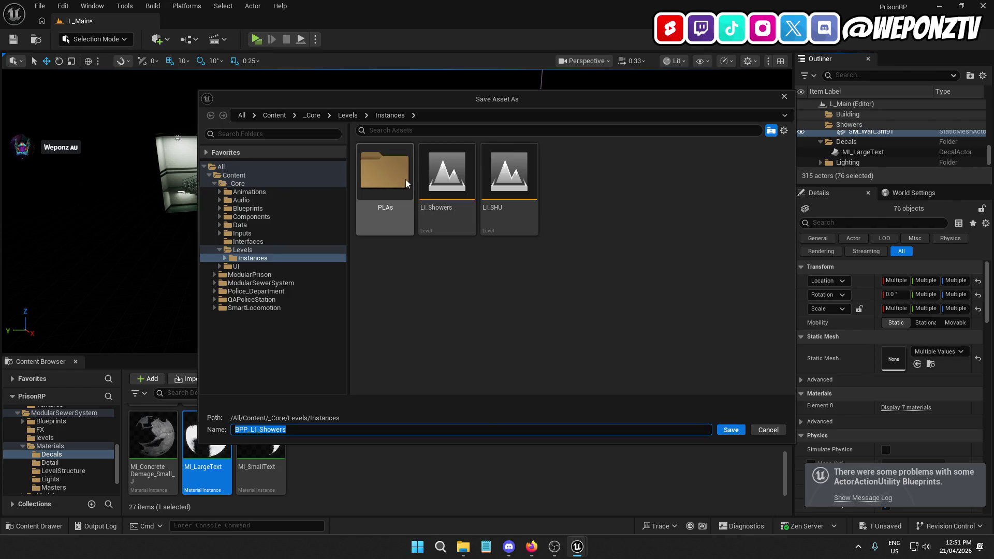
double_click(401, 182)
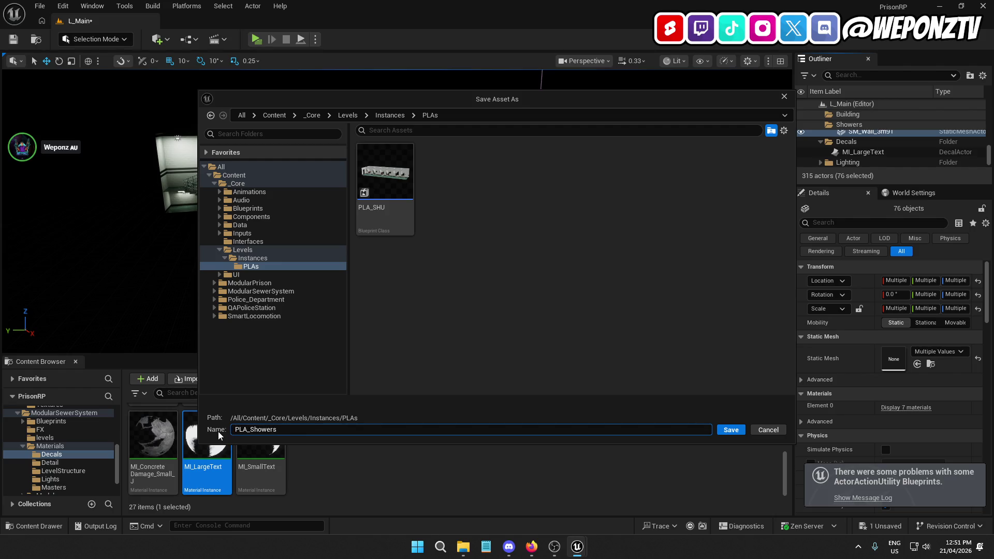
click(743, 434)
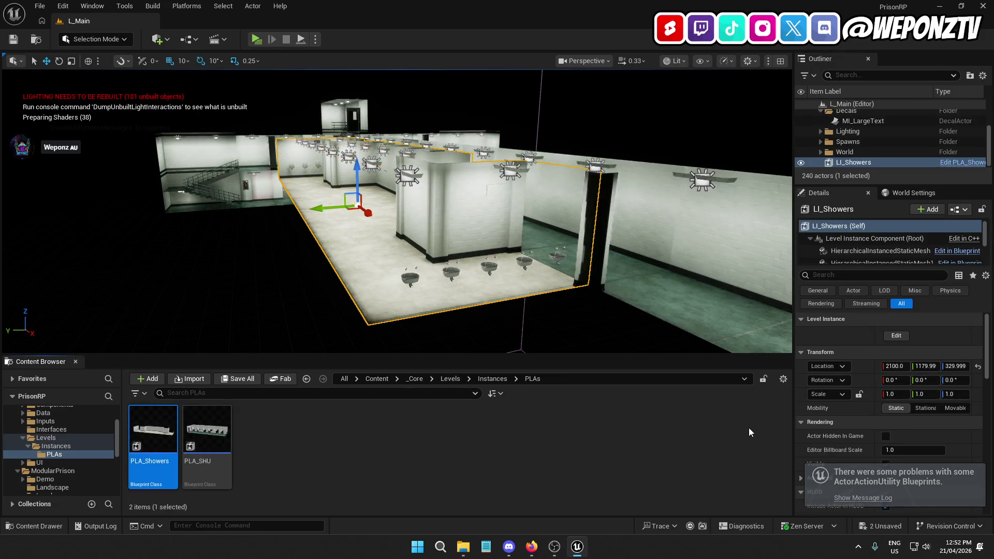
- Move LI_Showers into the Building folder and then into its Showers subfolder
right_click(853, 163)
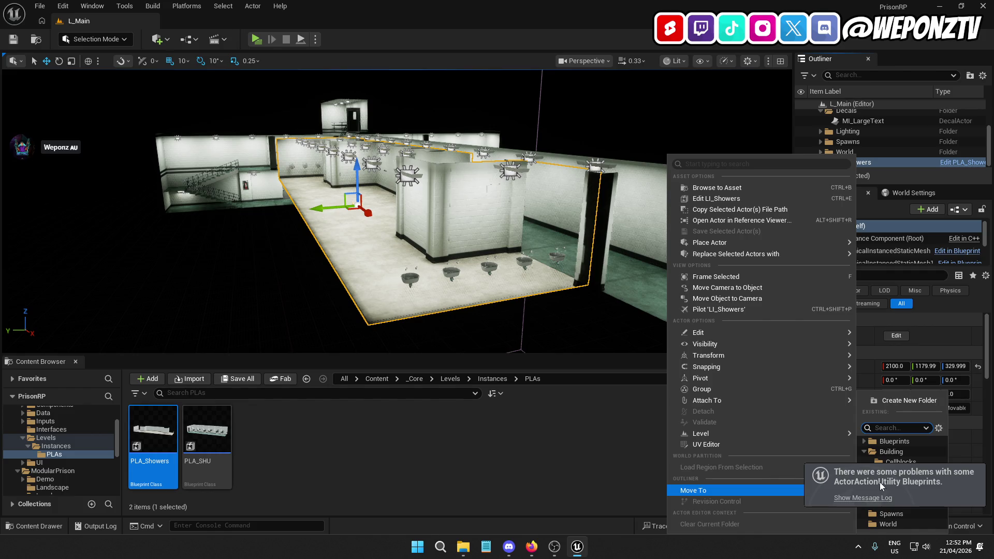
click(889, 454)
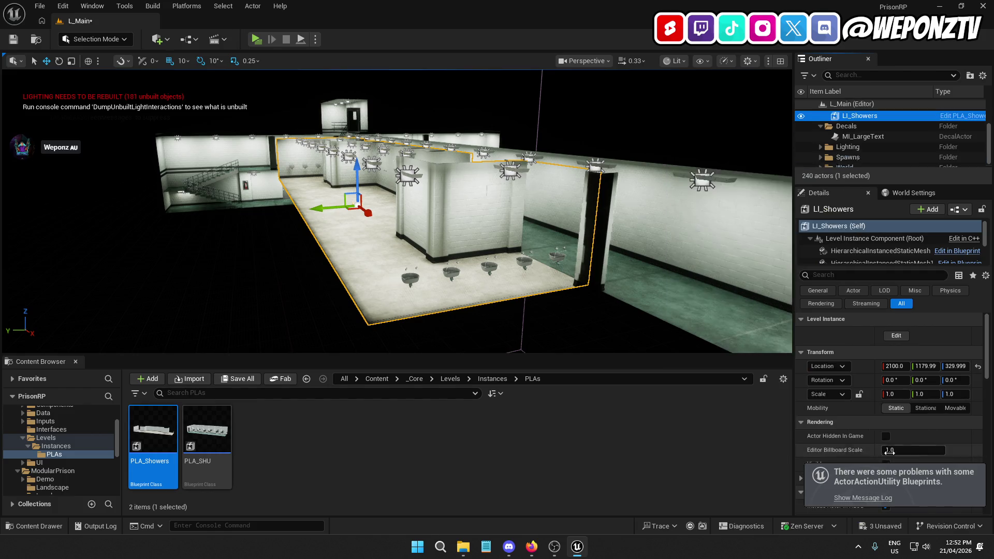
drag(877, 166, 867, 156)
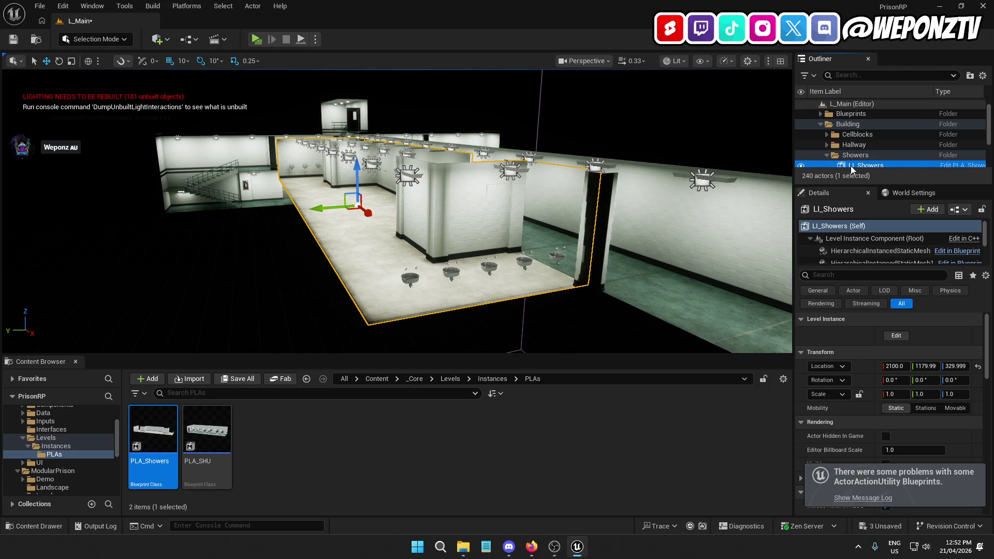
- Toggle the shower, hallway and cell block folders' visibility to check, then save L_Main
click(800, 156)
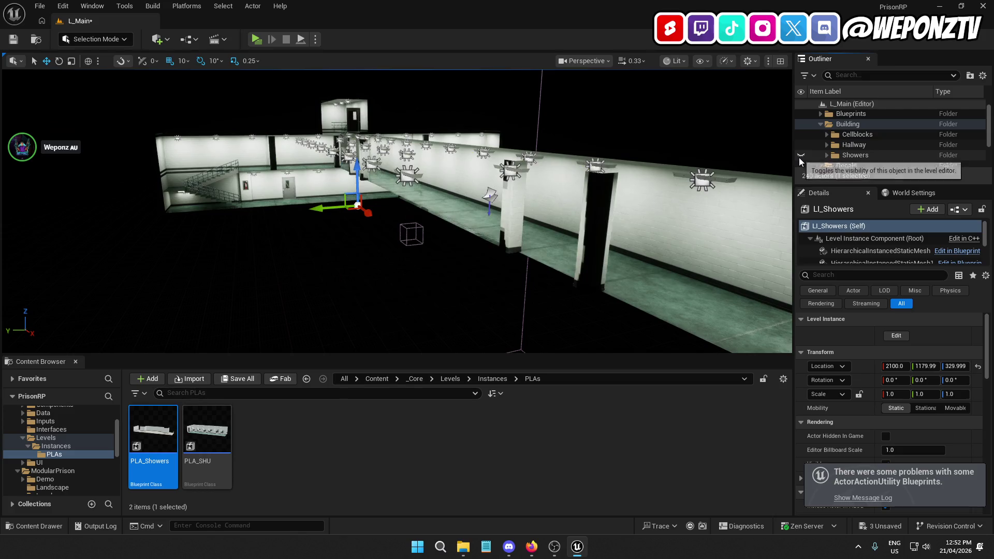
click(800, 156)
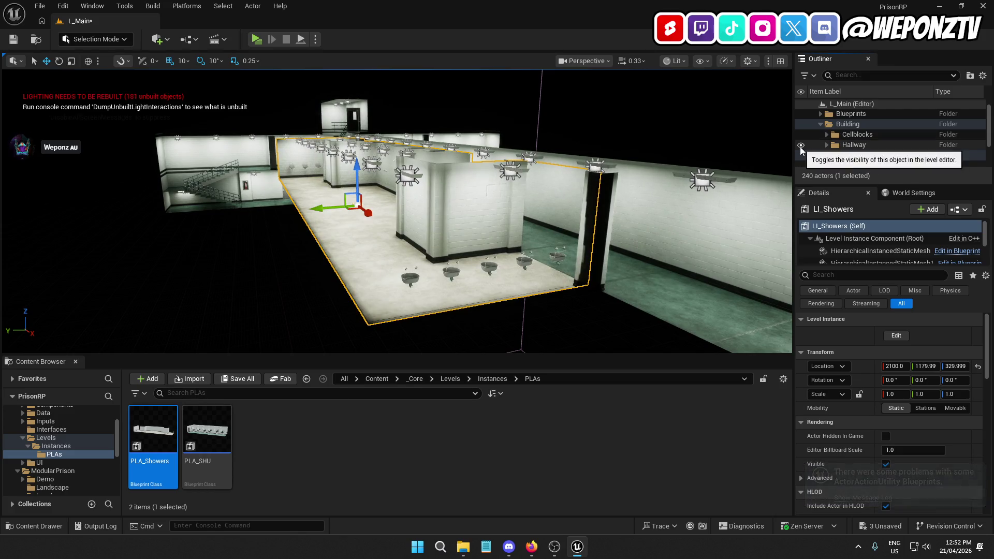
click(800, 146)
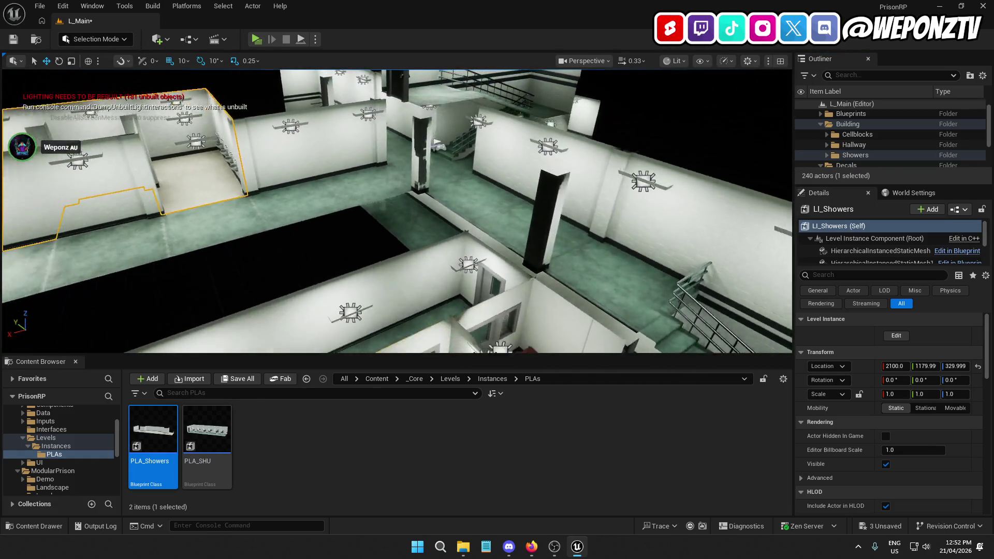
click(797, 135)
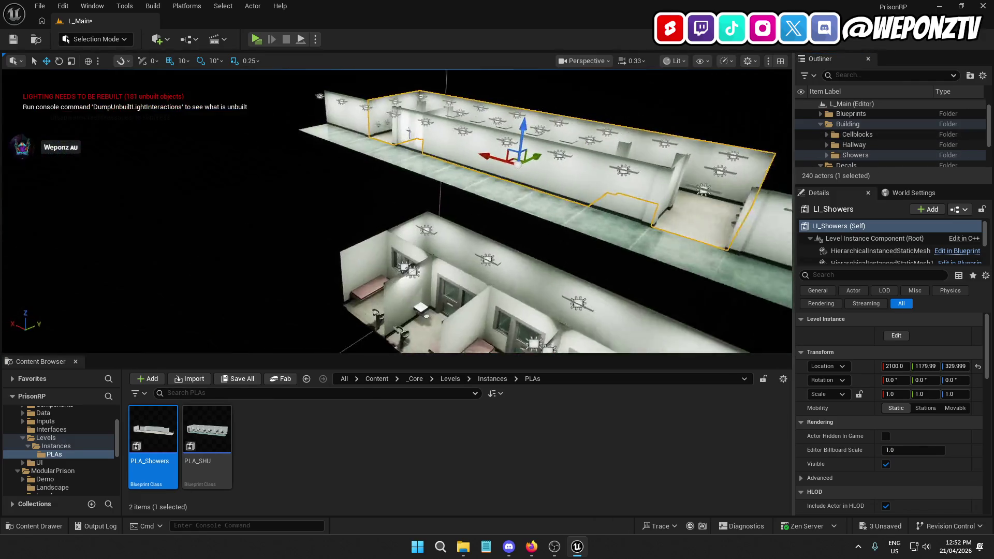
click(657, 115)
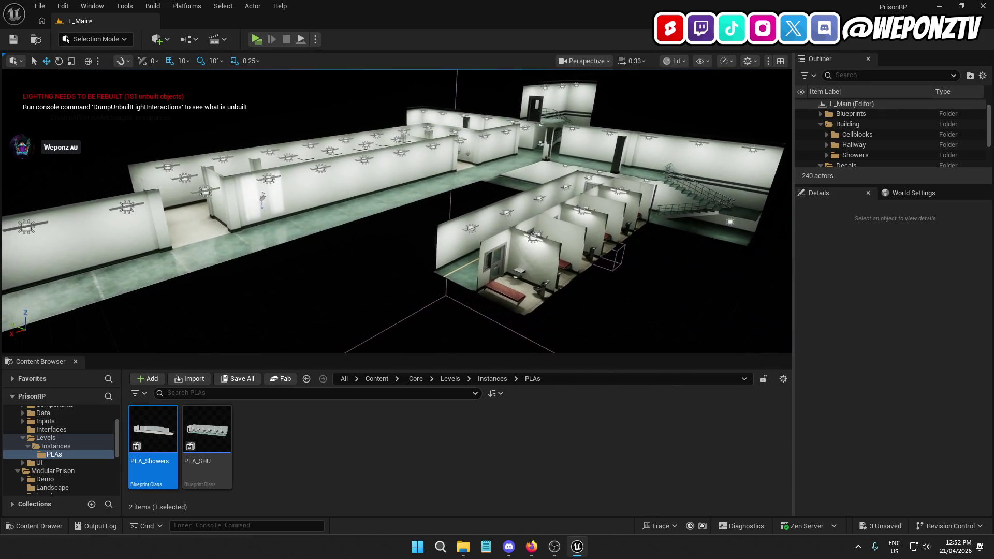
click(13, 42)
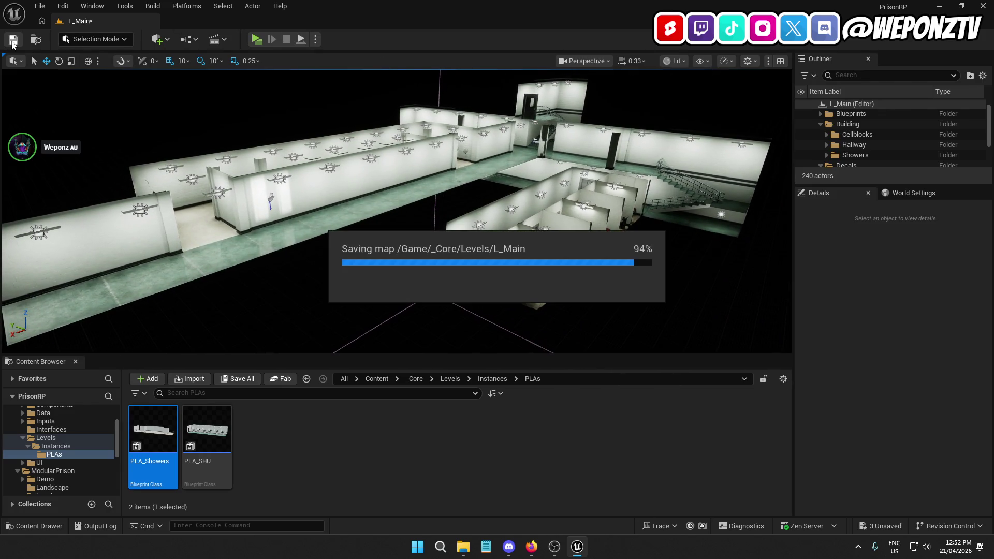
- Delete the MI_LargeText decal from the level and collapse the Building folder
click(376, 379)
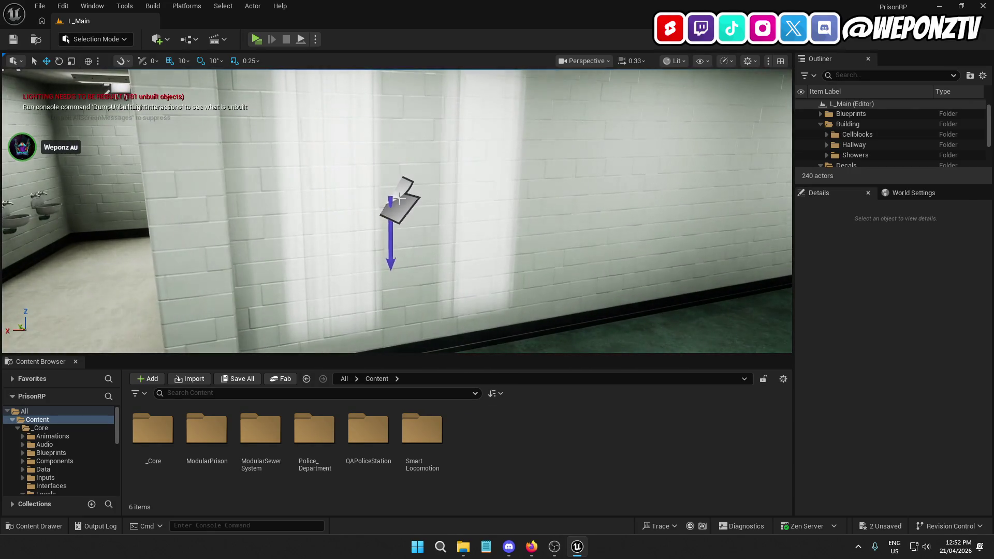
click(402, 205)
key(Delete)
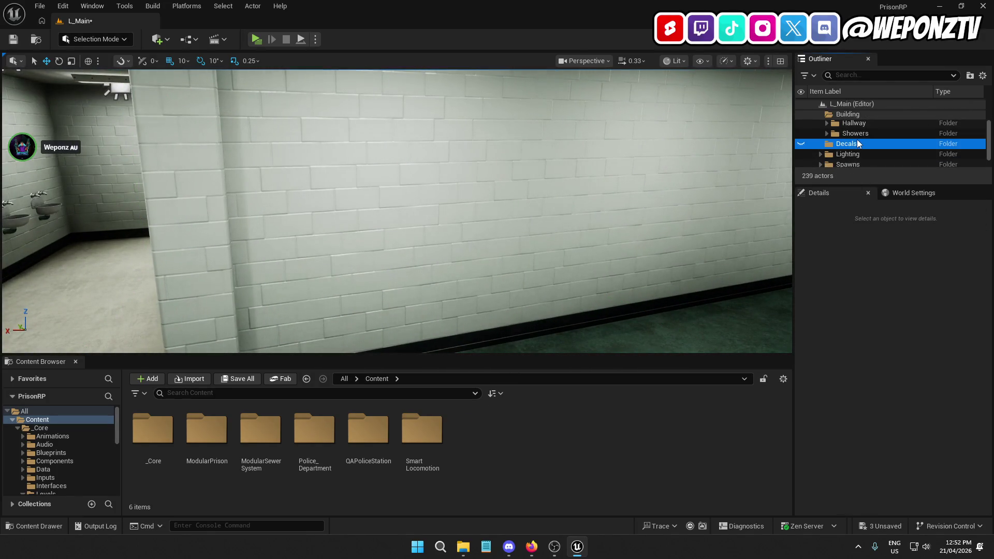
scroll(901, 143, up, 2)
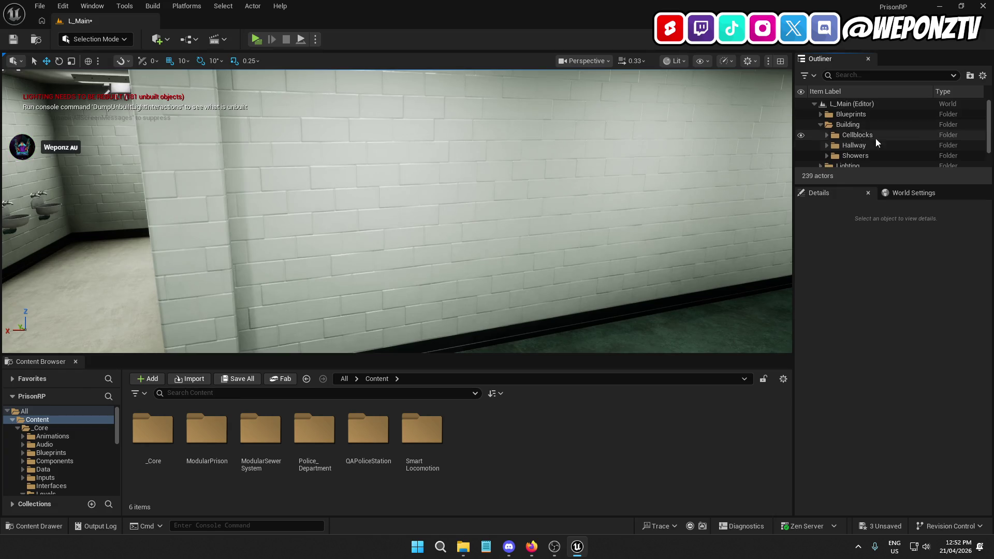
click(819, 124)
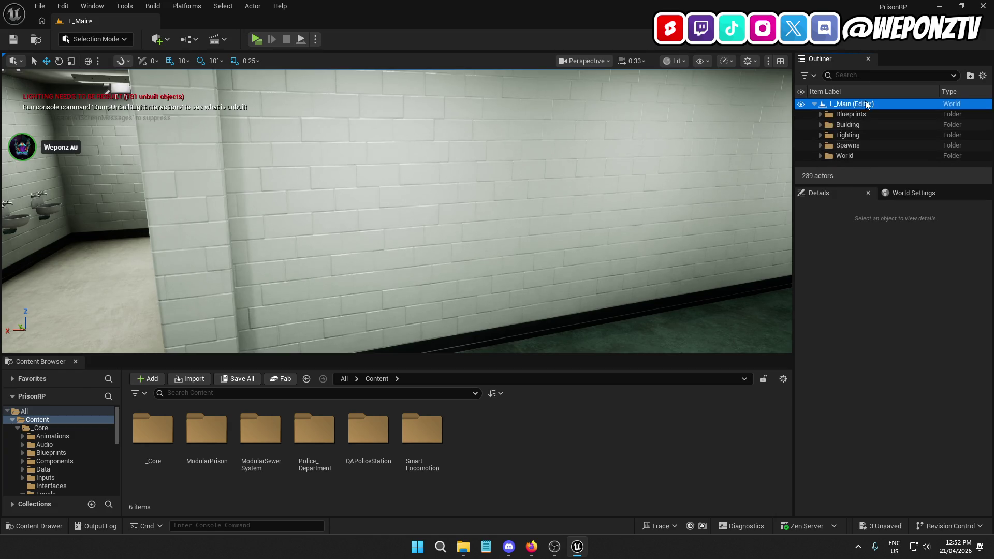
- Save the level and bring up the Build menu
click(14, 40)
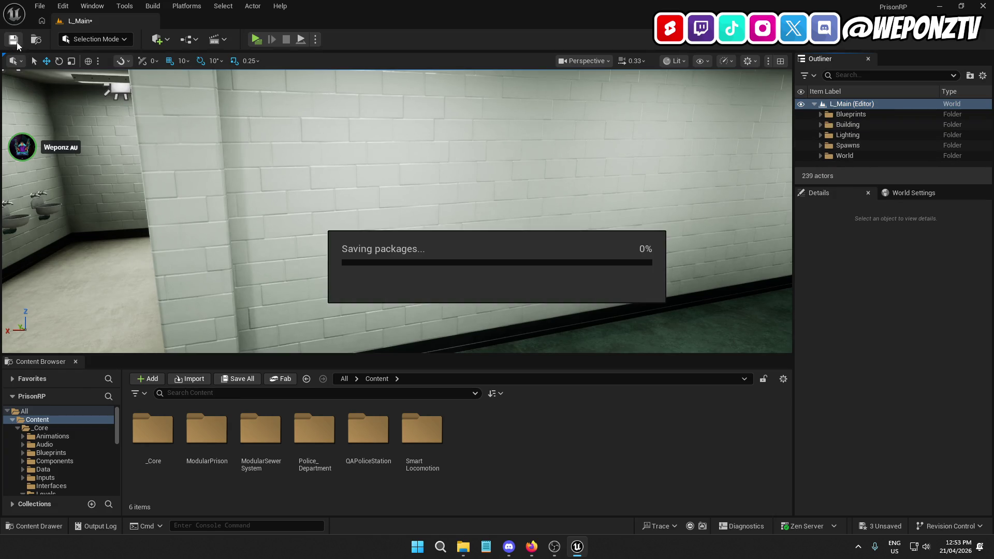
click(40, 6)
click(185, 23)
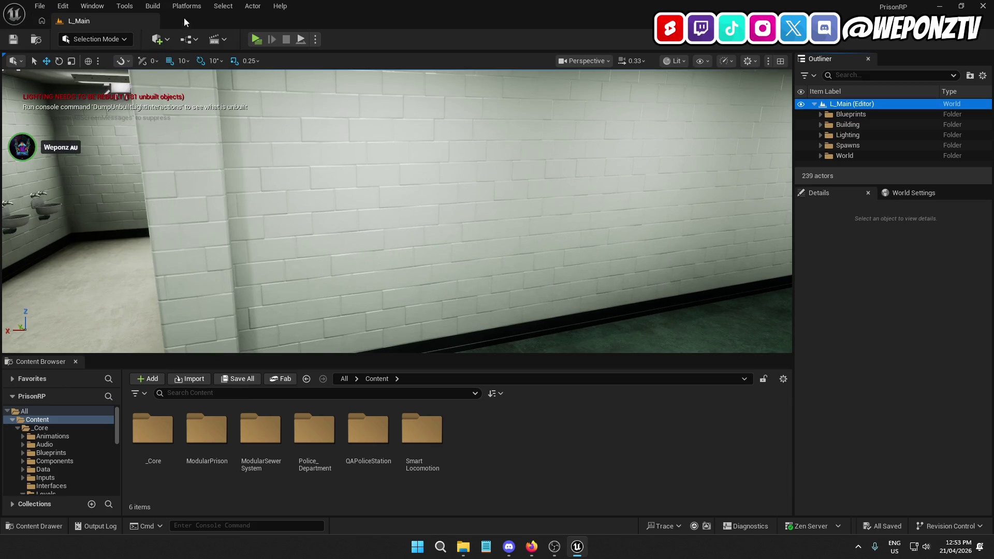
click(158, 7)
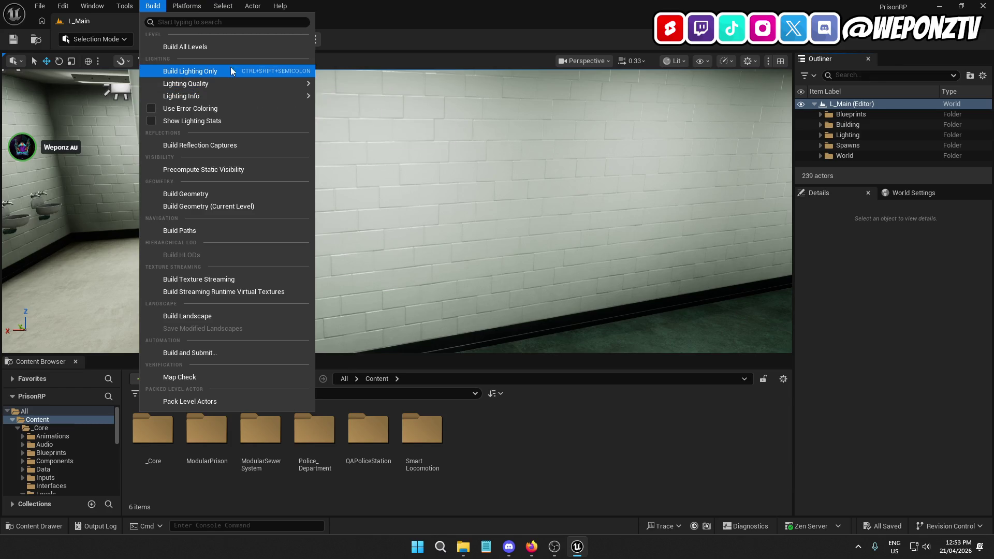
- Start Build Lighting Only, close the map check log, and save, retrying the failed save
click(214, 45)
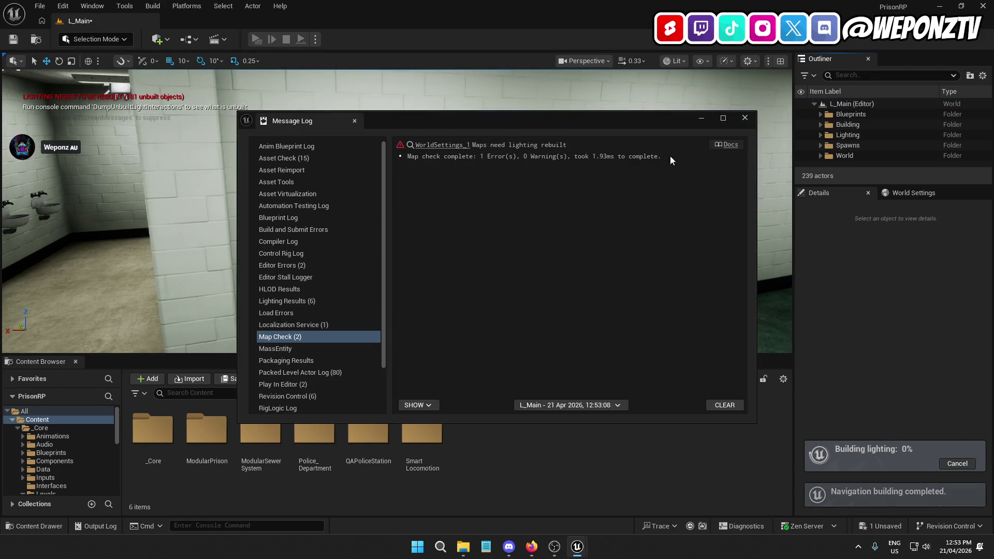
click(743, 119)
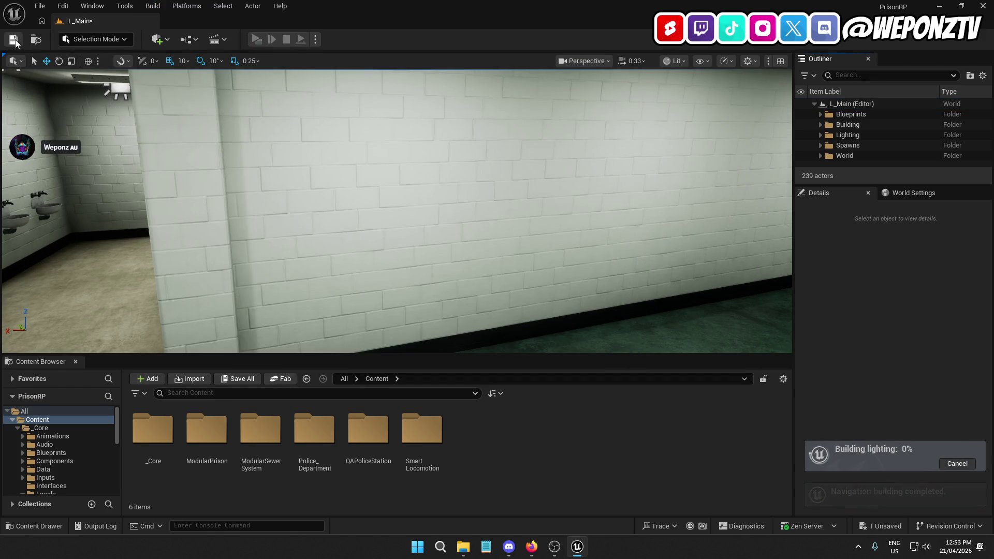
click(14, 41)
click(541, 306)
click(540, 304)
- Dismiss the save failure dialogs, close the warnings log, and Save All from the File menu
click(540, 305)
click(538, 304)
click(505, 305)
click(552, 296)
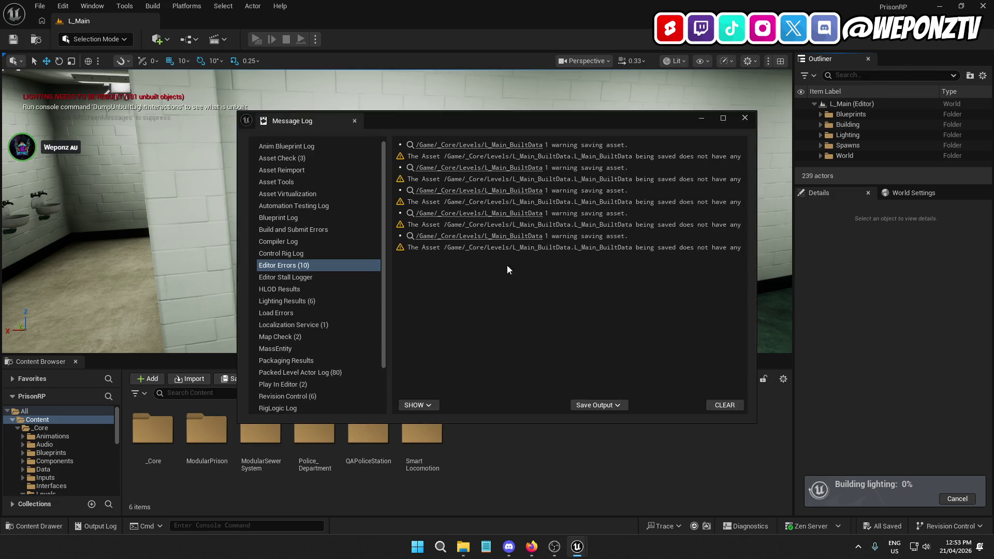
click(745, 119)
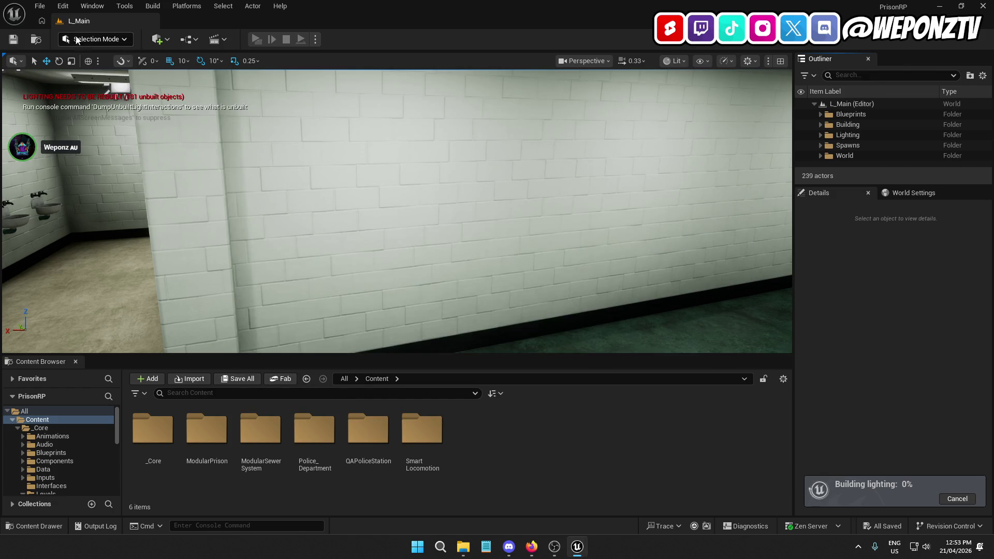
click(39, 6)
click(74, 158)
- Fly around the prison corridors while lighting builds to 100%, then close the Lighting Results log
drag(681, 262, 682, 265)
drag(292, 152, 276, 209)
mouse_move(384, 161)
mouse_down()
mouse_move(485, 269)
mouse_move(518, 267)
mouse_up()
drag(364, 295, 364, 295)
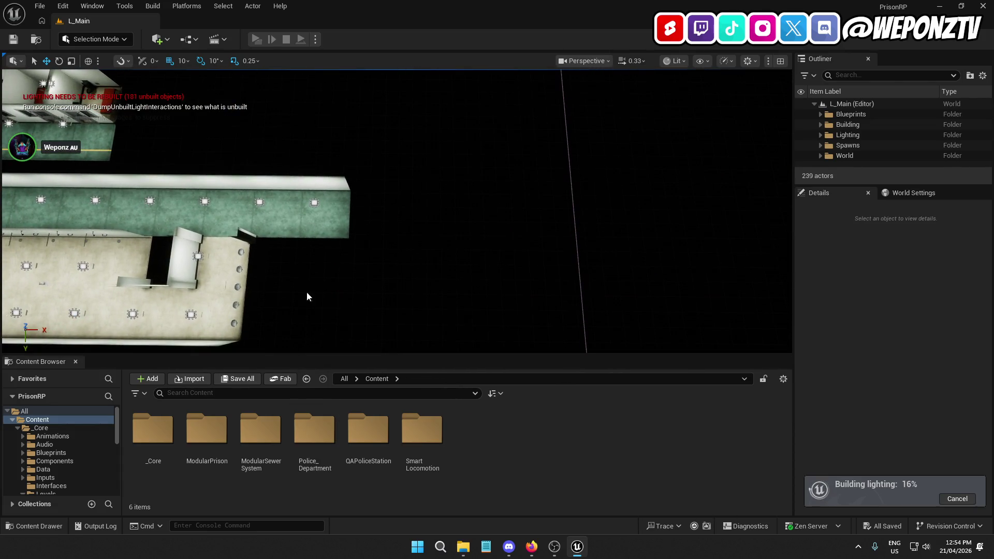
drag(542, 197, 425, 166)
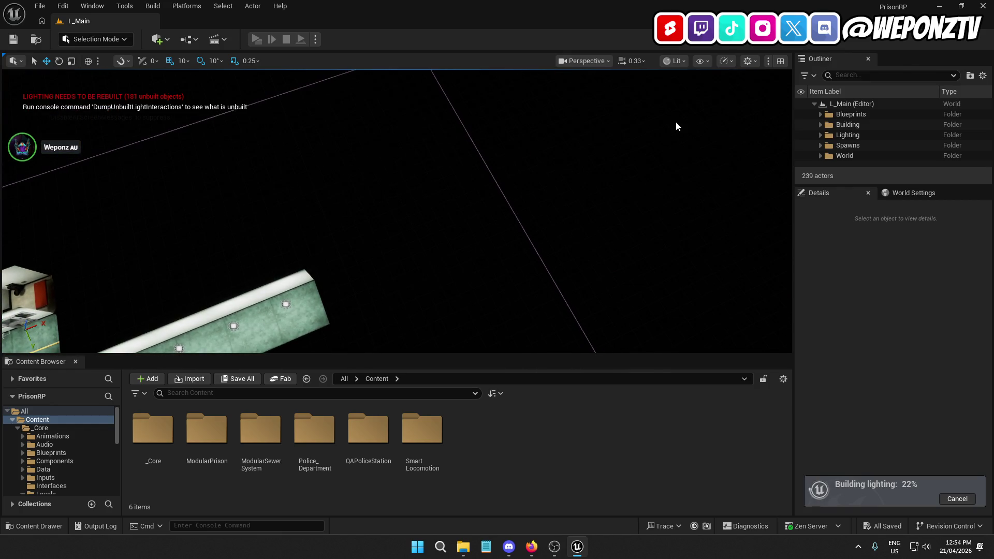
drag(568, 294, 568, 295)
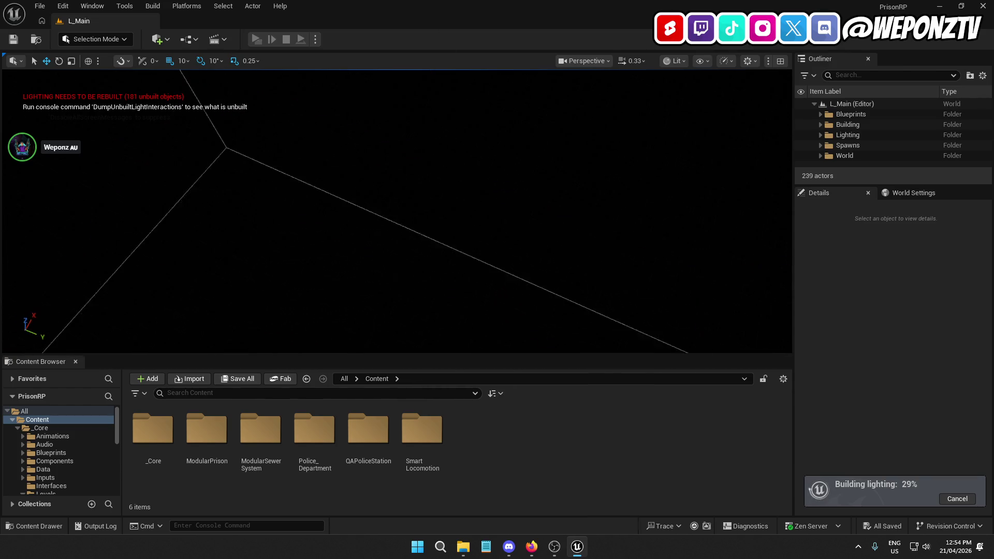
drag(597, 262, 597, 262)
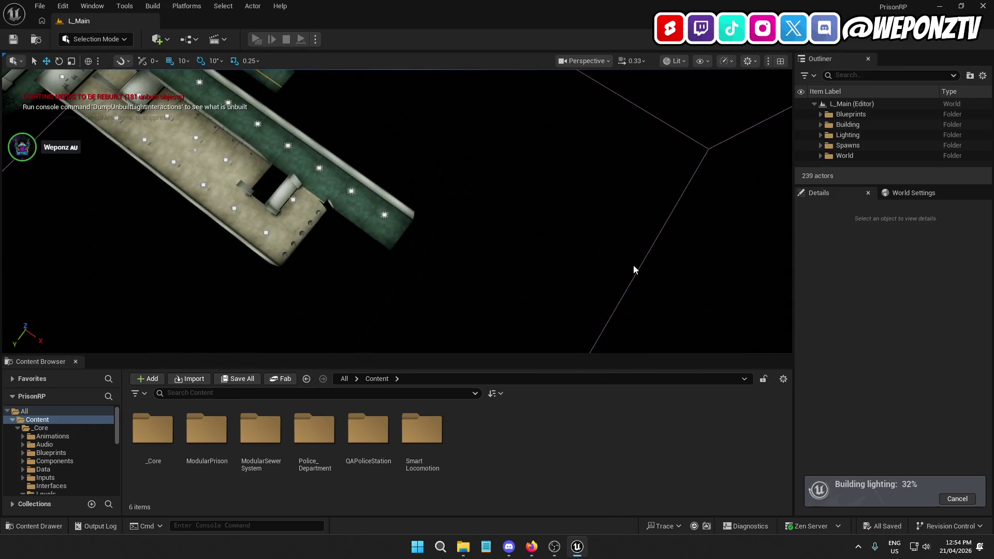
drag(504, 344, 504, 344)
drag(399, 156, 326, 180)
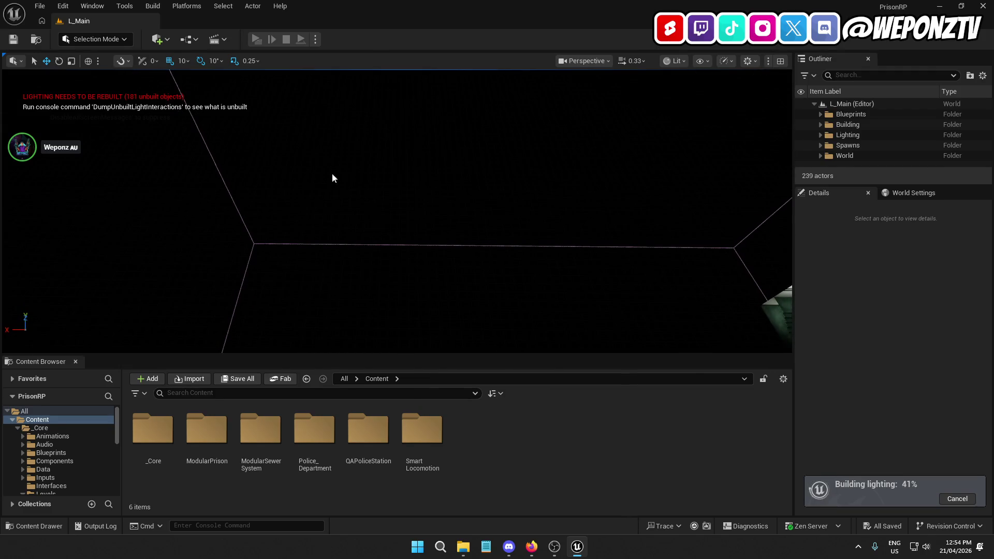
drag(241, 179, 240, 180)
mouse_move(149, 184)
mouse_down()
mouse_move(280, 159)
mouse_move(71, 171)
mouse_up()
drag(206, 222, 206, 222)
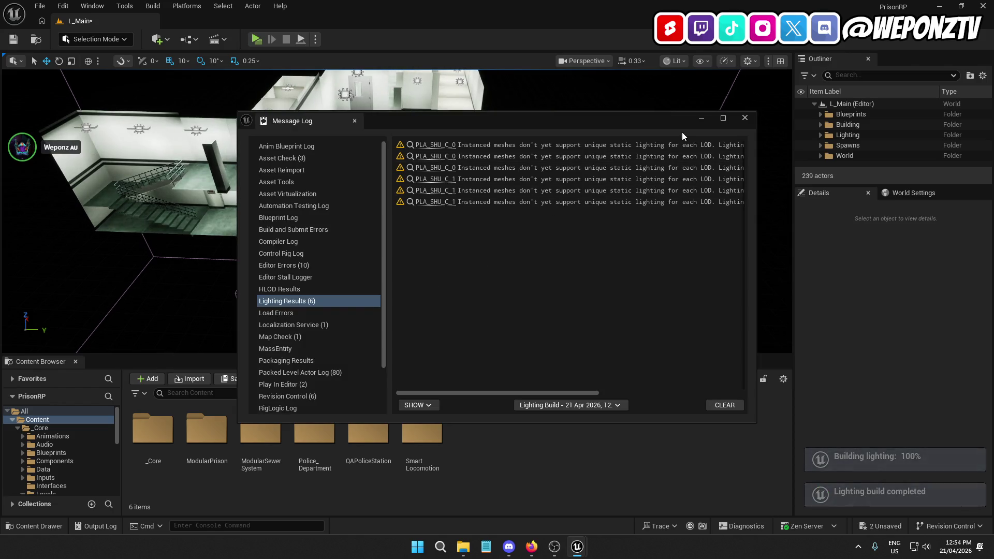
click(744, 119)
- Save the relit L_Main level
click(12, 42)
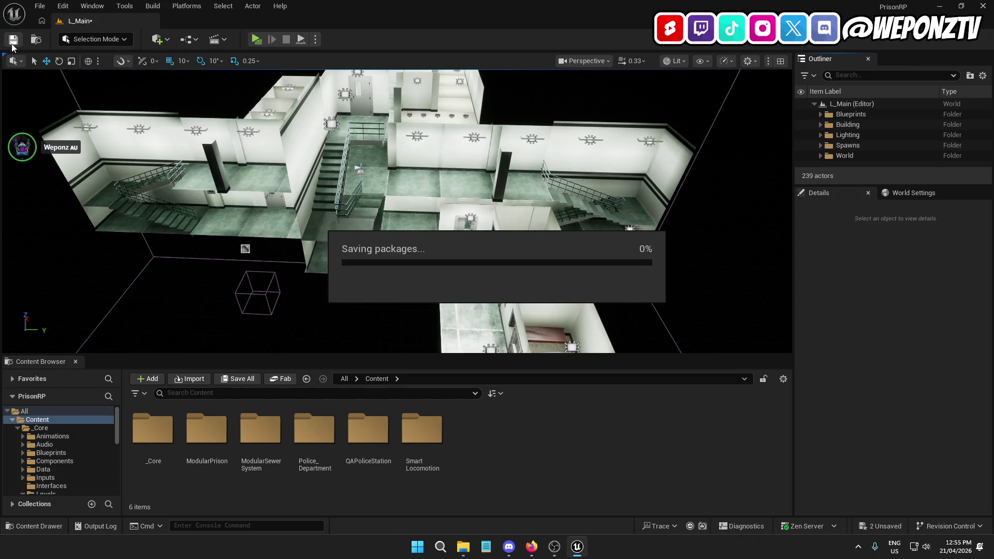
click(42, 5)
click(245, 33)
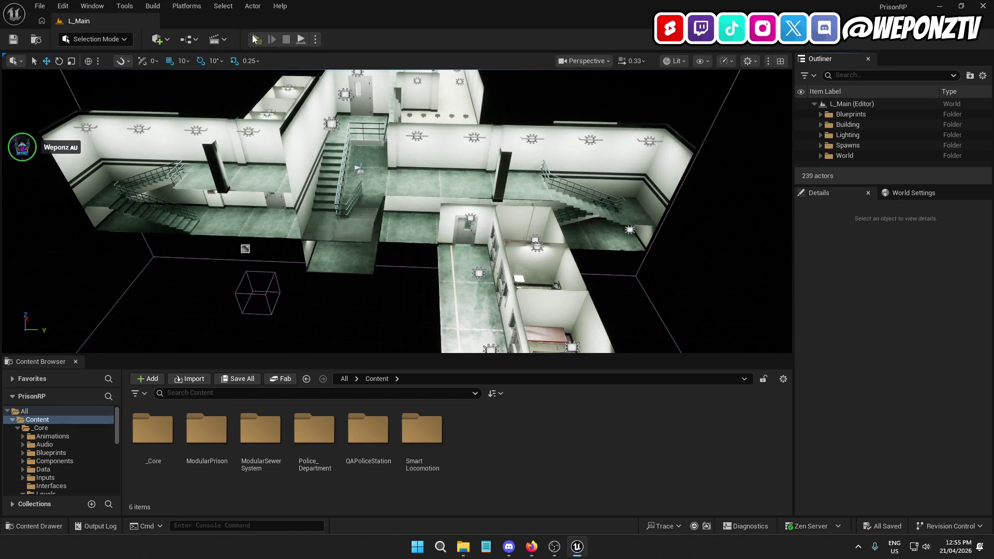
- Play-test the level: run the stairwell, open and close the prison door, then stop with Esc
click(255, 39)
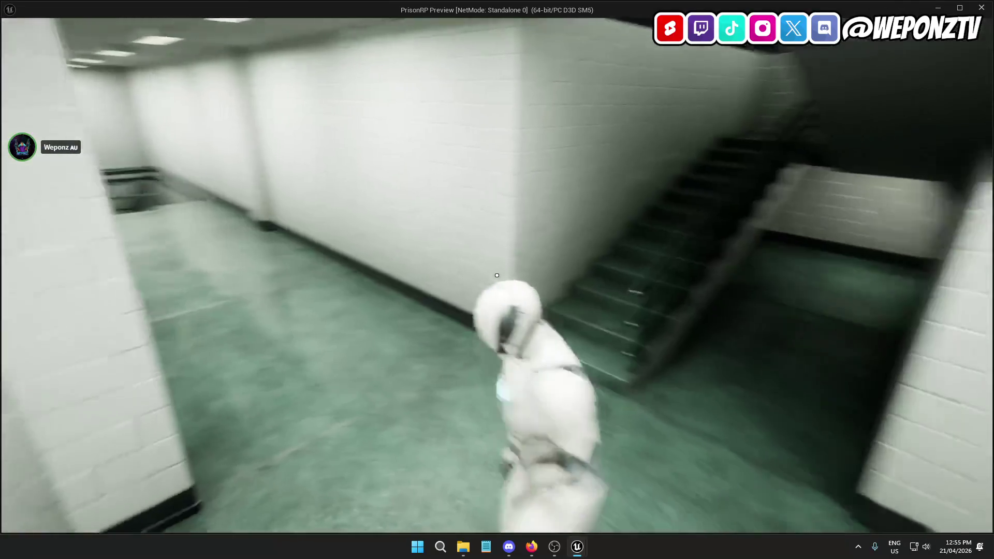
key(w)
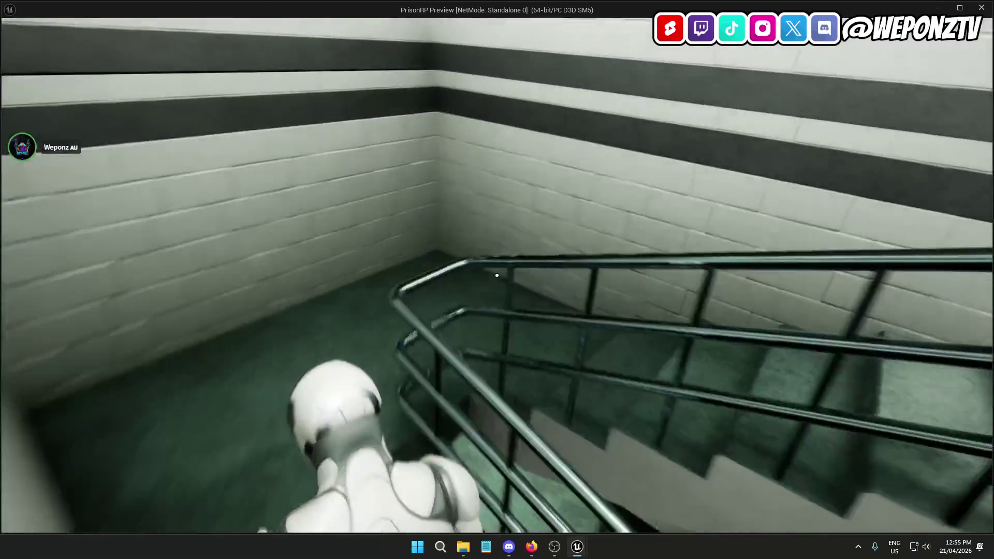
key(w)
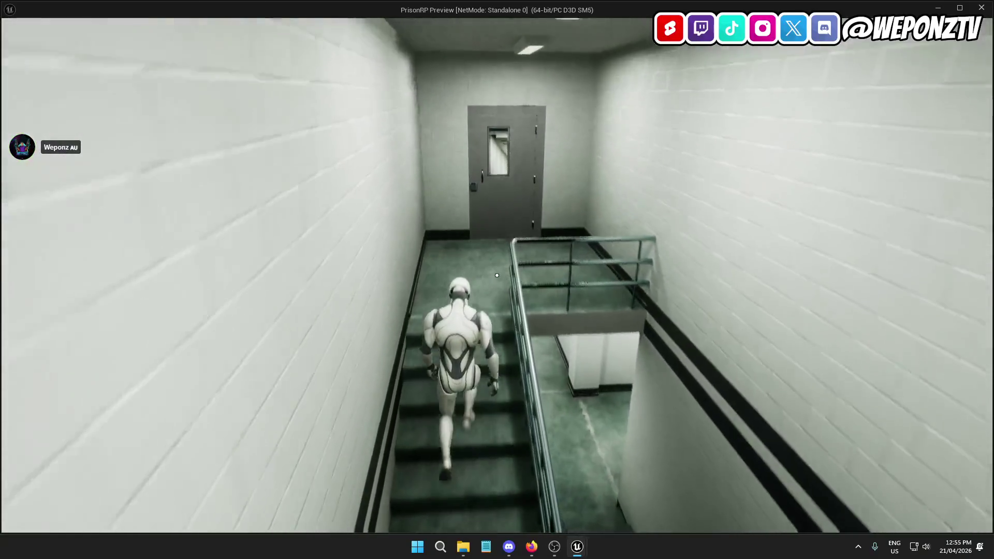
key(w)
key(e)
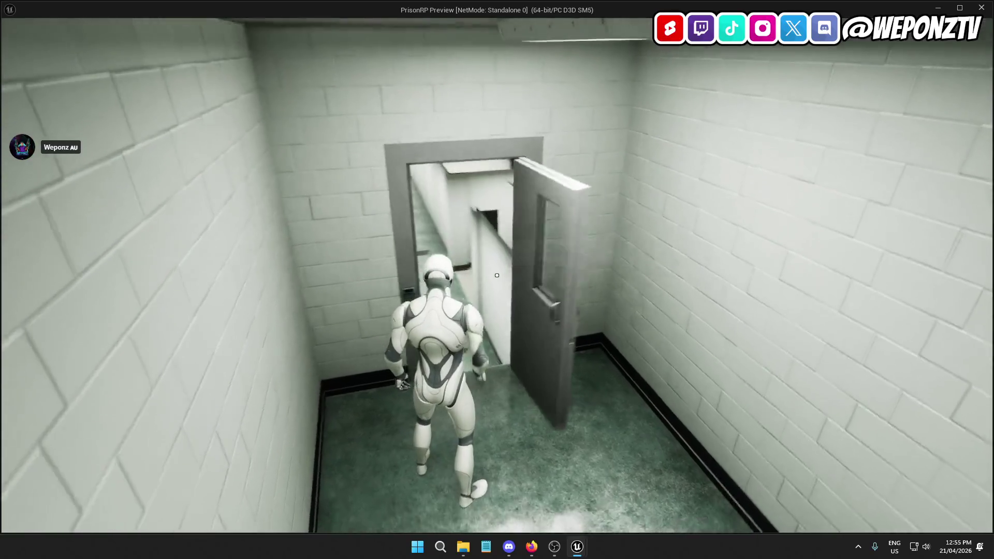
key(w)
key(f)
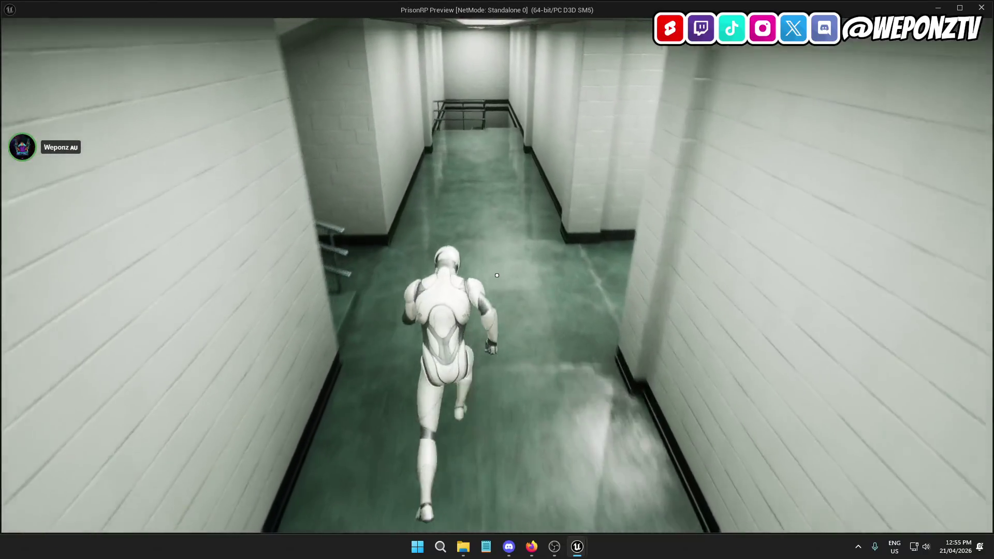
key(w)
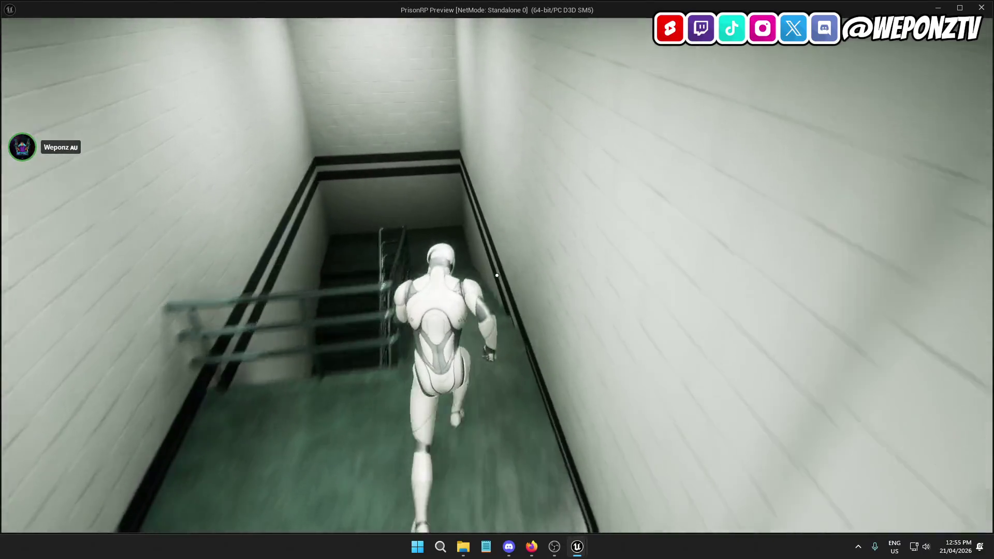
key(w)
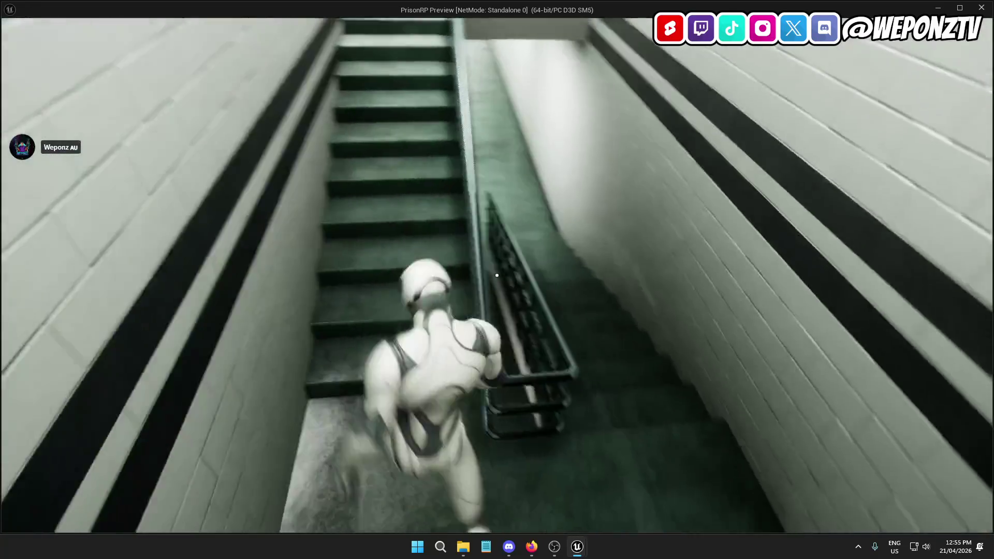
key(Escape)
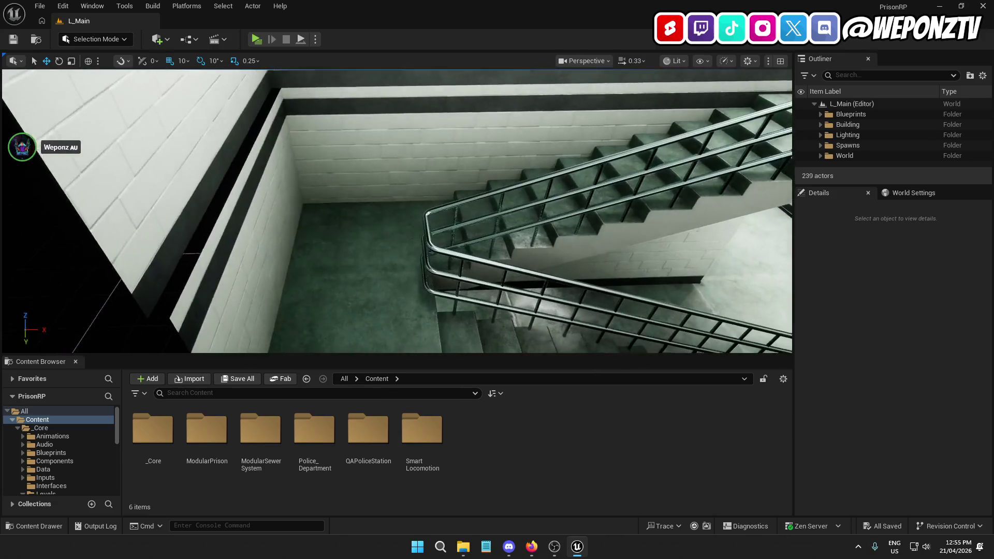
- Shift walls SM_Stairs_walls6 and SM_Wall_3m57 about 10 units along X
click(336, 146)
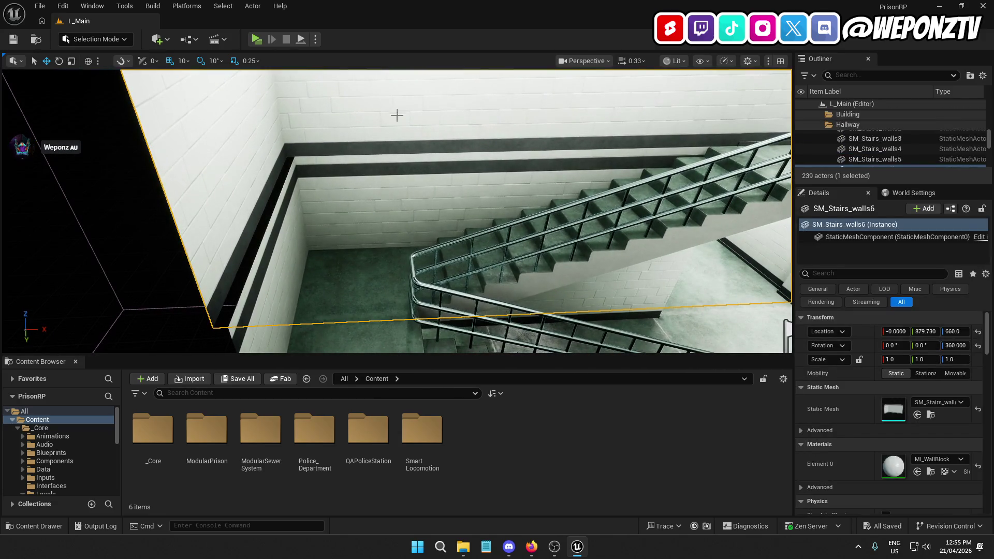
key(f)
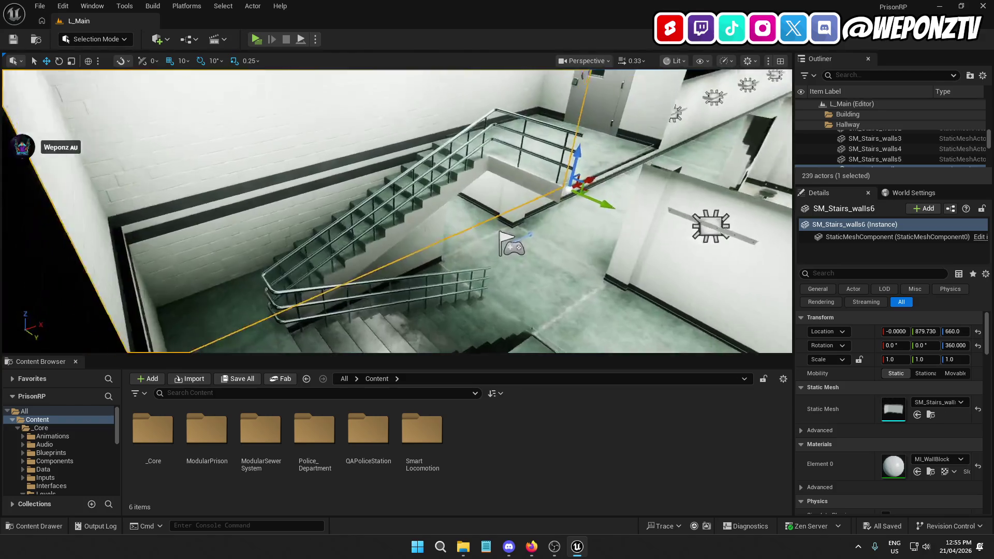
drag(601, 185, 609, 187)
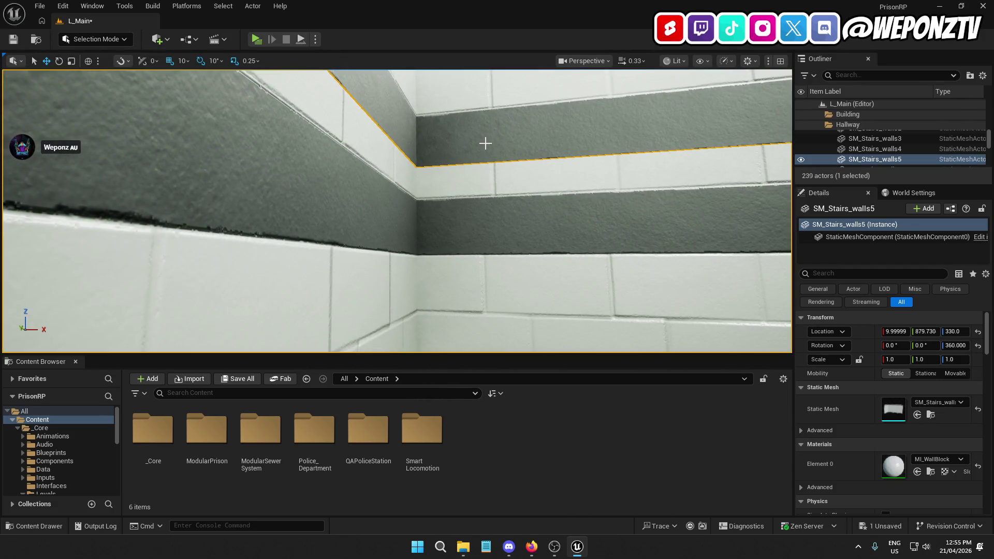
key(f)
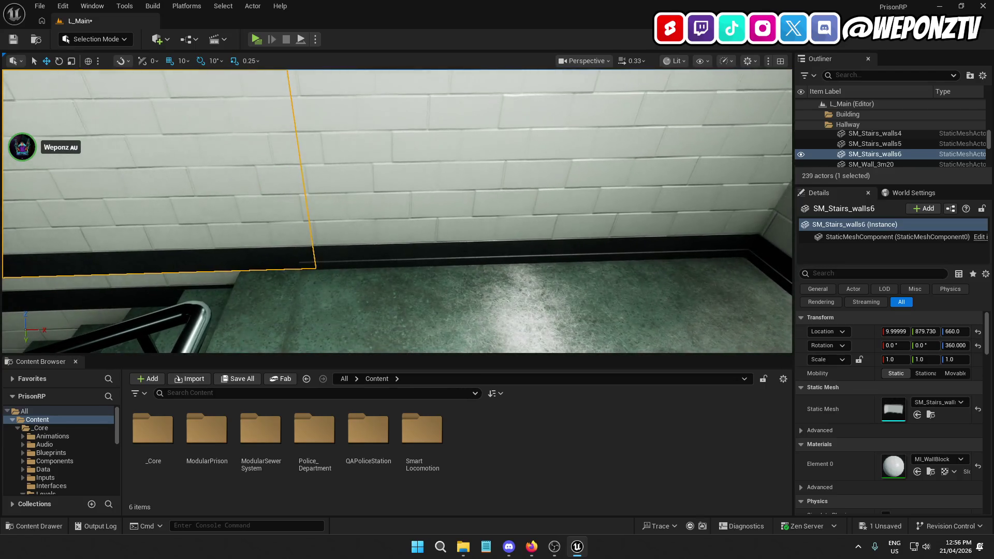
click(366, 244)
mouse_move(347, 255)
mouse_down()
mouse_move(377, 255)
mouse_move(362, 256)
mouse_up()
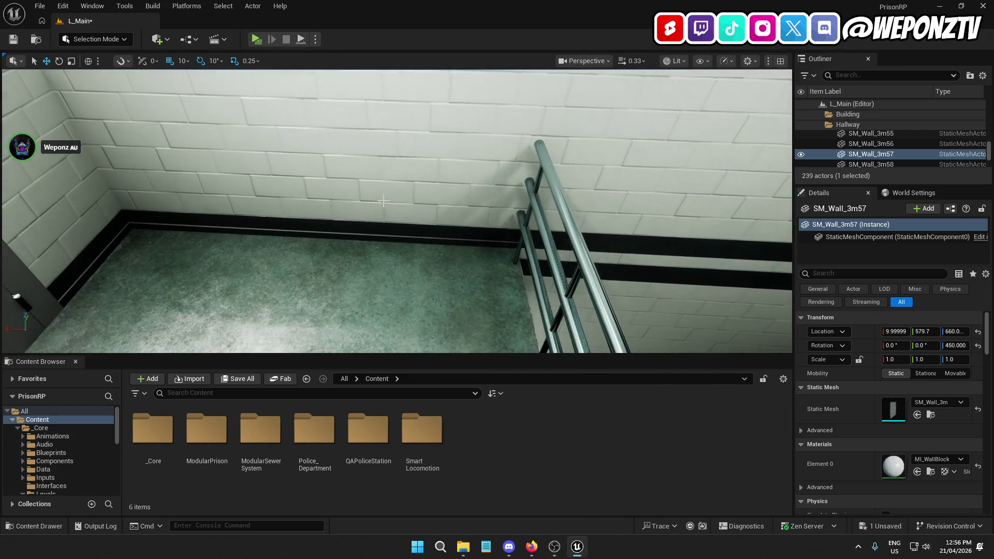
- Inspect SM_Wall_3m58 and the landing floor SM_Floor_3m35, then clear the selection
click(486, 234)
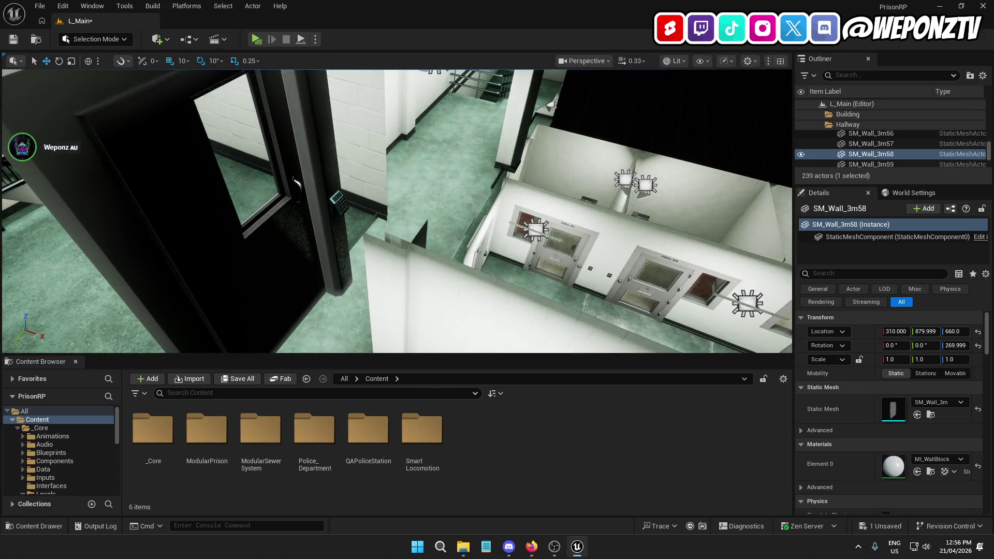
key(w)
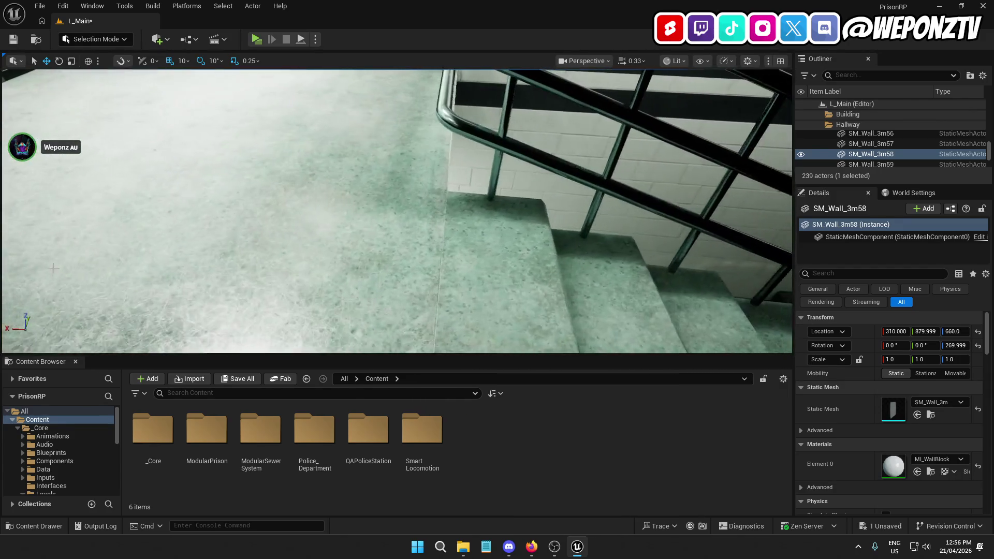
click(53, 268)
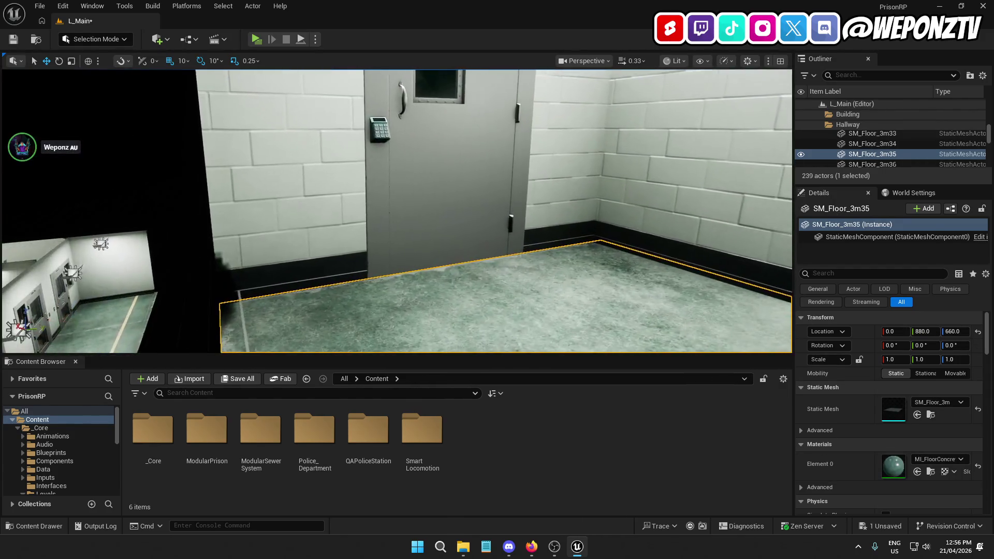
key(f)
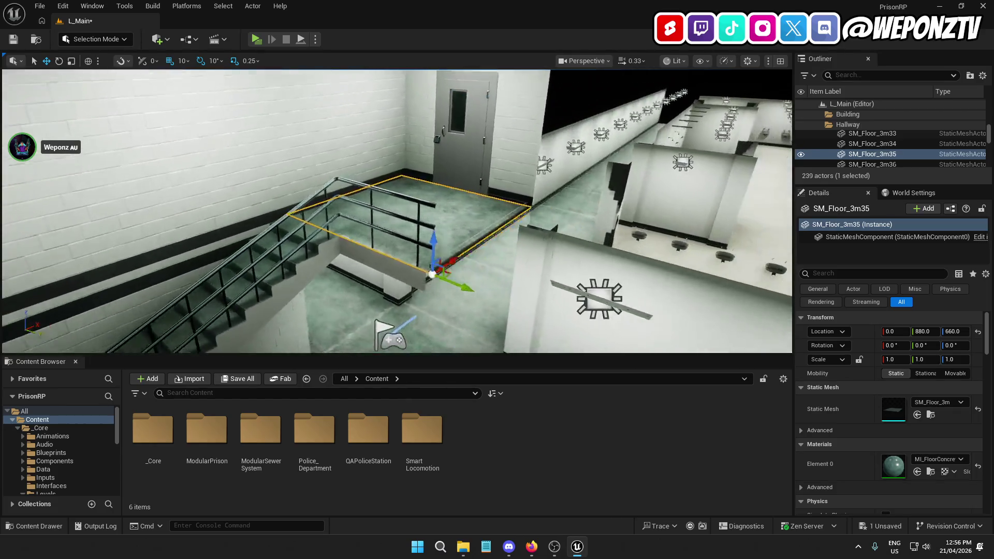
key(Escape)
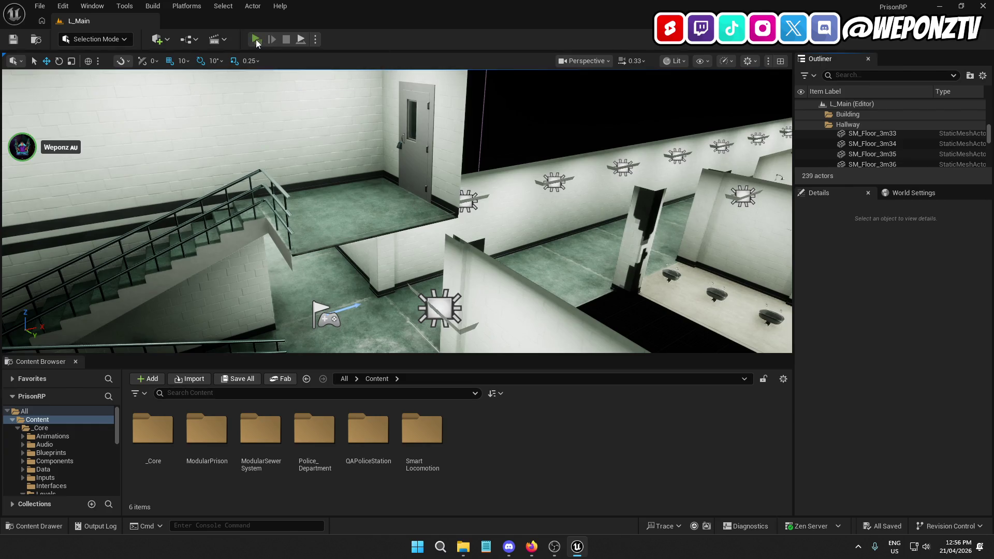
key(w)
key(a)
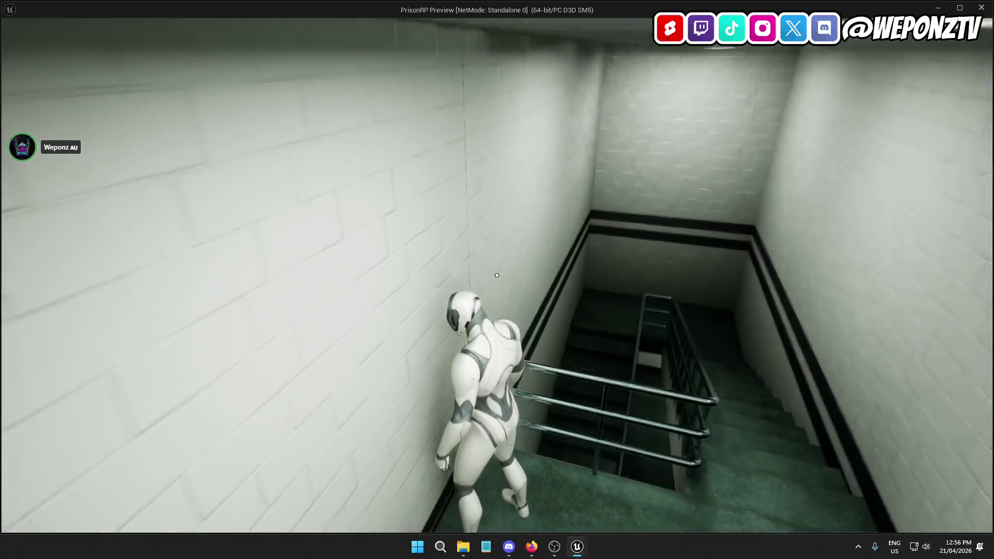
key(Escape)
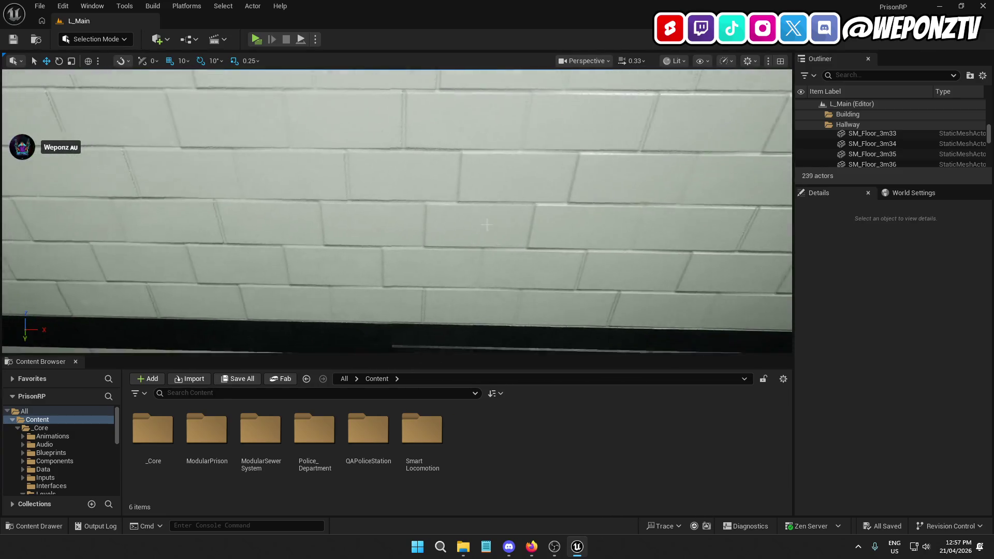
- Undo an accidental move and set SM_Wall_3m57's X location to exactly 10
click(487, 224)
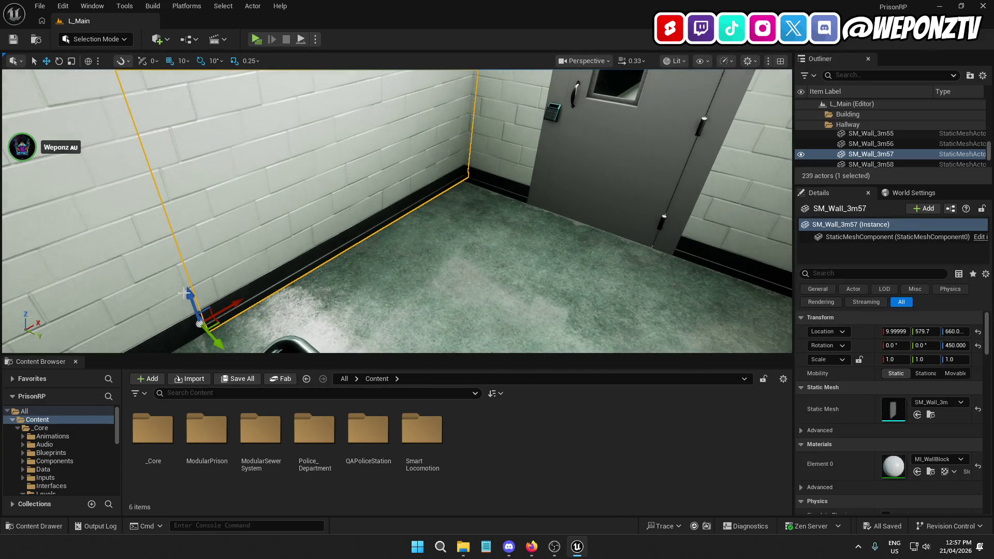
drag(233, 298, 162, 144)
key(ctrl+z)
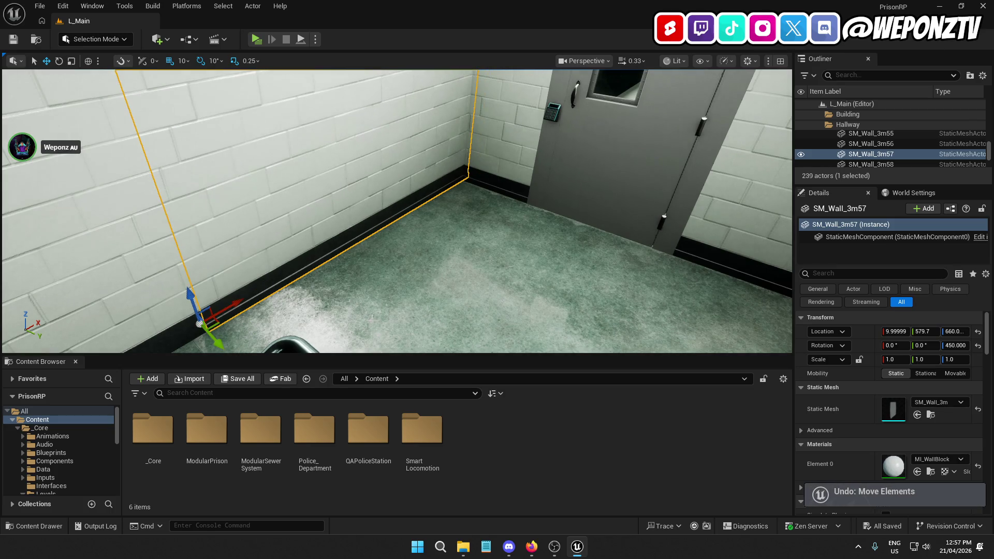
click(894, 331)
text(10)
key(Return)
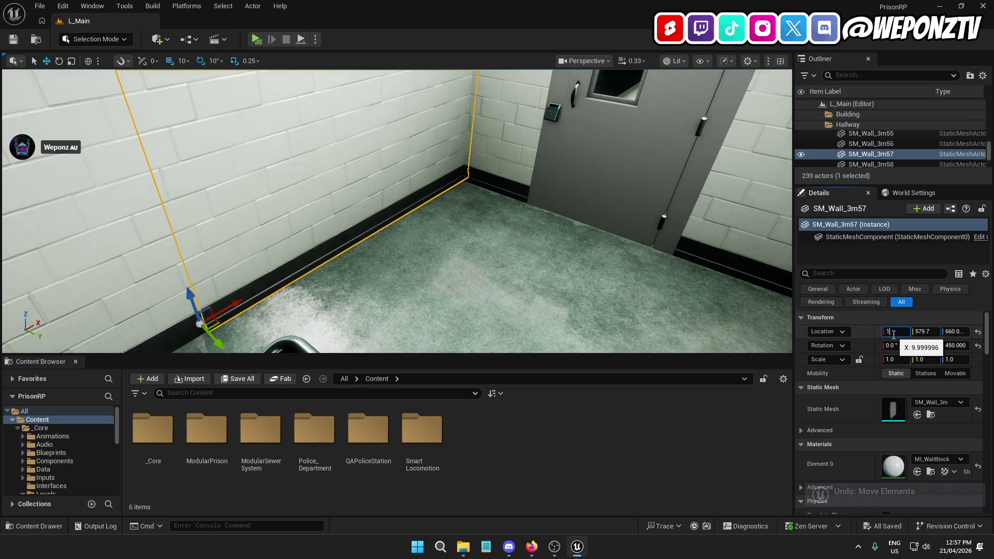
- Set SM_Wall_3m58's X location to exactly 310
click(347, 286)
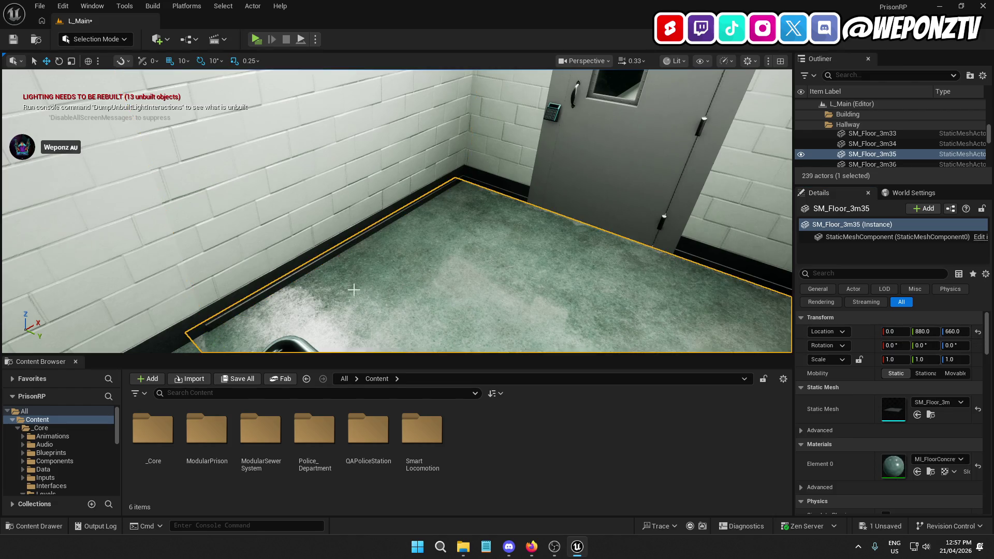
key(s)
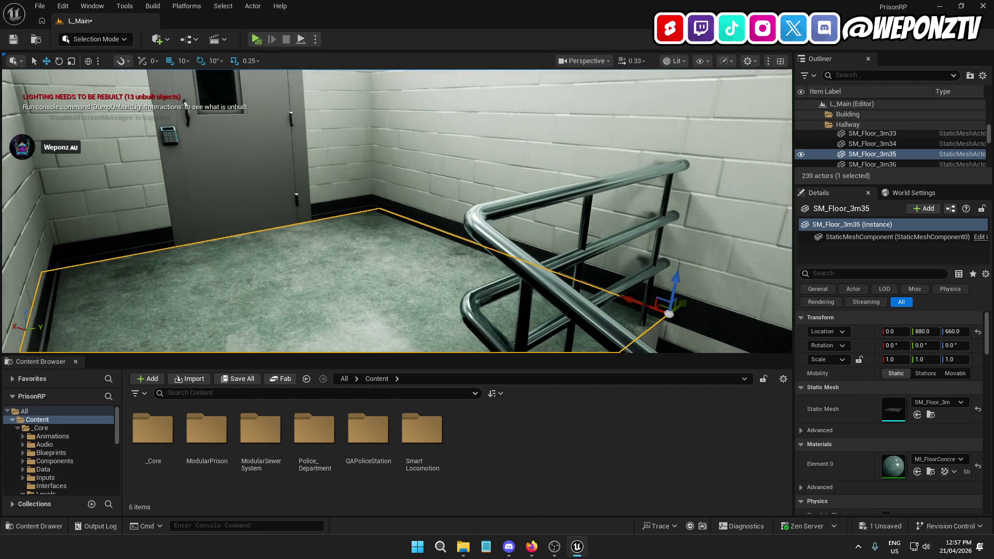
click(612, 241)
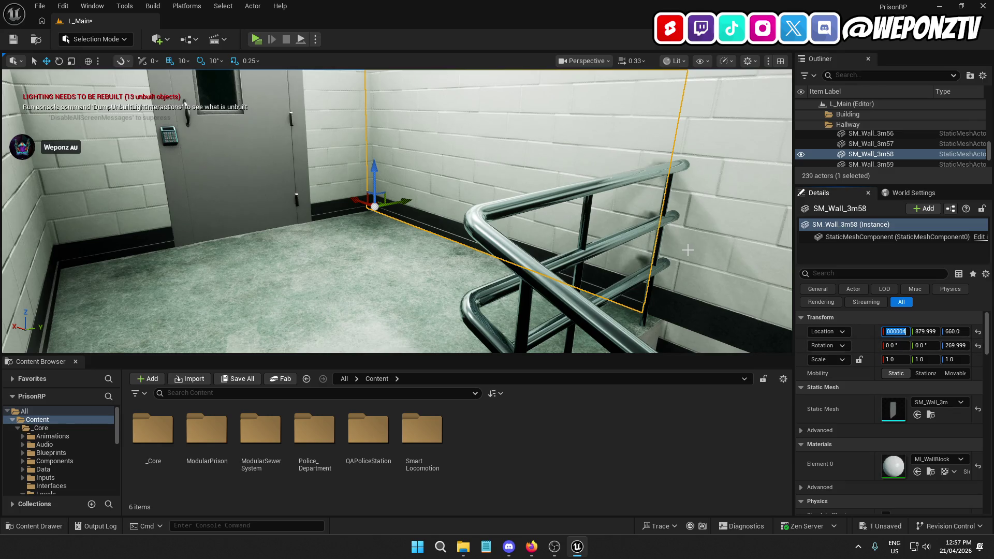
scroll(397, 212, up, 3)
key(f)
click(896, 331)
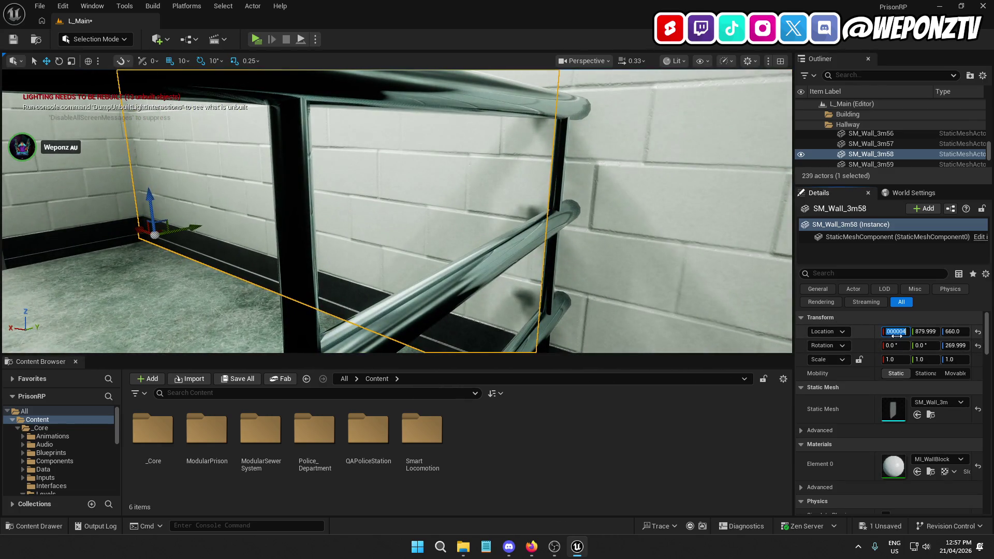
text(310)
key(Return)
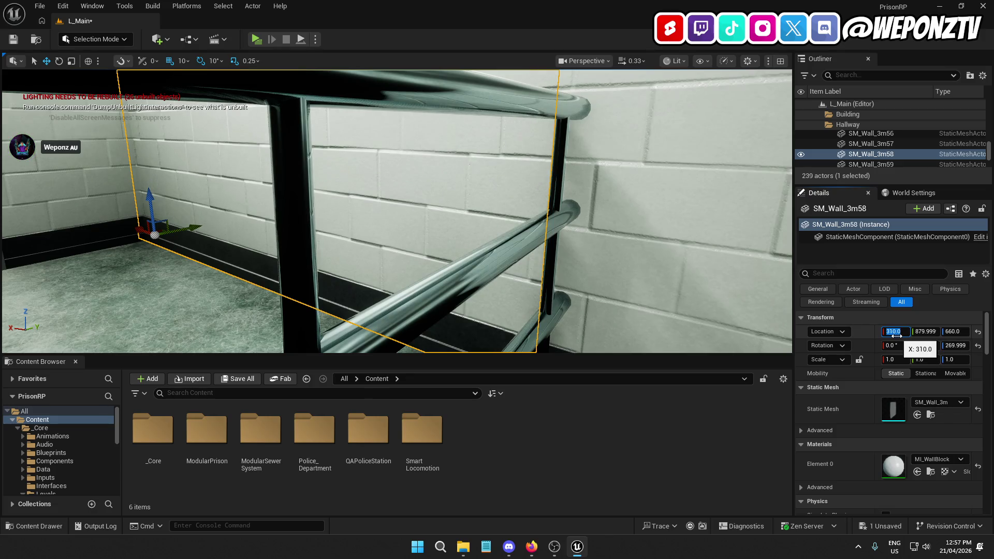
- Inspect stairwell walls SM_Stairs_walls5/6 and walls SM_Wall_3m57 and SM_Wall_3m58 up close
click(580, 305)
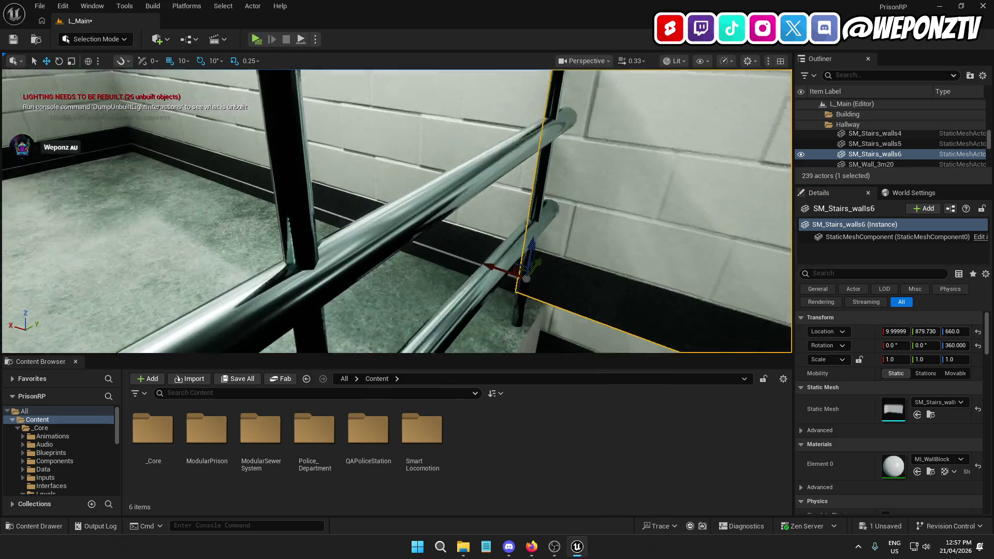
click(580, 305)
key(f)
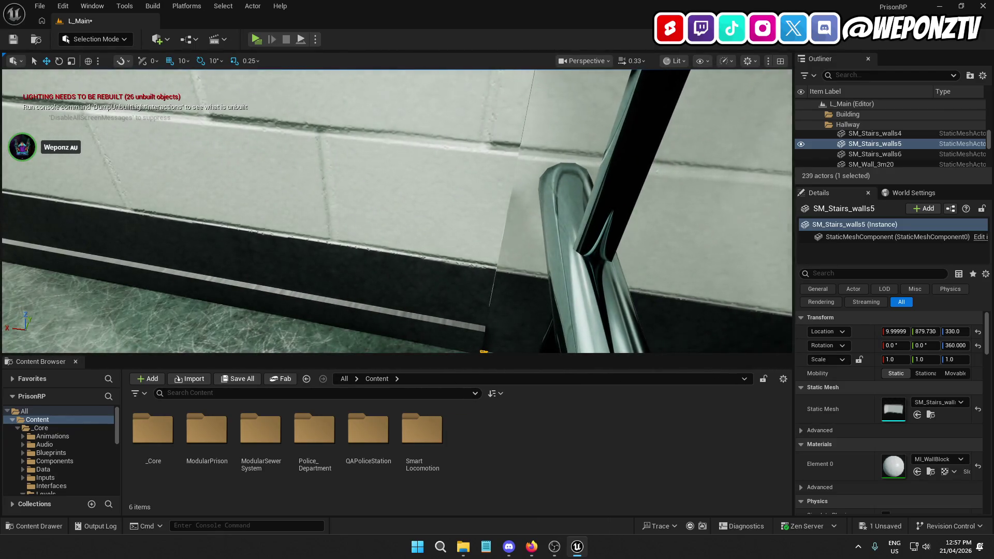
click(476, 200)
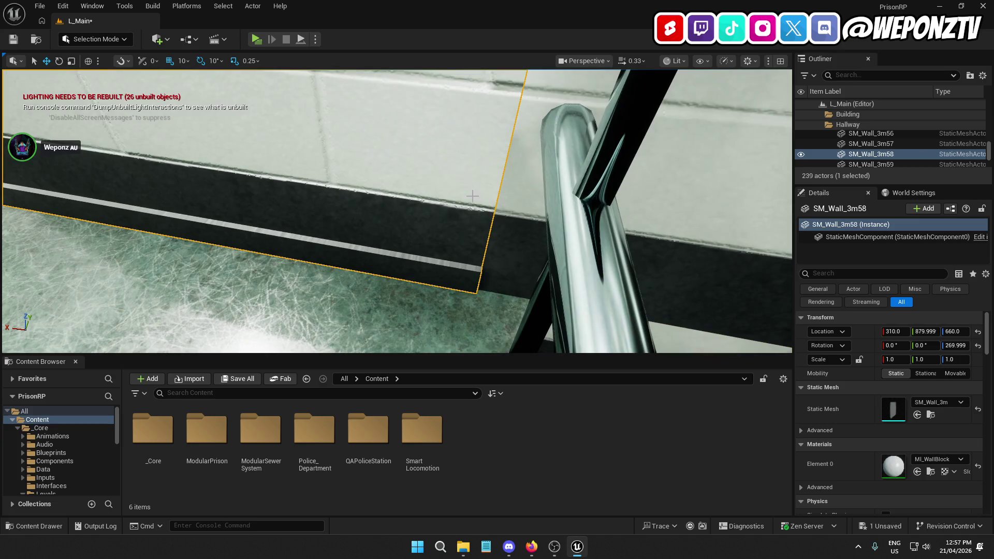
key(f)
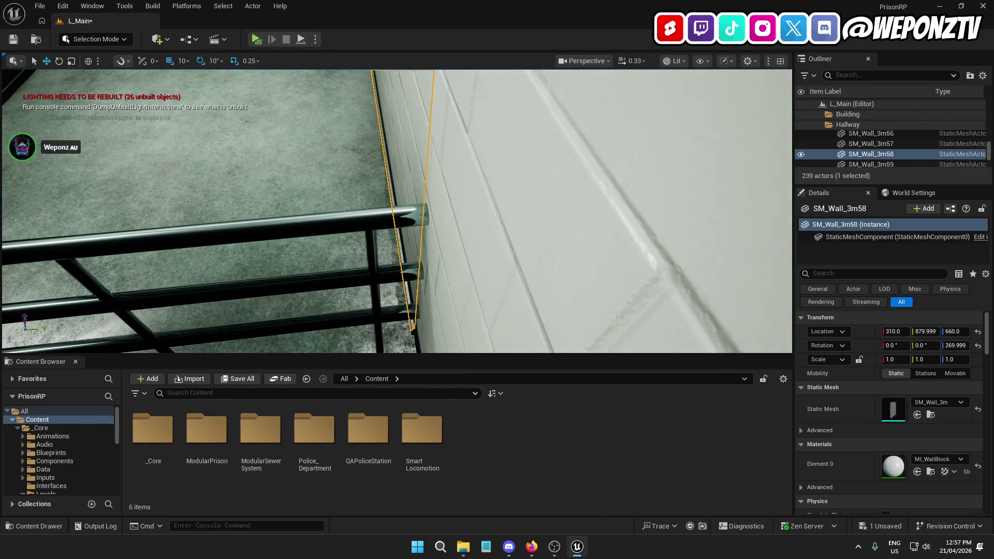
click(176, 140)
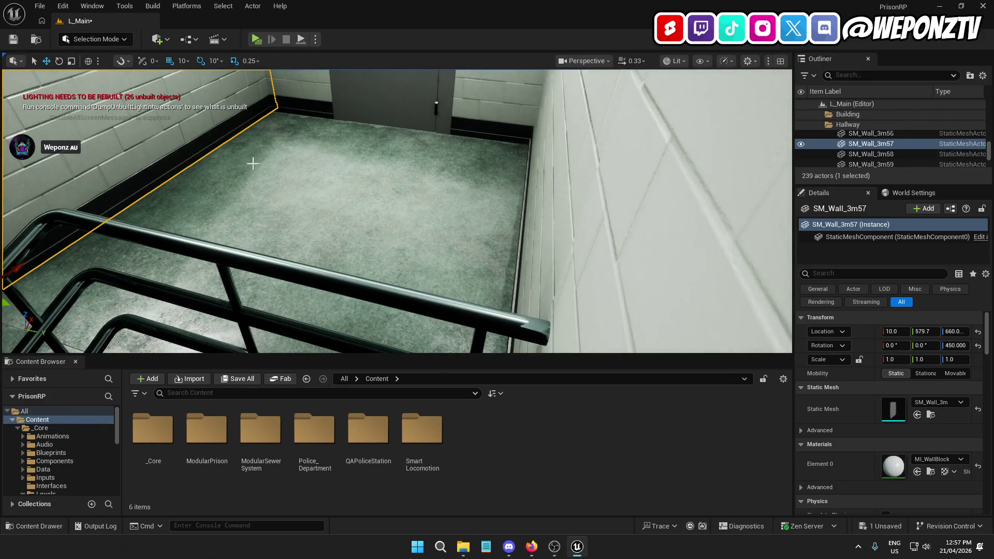
click(542, 197)
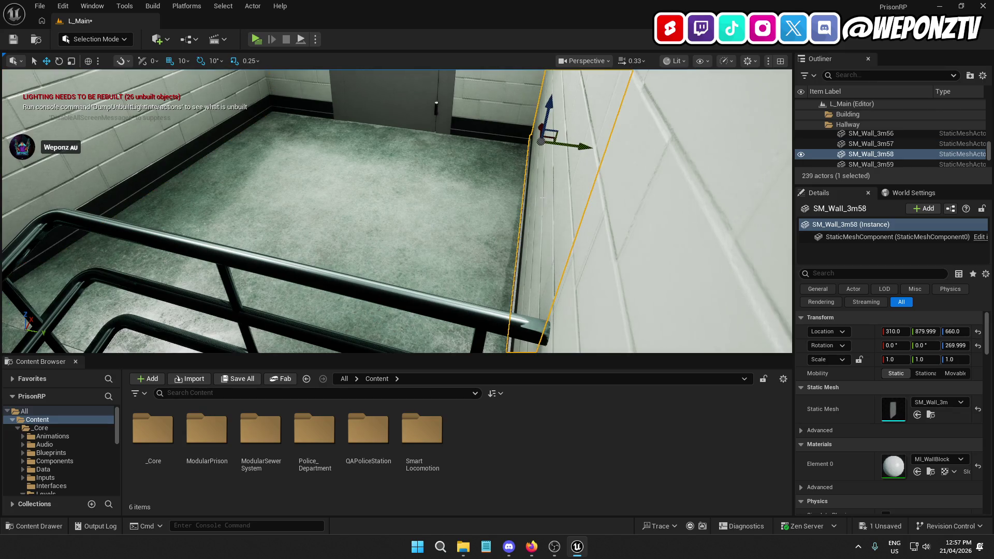
click(173, 141)
click(557, 176)
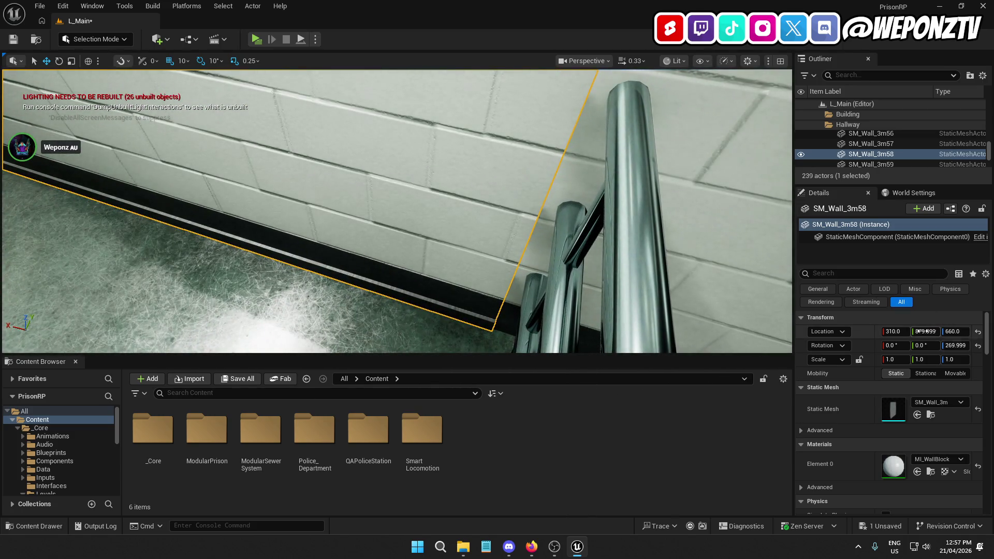
- Edit SM_Wall_3m58's Y location value and commit it
click(926, 331)
key(End)
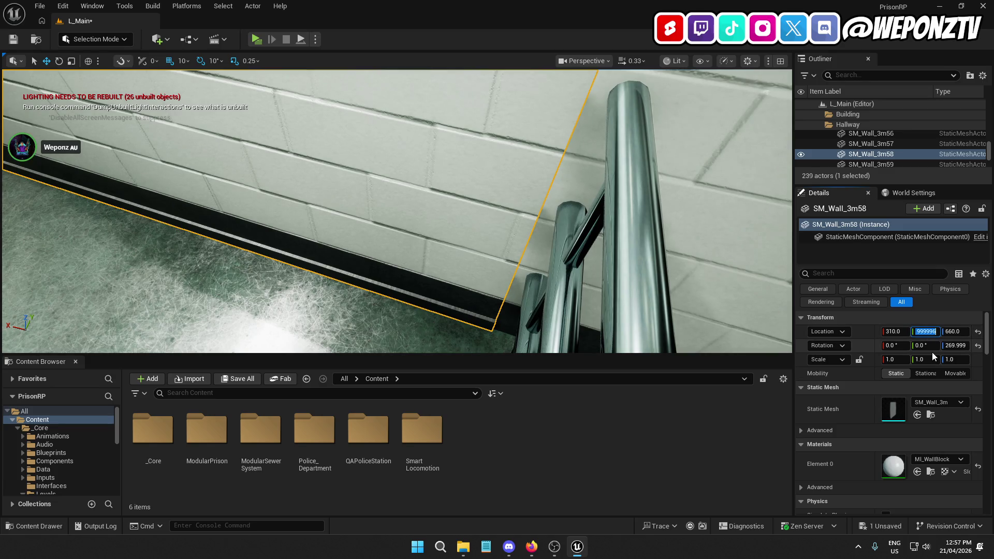
key(ctrl+a)
key(BackSpace)
click(667, 249)
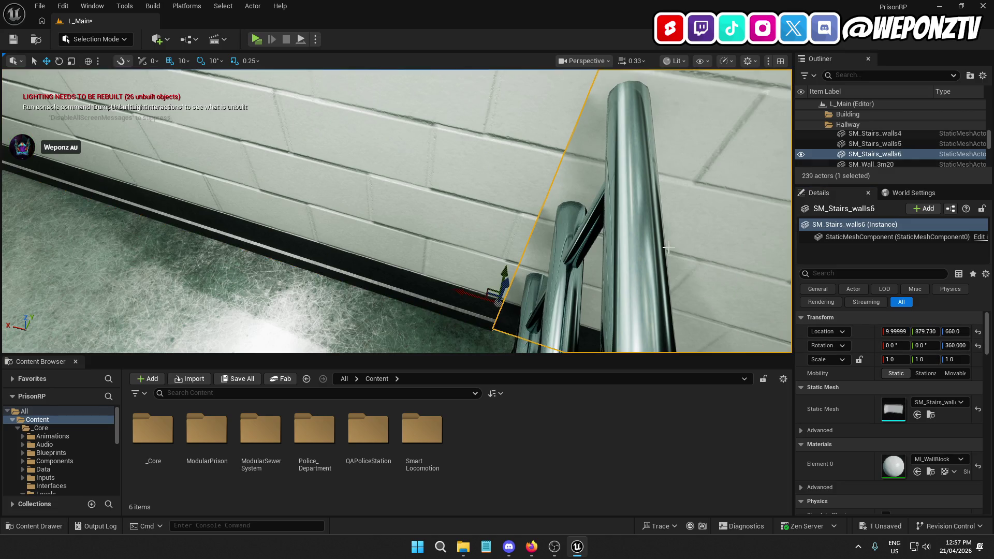
- Set the SM_Stairs3 staircase's X location to 0
mouse_move(530, 349)
mouse_down()
mouse_move(584, 292)
mouse_move(517, 212)
mouse_move(497, 248)
mouse_move(497, 217)
mouse_move(497, 227)
mouse_move(489, 220)
mouse_up()
click(579, 298)
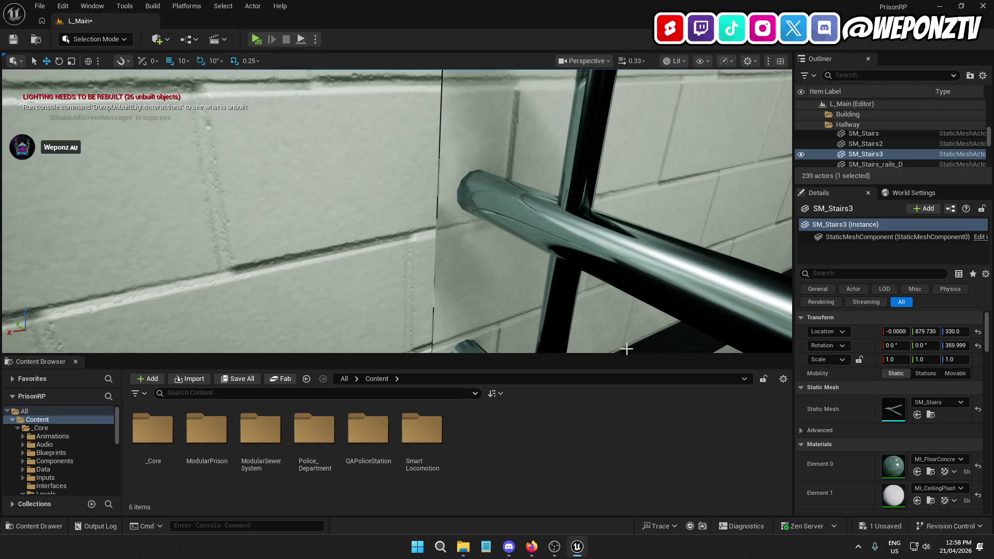
click(896, 333)
text(0)
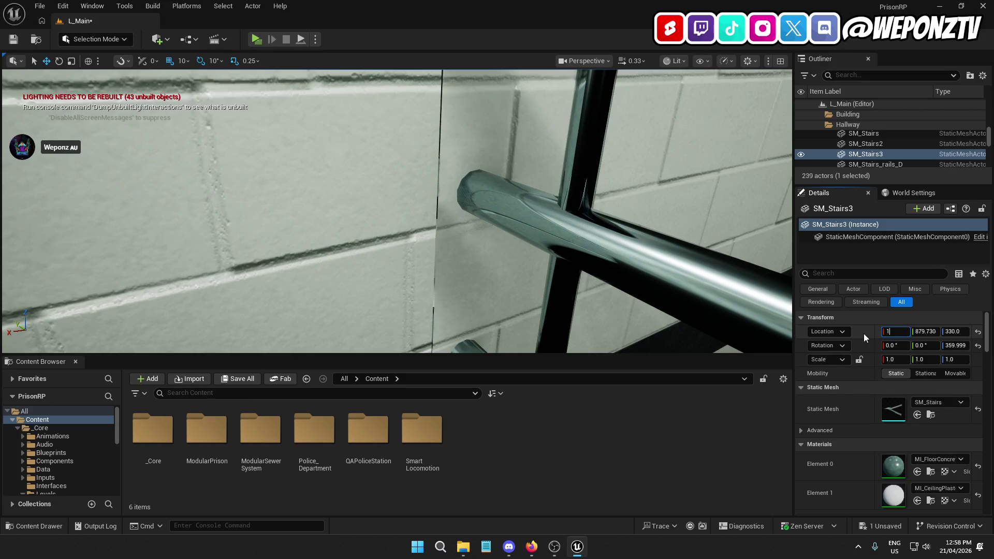
key(Return)
drag(561, 319, 554, 311)
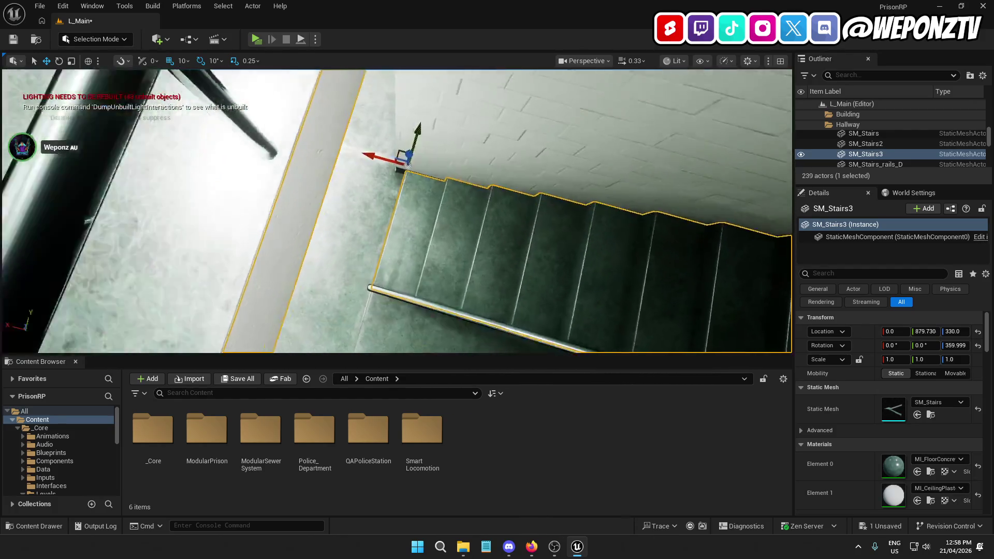
- Inspect nearby pieces SM_Floor_3m24, SM_Floor_3m13, SM_Stairs_walls5, SM_Floor_3m25 and SM_Wall_3m58
click(499, 281)
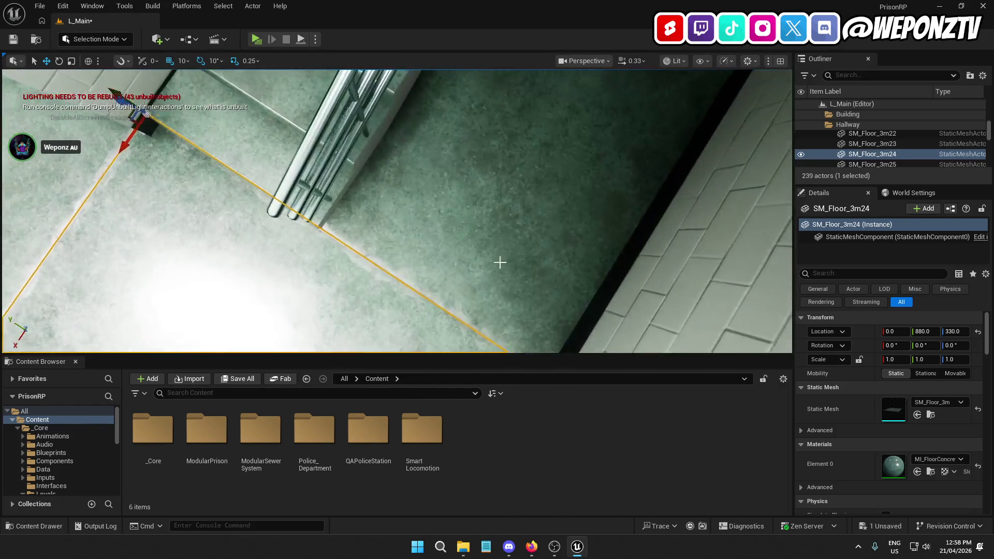
click(446, 218)
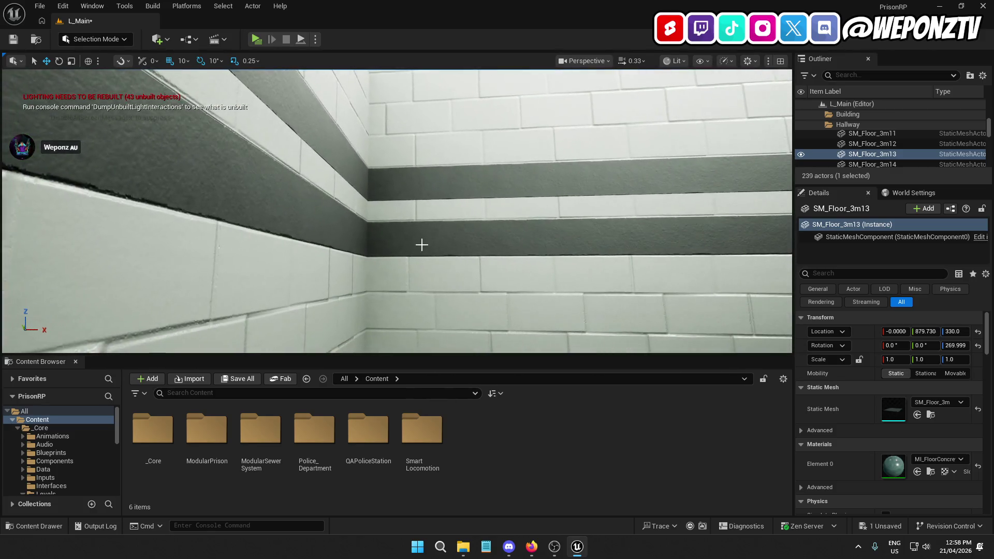
click(450, 253)
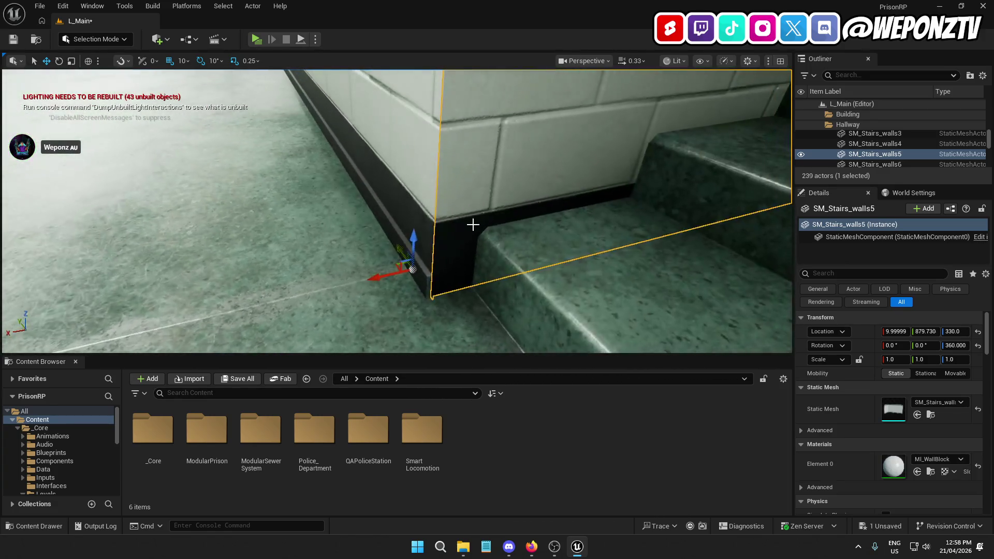
click(336, 265)
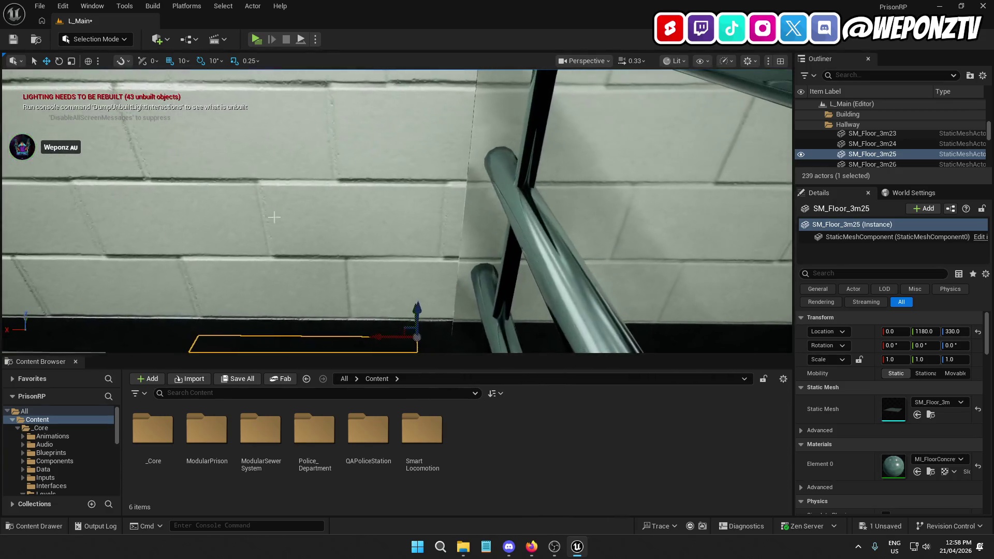
click(283, 209)
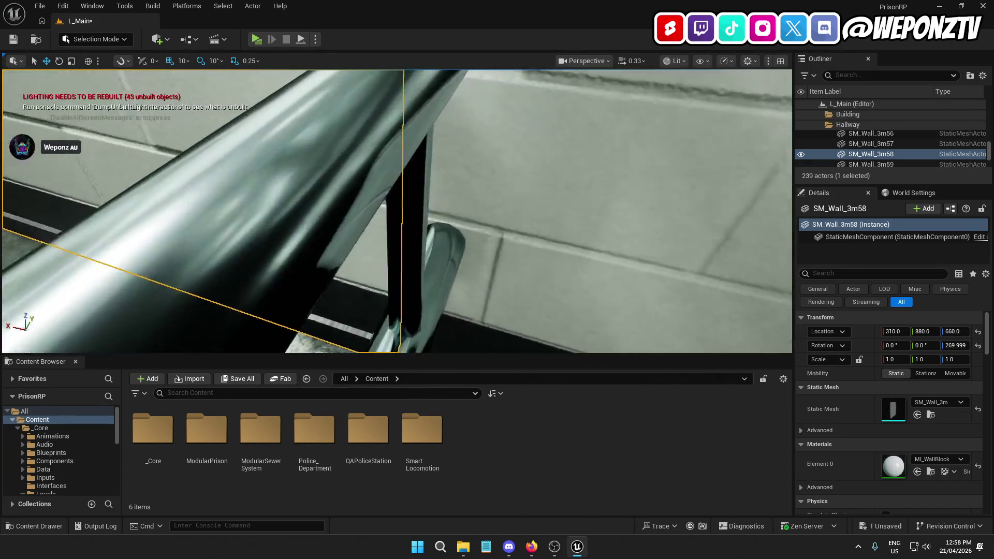
key(d)
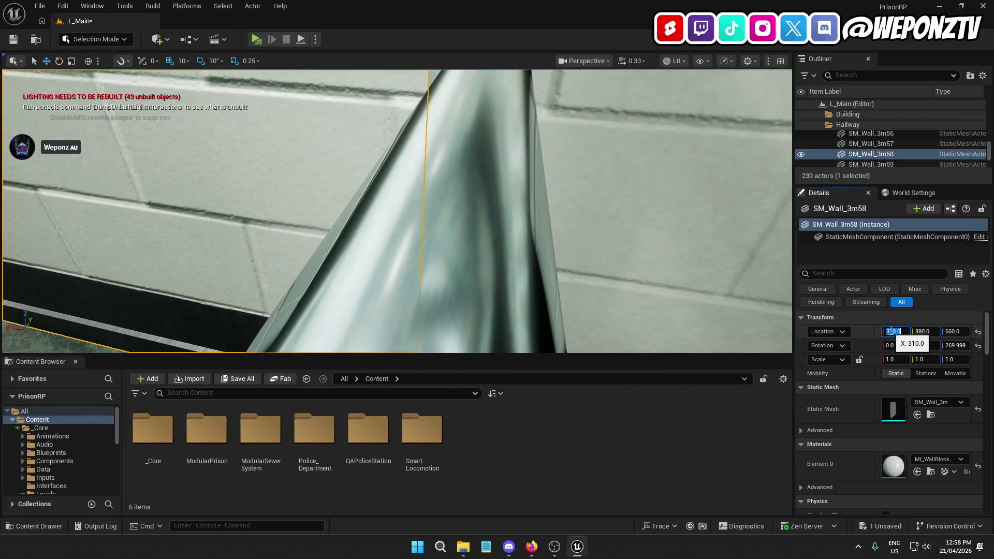
text(311)
key(Return)
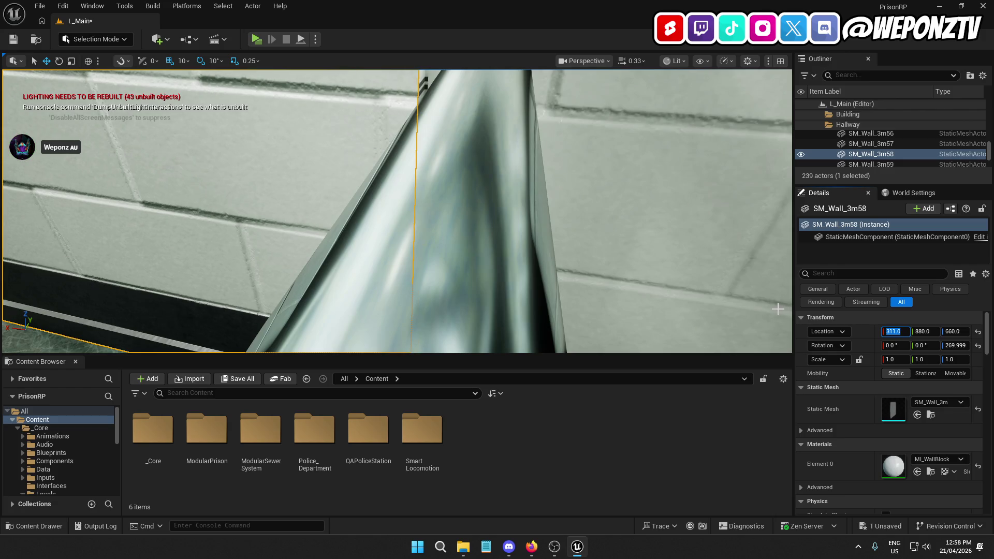
key(s)
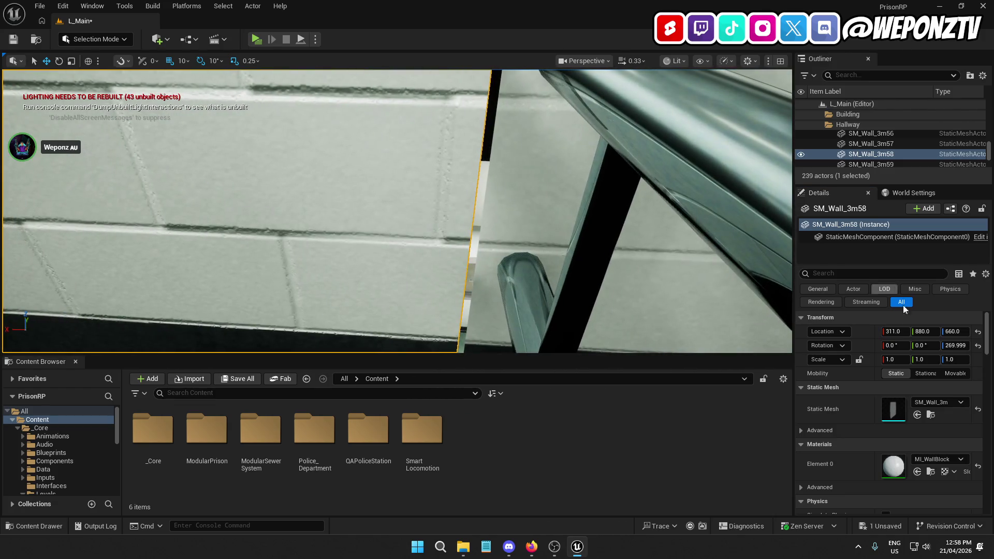
text(309)
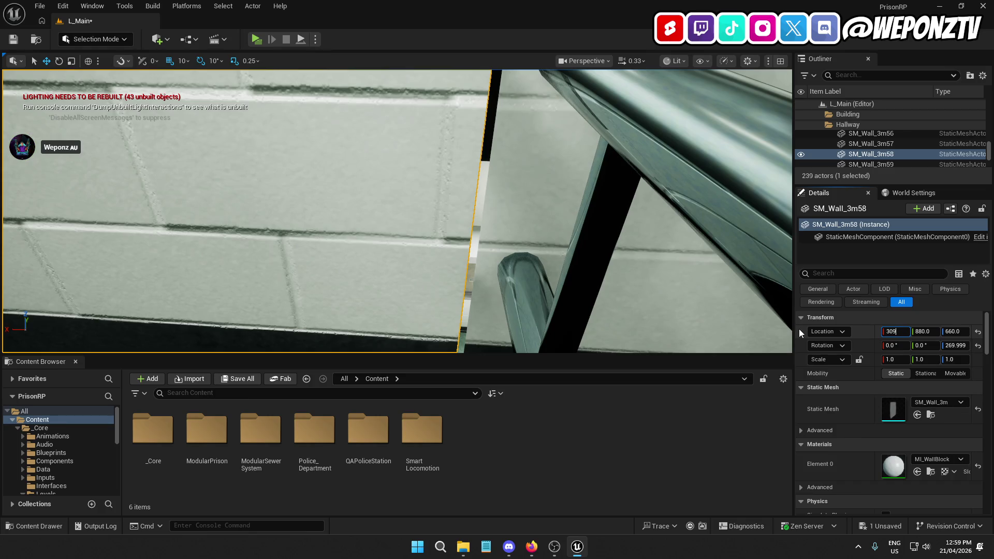
key(Return)
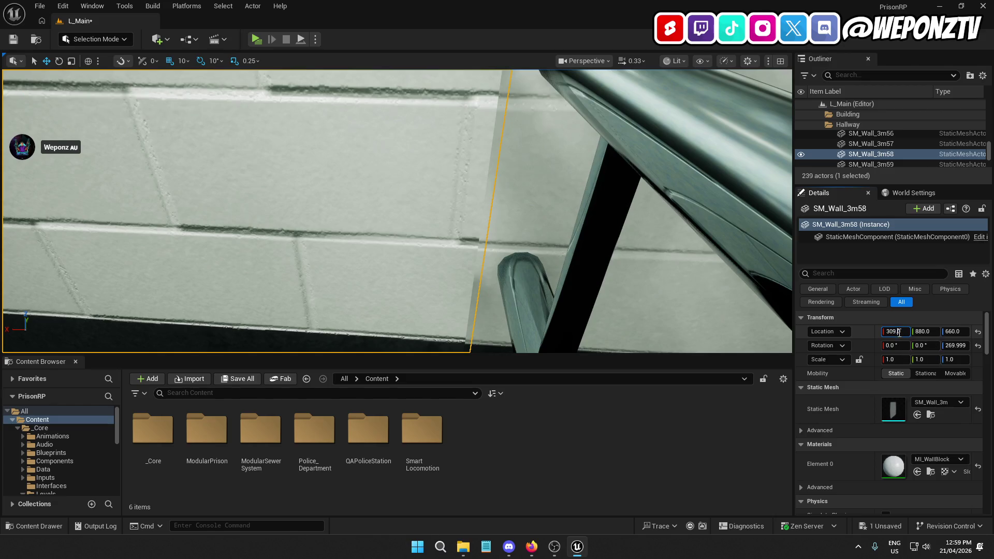
click(895, 332)
key(Return)
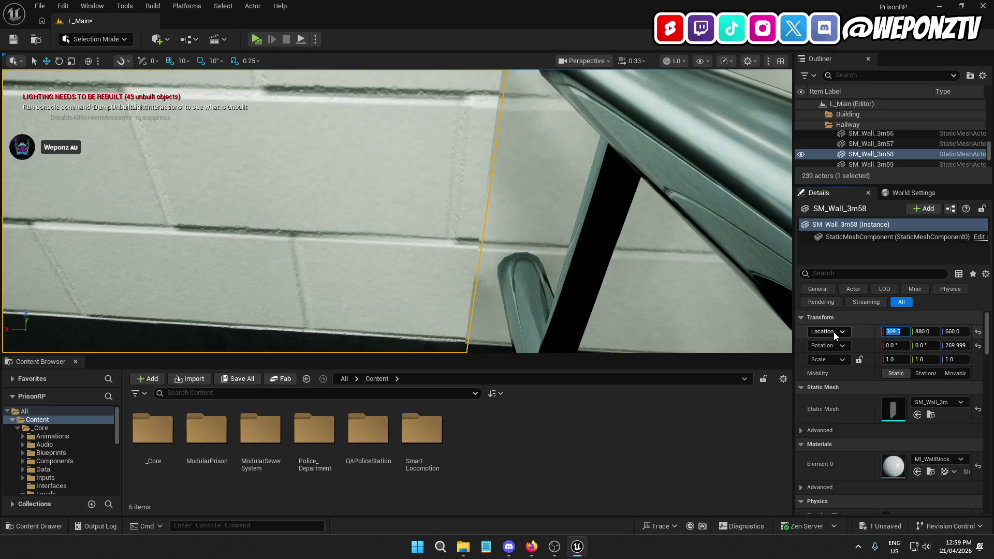
key(End)
key(BackSpace)
text(7)
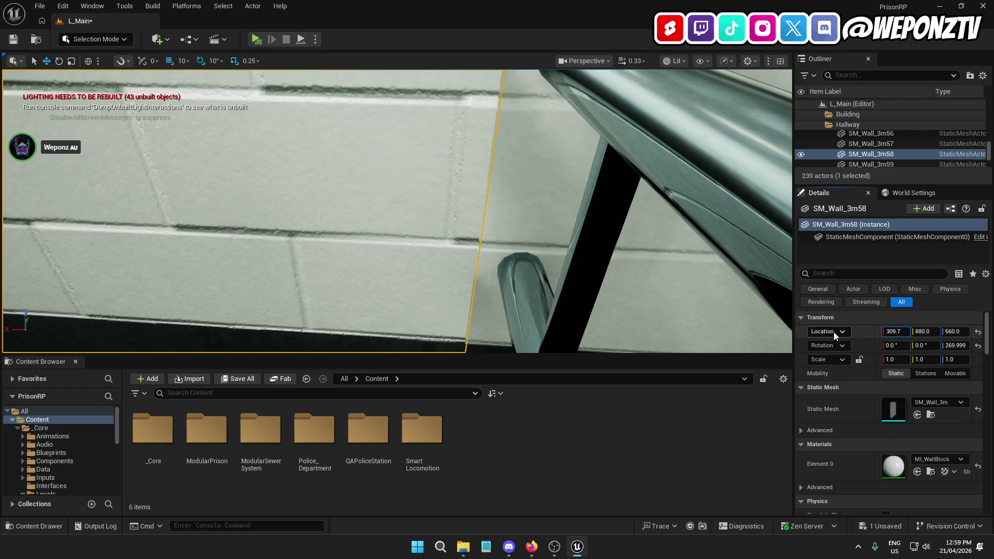
key(BackSpace)
text(8)
key(Return)
key(End)
key(BackSpace)
text(9)
key(Return)
click(637, 250)
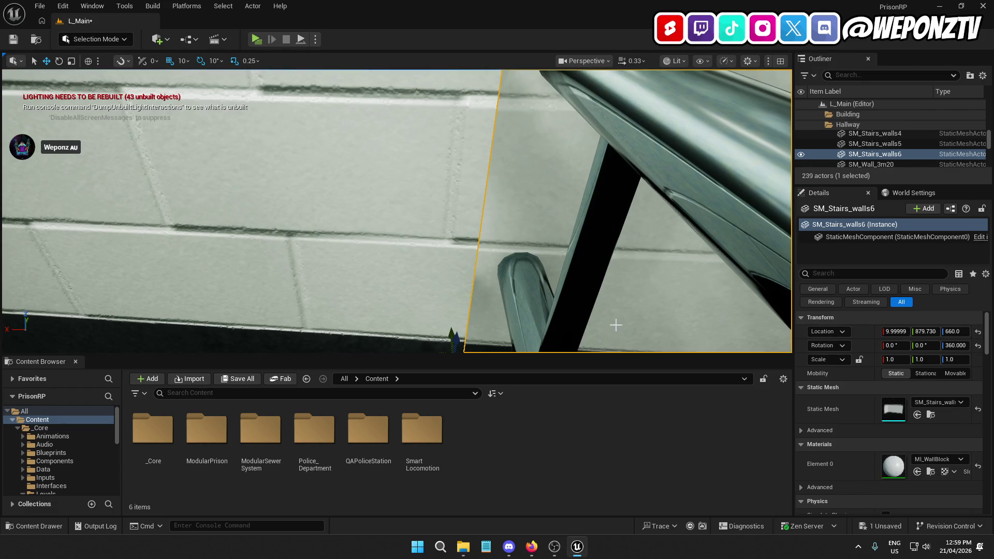
click(477, 326)
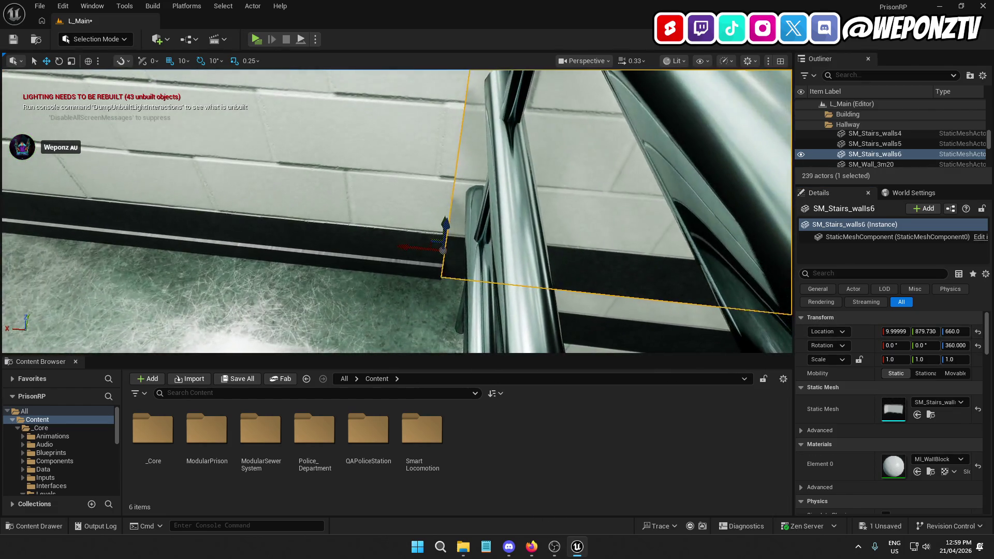
mouse_move(477, 326)
mouse_down()
mouse_move(383, 243)
mouse_move(477, 289)
mouse_up()
click(419, 205)
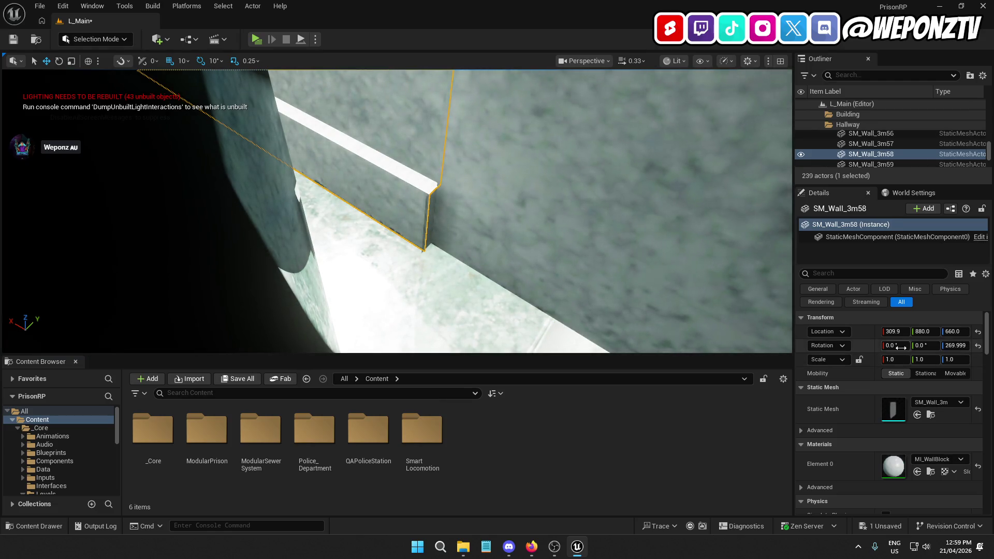
text(310)
key(Return)
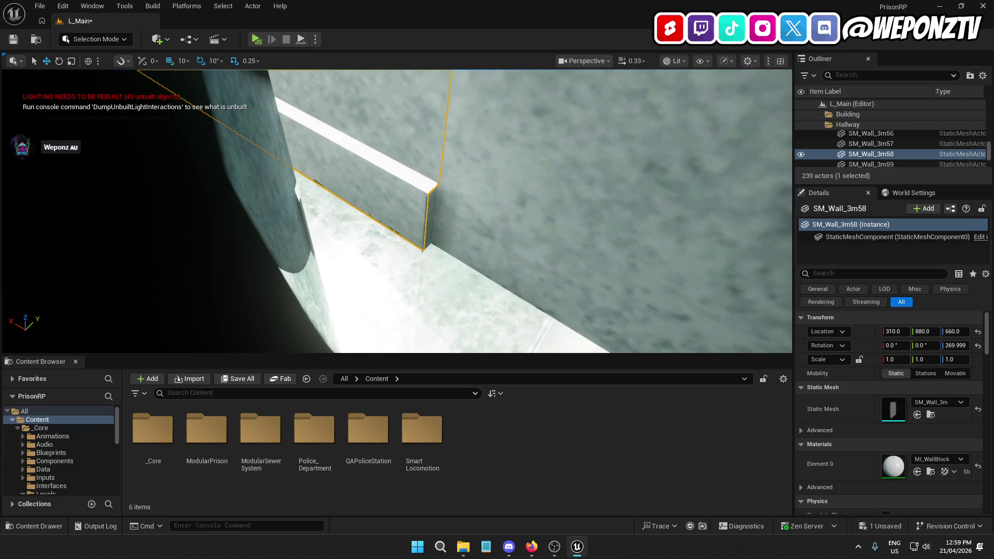
click(517, 334)
drag(387, 166, 387, 167)
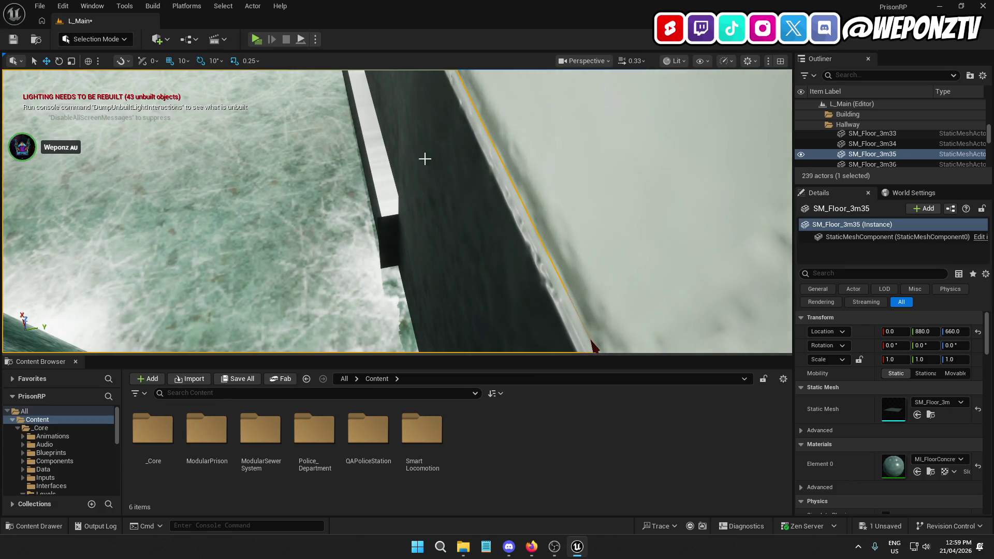
click(448, 173)
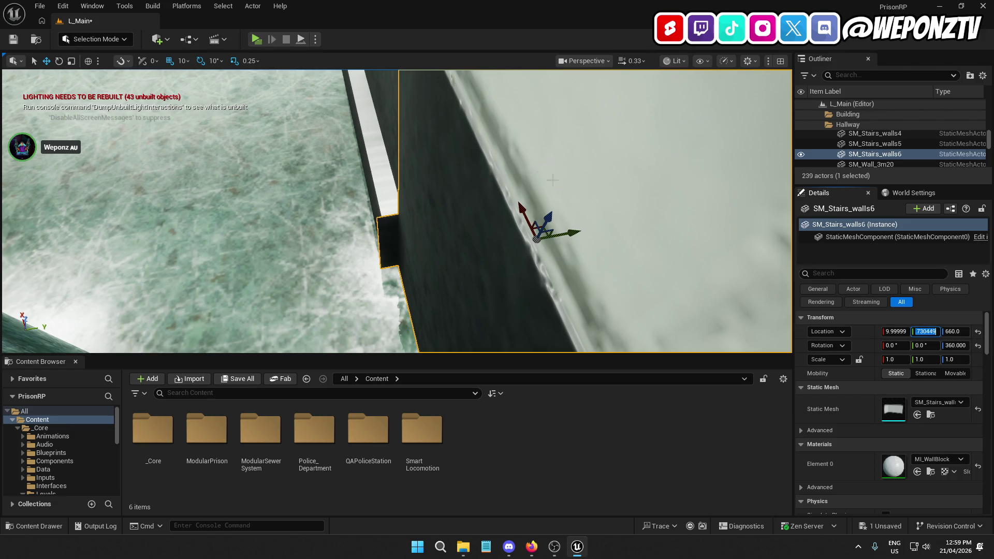
click(384, 107)
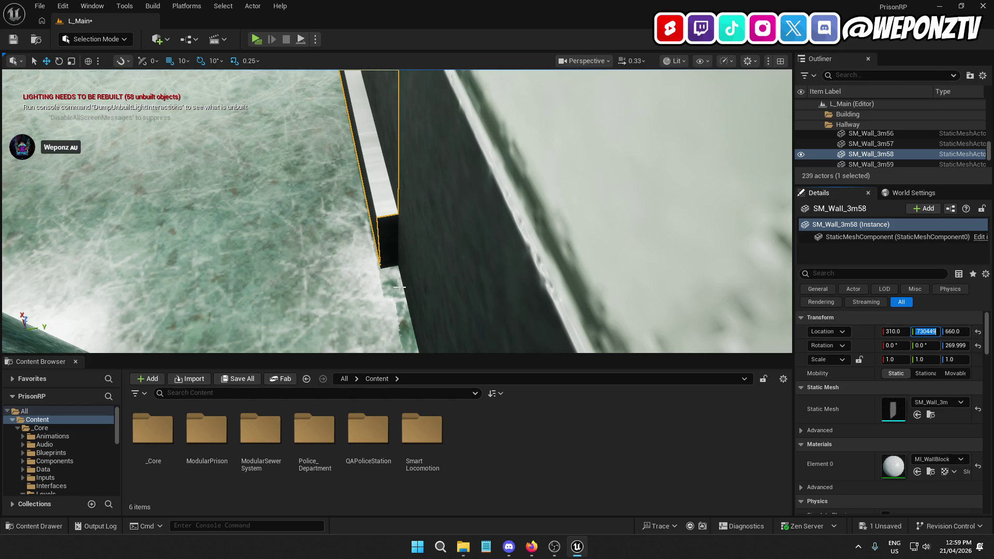
click(418, 320)
drag(418, 320, 388, 231)
- Inspect the stair edge and wall pieces, then clear the selection and save L_Main
right_click(420, 196)
drag(420, 197, 382, 160)
drag(410, 221, 410, 222)
click(410, 222)
click(409, 221)
drag(472, 157, 472, 156)
click(560, 142)
click(12, 39)
- Run Build All Levels, re-save L_Main, and dismiss the Packages Failed To Save warning
drag(421, 151, 421, 151)
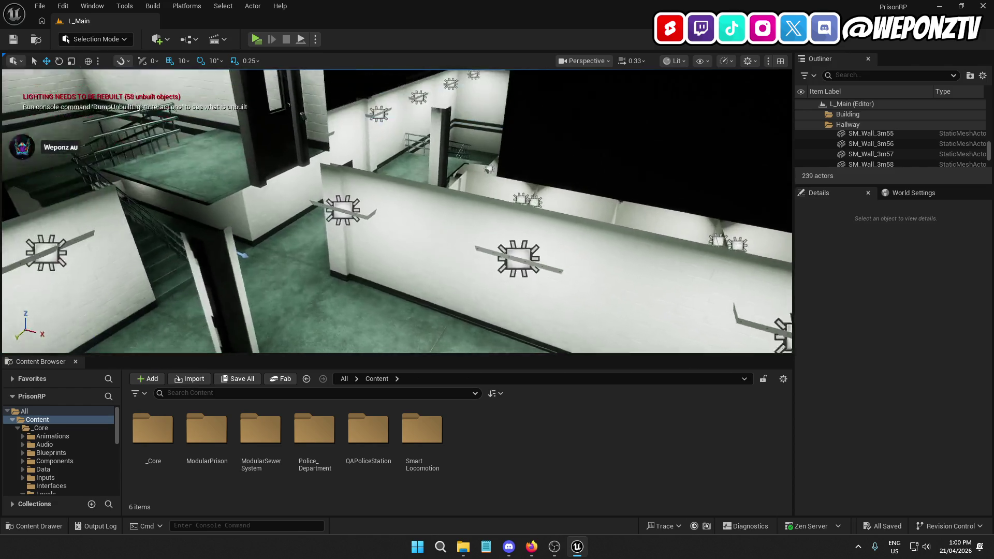
drag(358, 109, 358, 109)
click(152, 6)
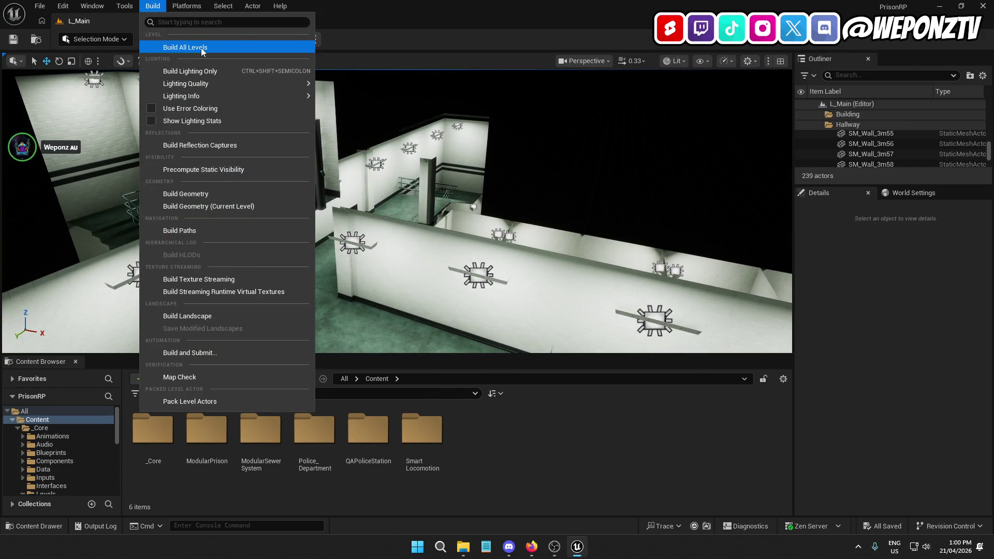
click(201, 48)
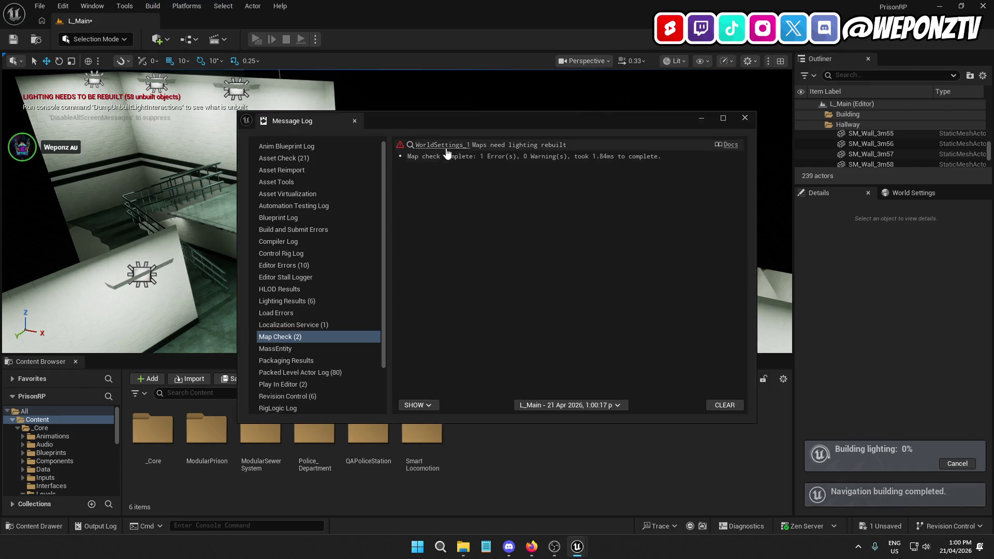
click(744, 118)
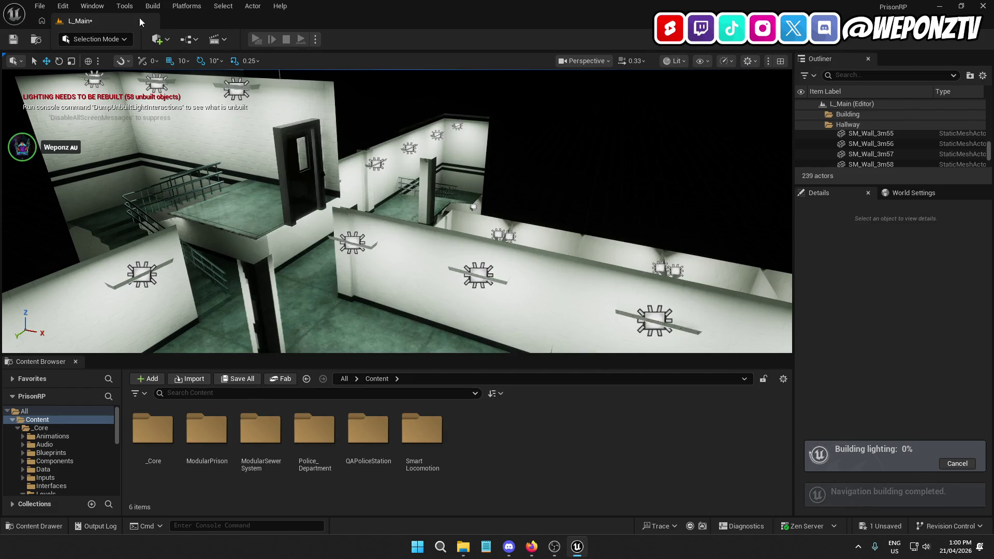
click(15, 43)
click(498, 306)
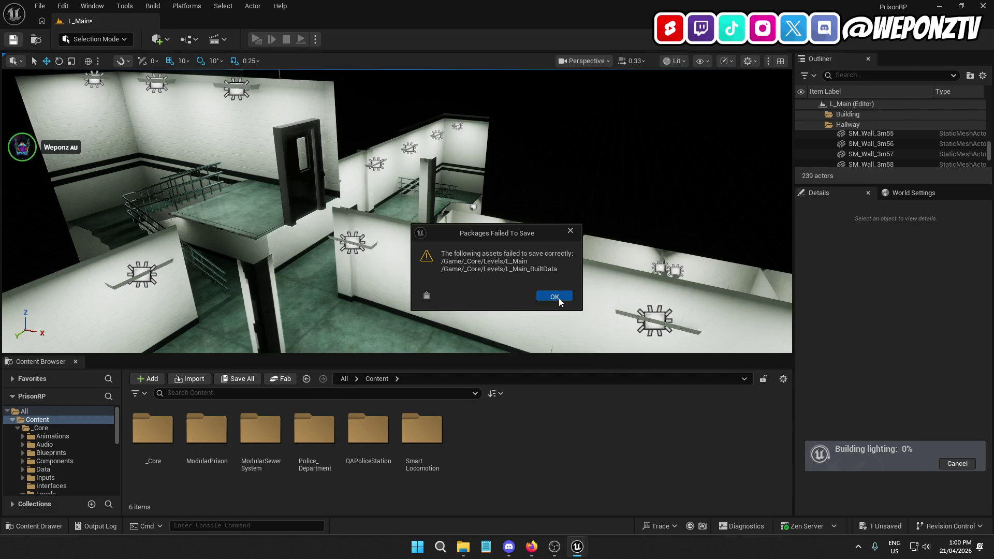
click(553, 296)
click(743, 119)
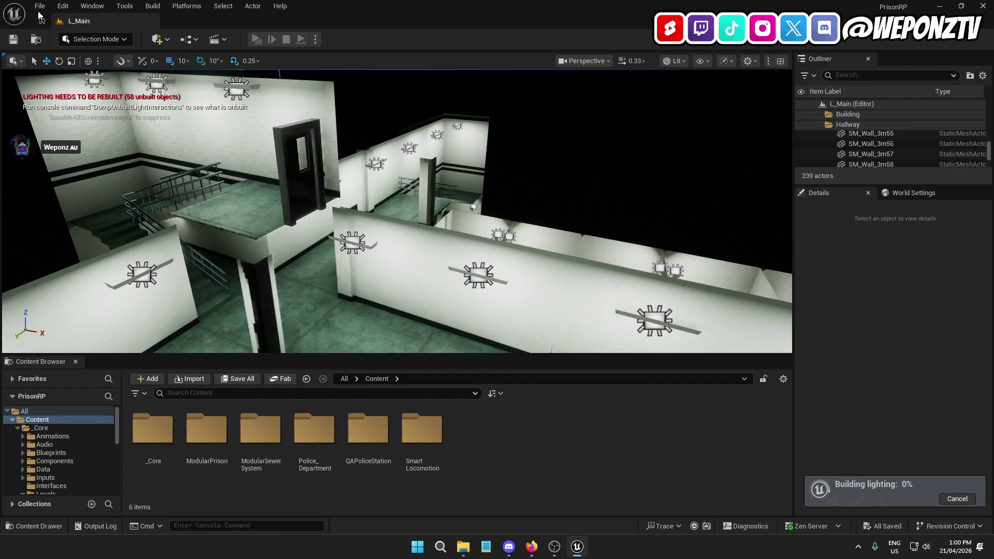
click(39, 6)
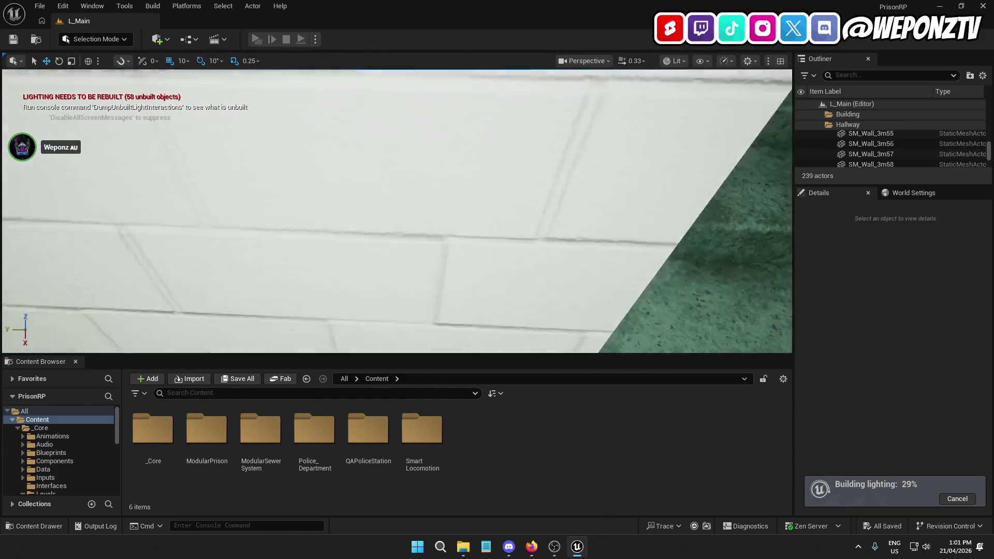
mouse_move(397, 212)
mouse_down()
mouse_move(357, 227)
mouse_move(352, 269)
mouse_move(347, 259)
mouse_move(372, 248)
mouse_move(313, 214)
mouse_move(347, 230)
mouse_move(329, 225)
mouse_up()
mouse_move(381, 147)
mouse_down()
mouse_move(362, 148)
mouse_move(381, 146)
mouse_up()
click(298, 158)
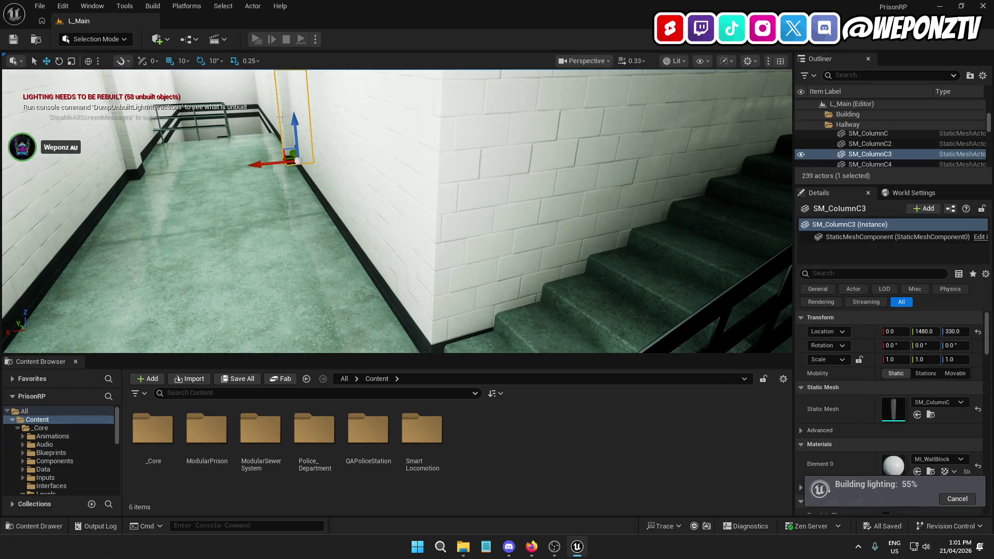
- Cancel the running lighting build and duplicate the selected hallway column
click(957, 499)
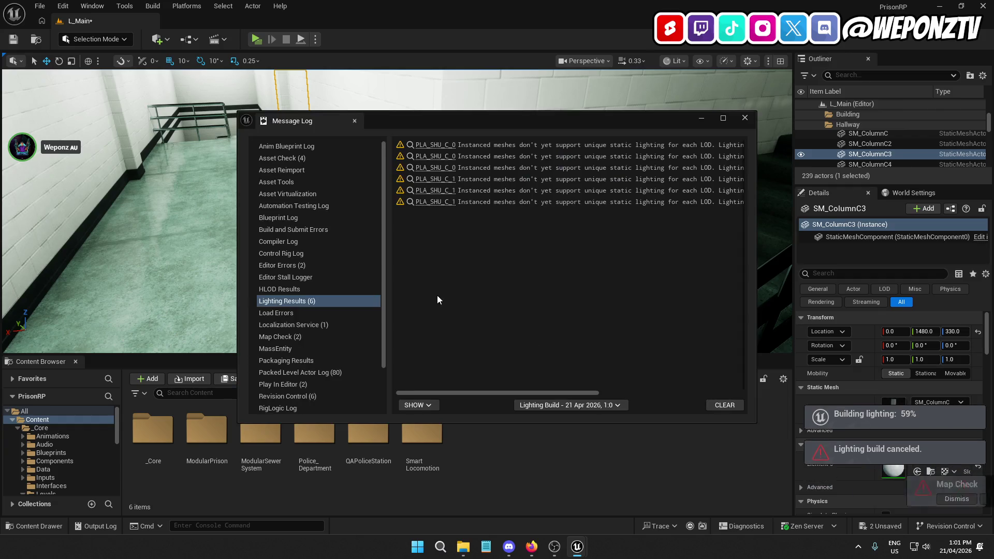
click(745, 118)
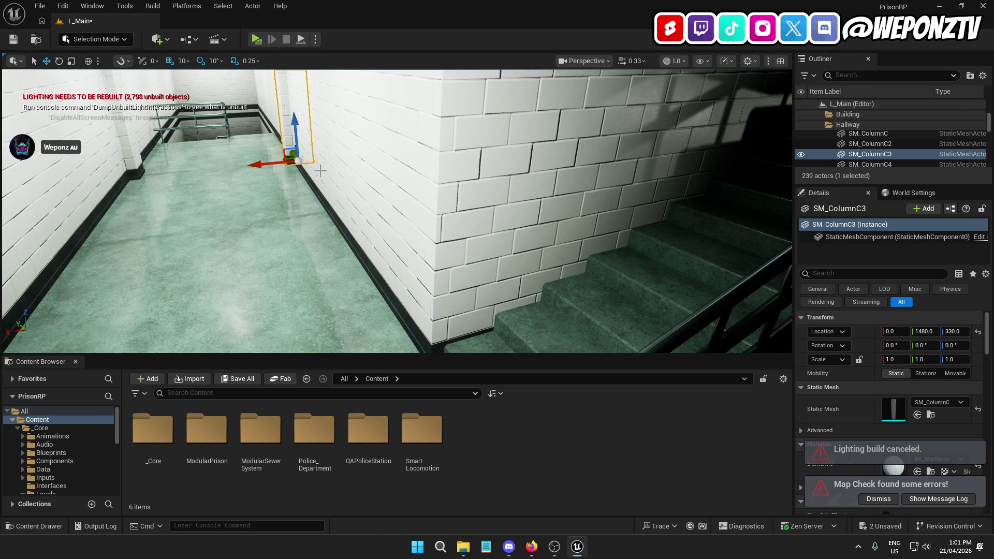
key(ctrl+d)
- Move the new column SM_ColumnC12 toward the stairwell opening, setting Y to 570
mouse_move(248, 167)
mouse_down()
mouse_move(298, 171)
mouse_move(344, 243)
mouse_move(373, 264)
mouse_move(348, 265)
mouse_move(393, 259)
mouse_move(84, 207)
mouse_move(581, 273)
mouse_move(421, 160)
mouse_move(233, 263)
mouse_up()
key(ctrl+z)
mouse_move(572, 279)
mouse_down()
mouse_move(518, 259)
mouse_move(572, 280)
mouse_up()
mouse_move(418, 217)
mouse_down()
mouse_move(475, 213)
mouse_move(455, 218)
mouse_move(469, 202)
mouse_move(409, 206)
mouse_move(447, 182)
mouse_move(357, 201)
mouse_move(495, 231)
mouse_up()
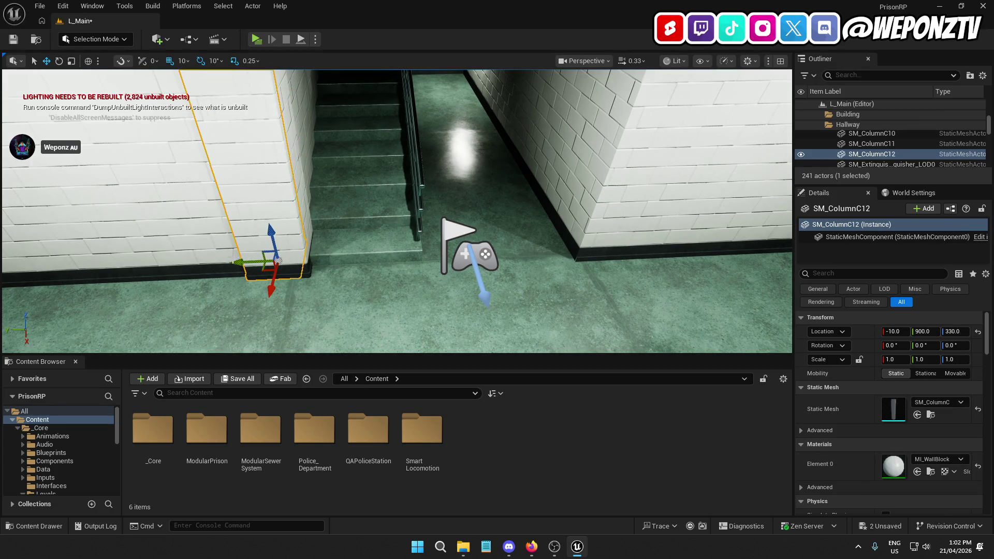
drag(528, 260, 510, 259)
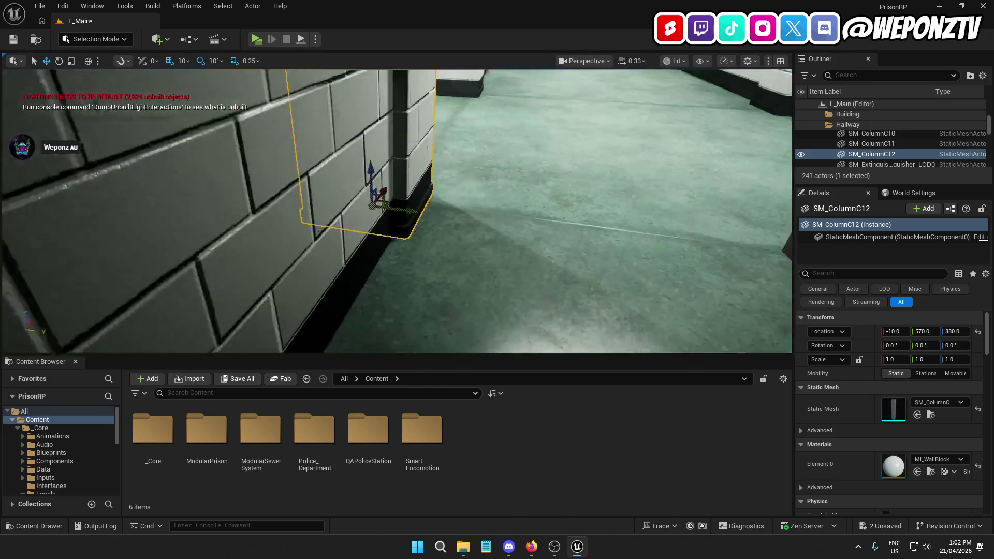
- Set grid snapping to 1 unit and nudge the column along X to -12
mouse_move(397, 211)
mouse_down()
mouse_move(362, 212)
mouse_move(403, 212)
mouse_up()
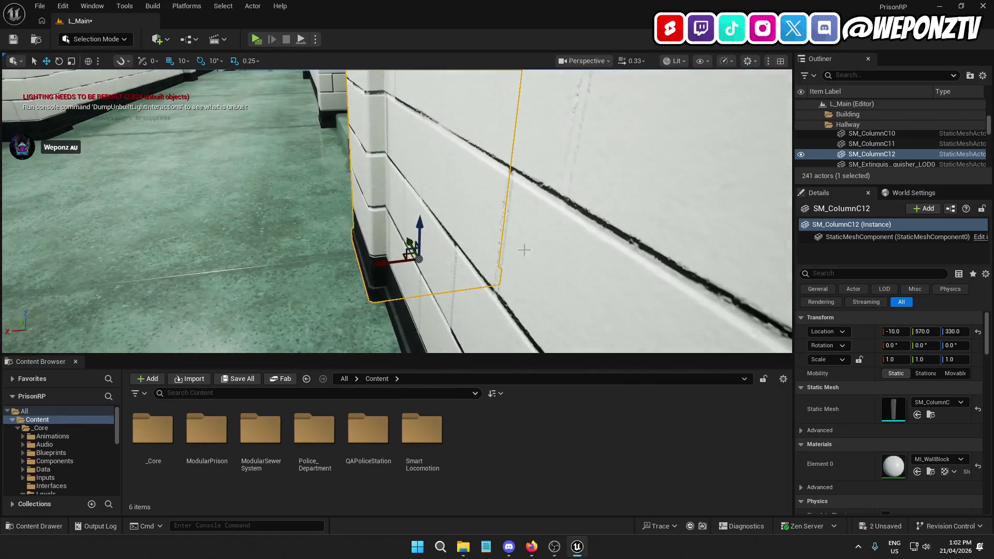
click(185, 60)
click(194, 90)
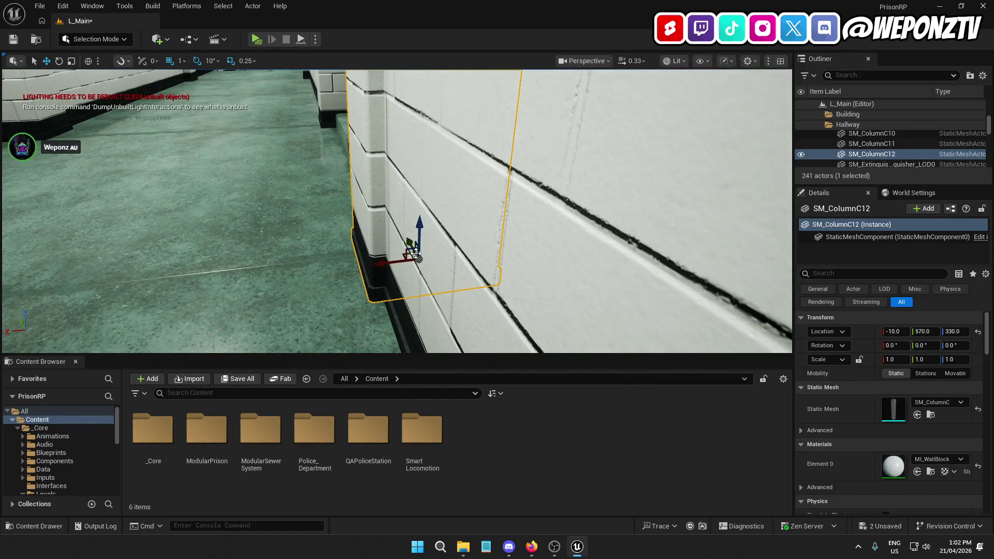
drag(382, 263, 386, 260)
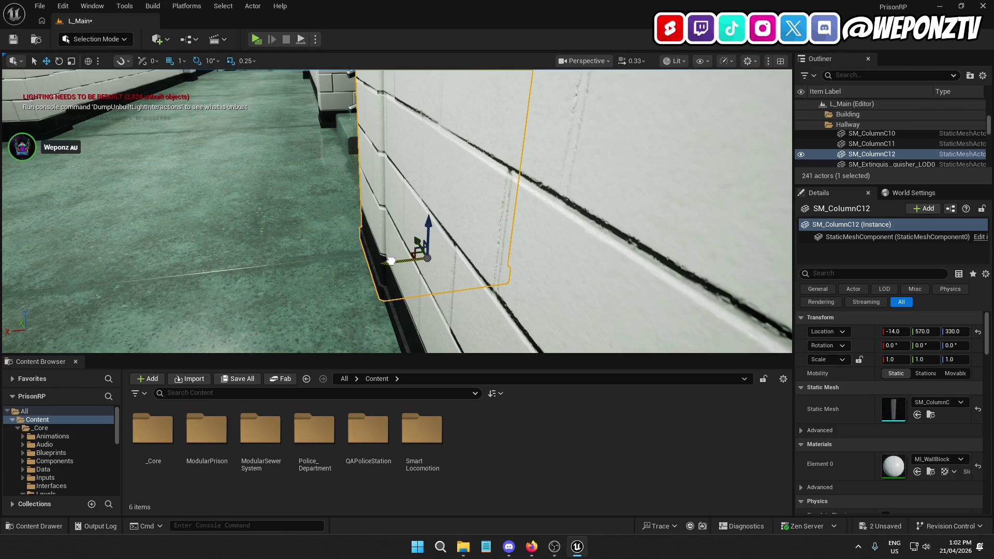
drag(391, 261, 396, 261)
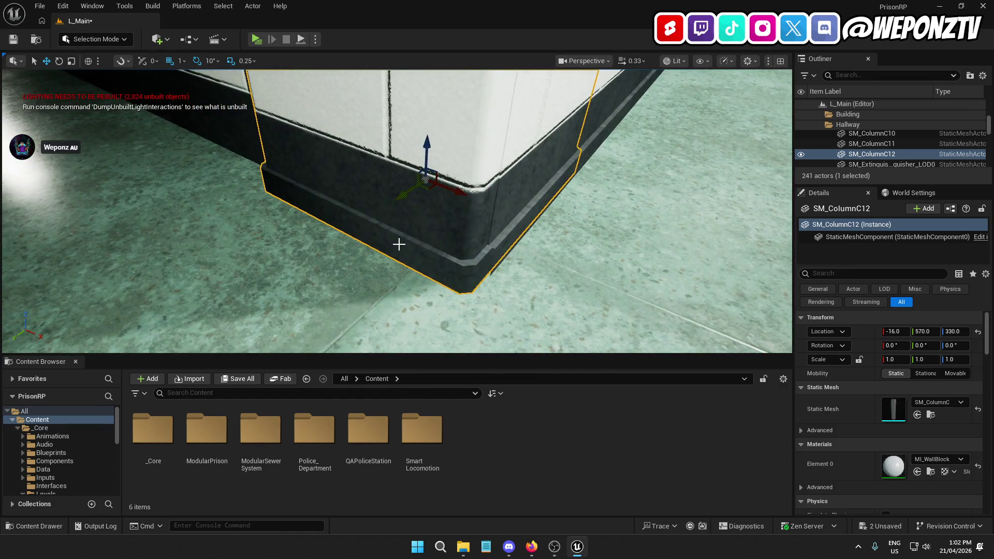
key(ctrl+z)
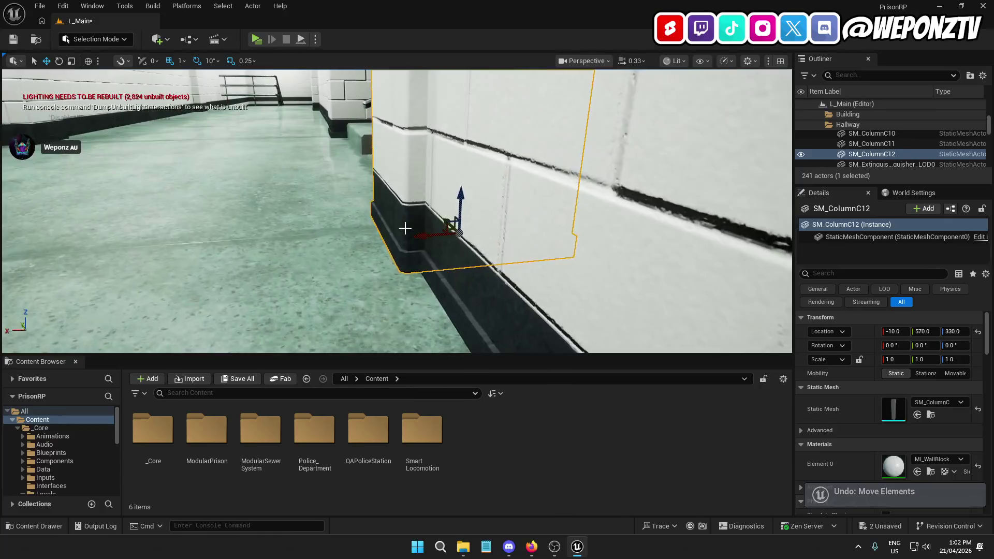
drag(406, 228, 425, 234)
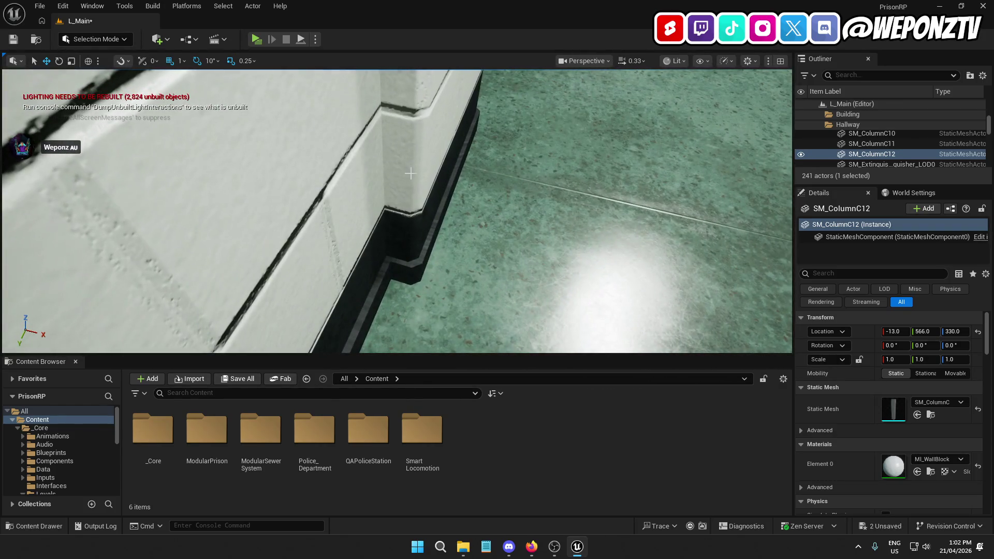
- Select SM_ColumnC11 and nudge it along Y to 893
click(409, 173)
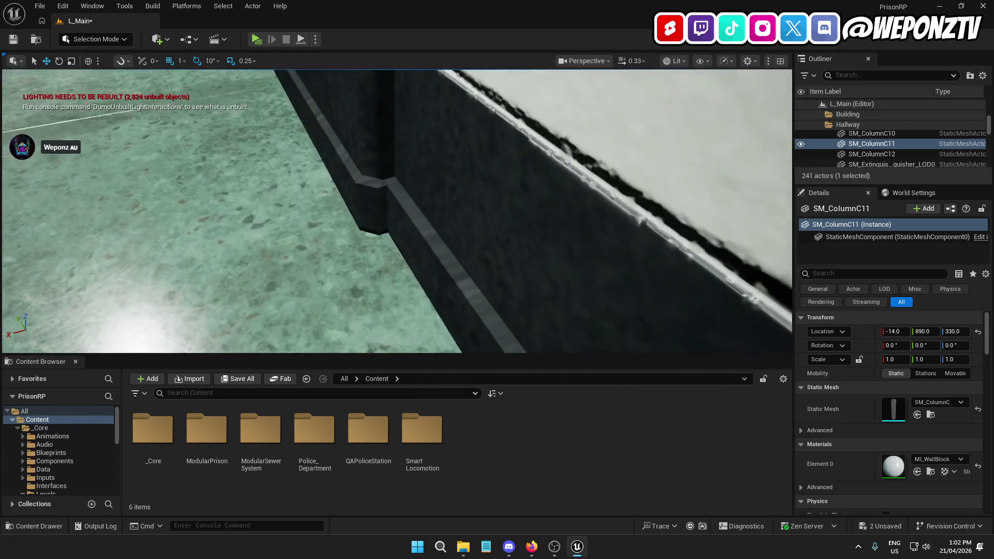
key(s)
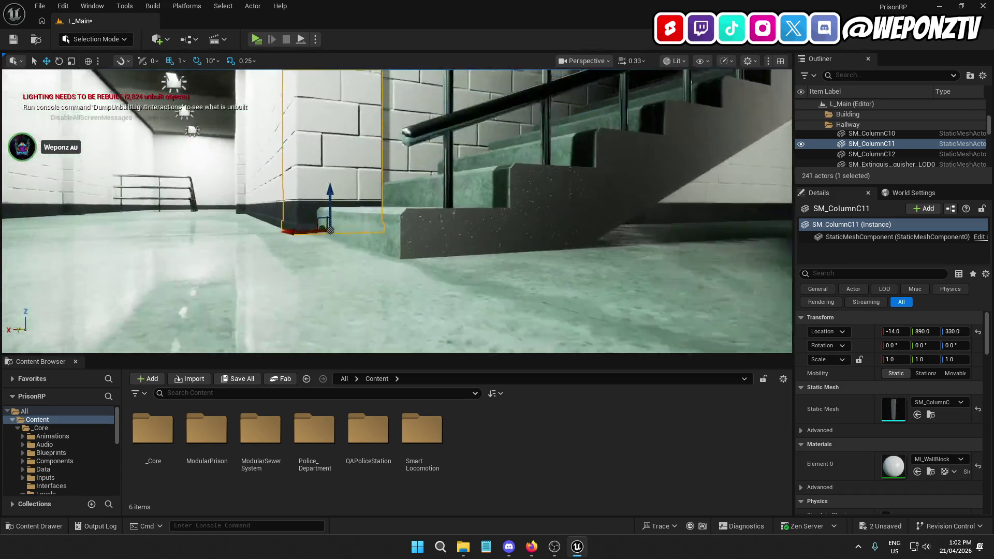
key(w)
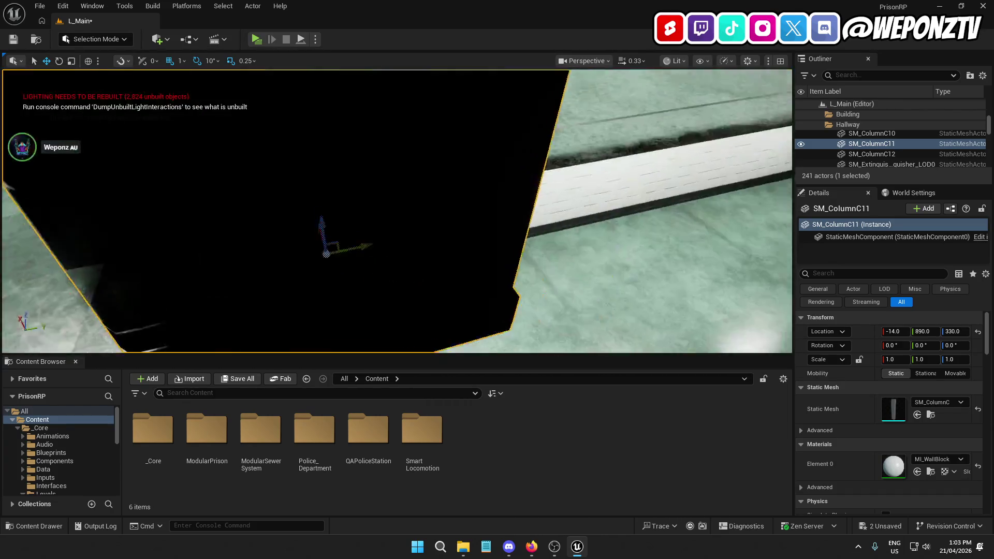
key(s)
mouse_move(524, 202)
mouse_down()
mouse_move(535, 200)
mouse_move(513, 176)
mouse_move(394, 149)
mouse_move(523, 150)
mouse_move(408, 151)
mouse_move(404, 160)
mouse_move(458, 160)
mouse_move(530, 141)
mouse_move(506, 178)
mouse_up()
key(Escape)
- Set SM_ColumnC11's X location to -13 in Details, then clear the selection
click(531, 141)
click(468, 189)
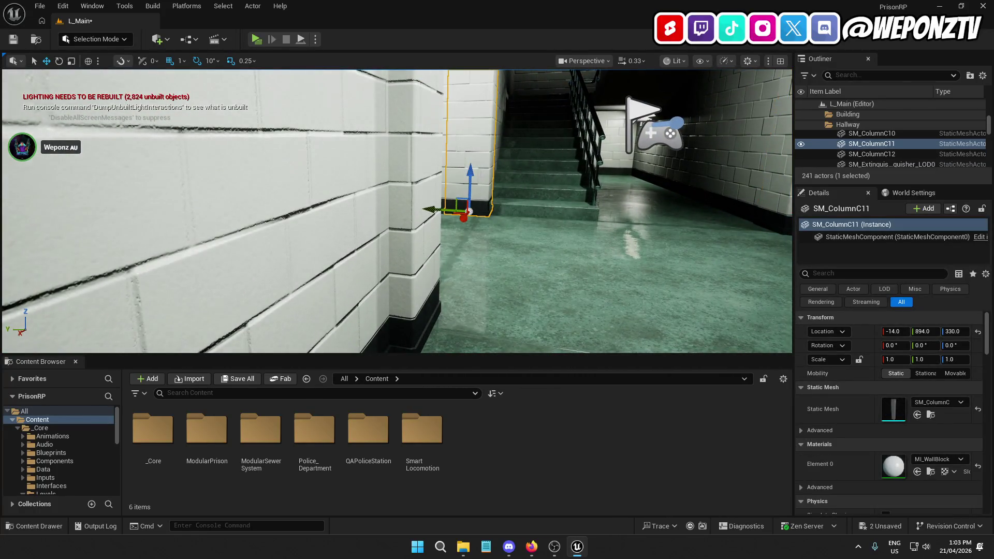
click(891, 331)
text(-13)
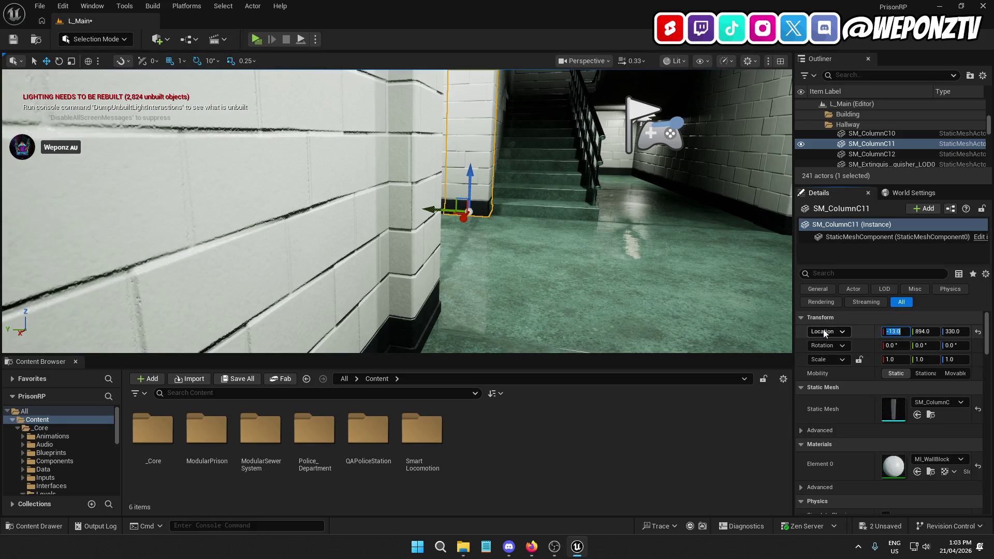
mouse_move(676, 150)
mouse_down()
mouse_move(676, 113)
mouse_move(766, 118)
mouse_move(714, 156)
mouse_move(649, 228)
mouse_up()
click(428, 161)
mouse_move(429, 161)
mouse_down()
mouse_move(429, 122)
mouse_move(518, 135)
mouse_move(497, 148)
mouse_move(513, 155)
mouse_move(499, 152)
mouse_up()
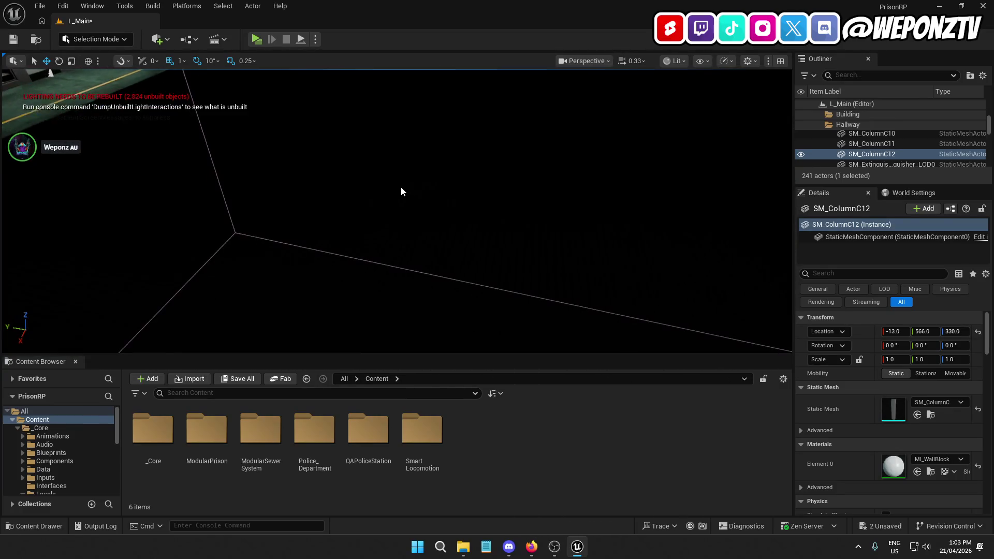
click(389, 154)
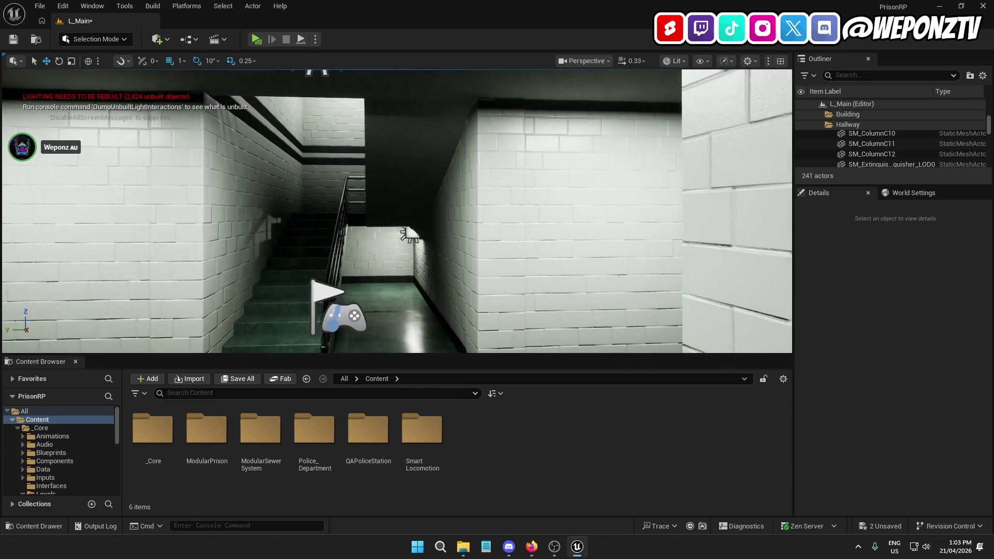
mouse_move(500, 152)
mouse_down()
mouse_move(494, 145)
mouse_move(508, 155)
mouse_move(500, 163)
mouse_move(494, 155)
mouse_move(528, 133)
mouse_up()
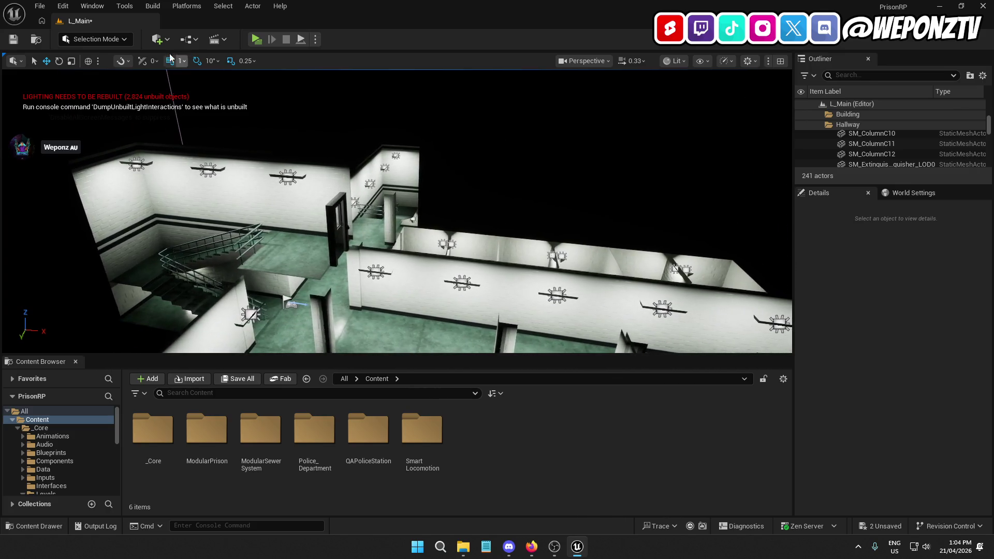
- Save the current level and then Save All
click(40, 6)
click(85, 132)
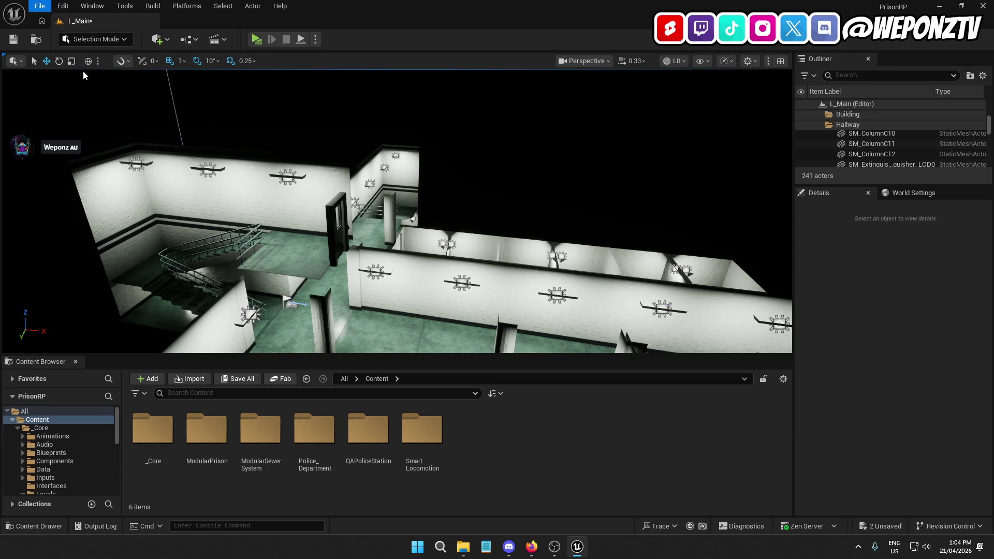
click(40, 6)
click(86, 155)
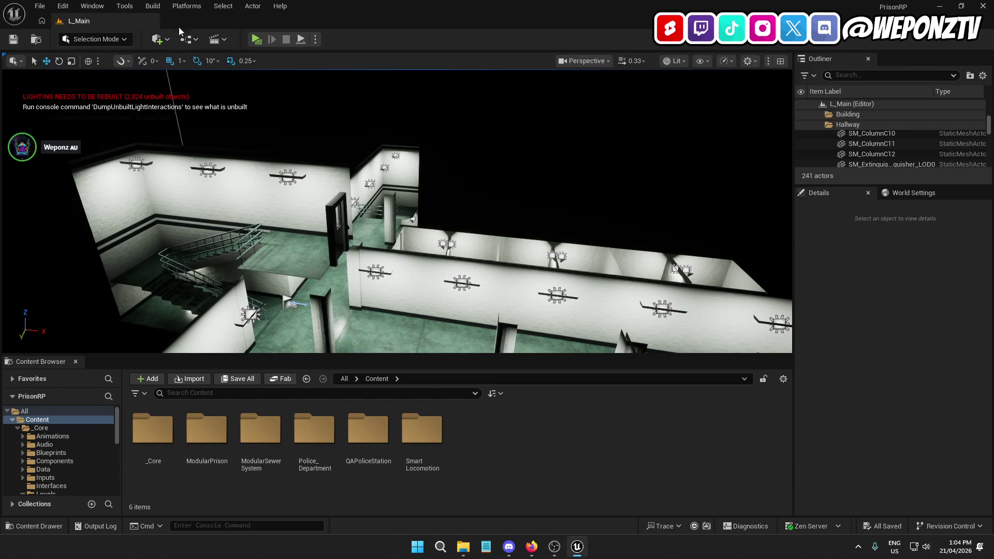
- Start Build All Levels, re-save while skipping the failed asset, and Save All again
click(153, 6)
click(197, 47)
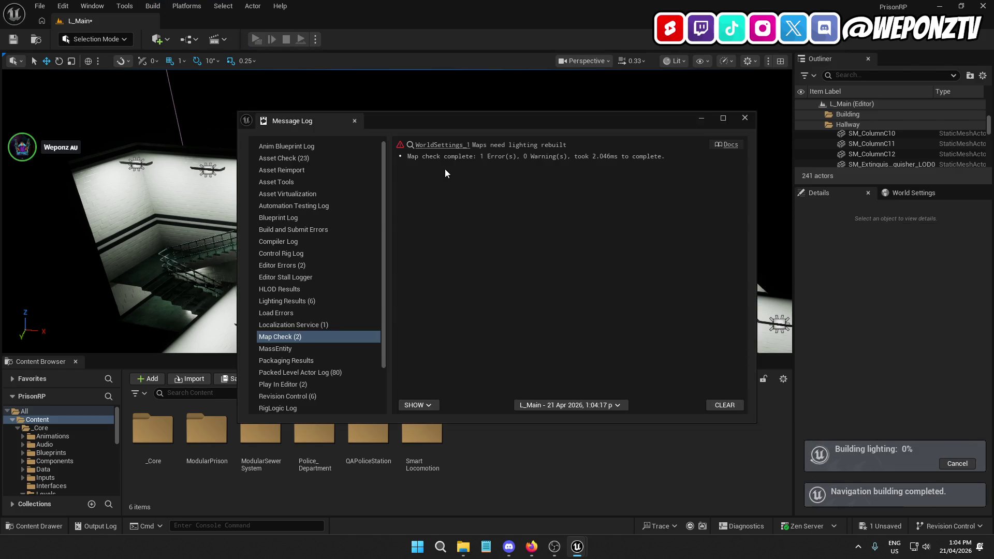
click(744, 118)
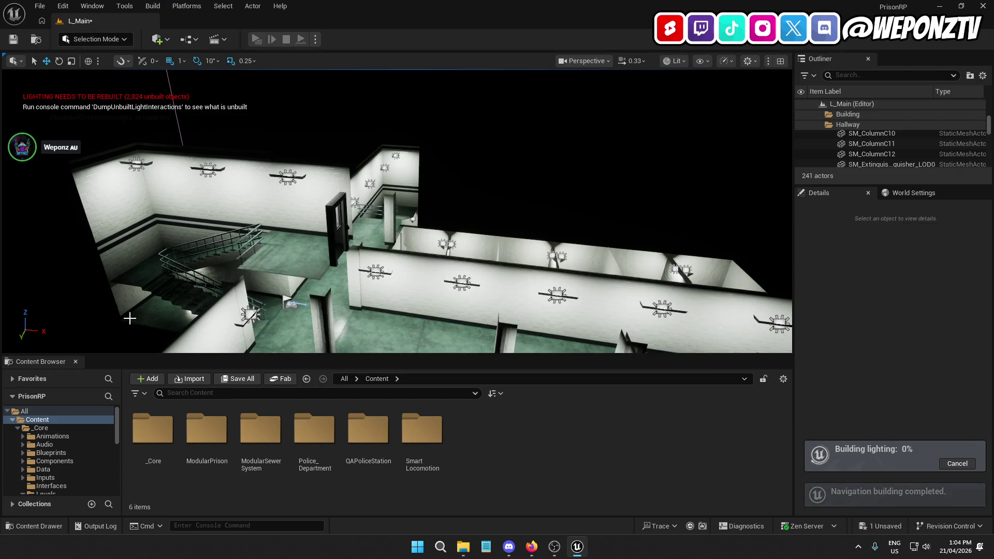
click(14, 39)
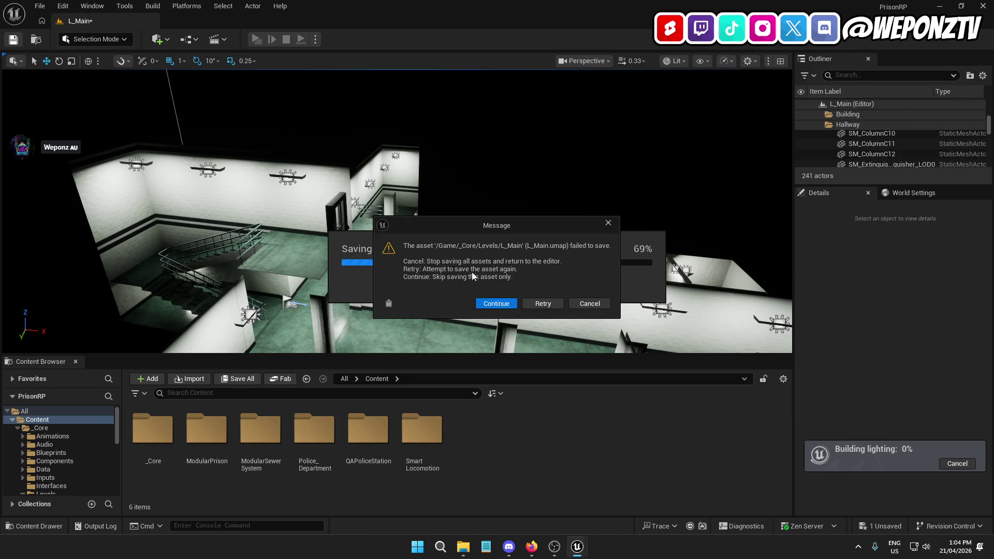
click(499, 304)
click(554, 294)
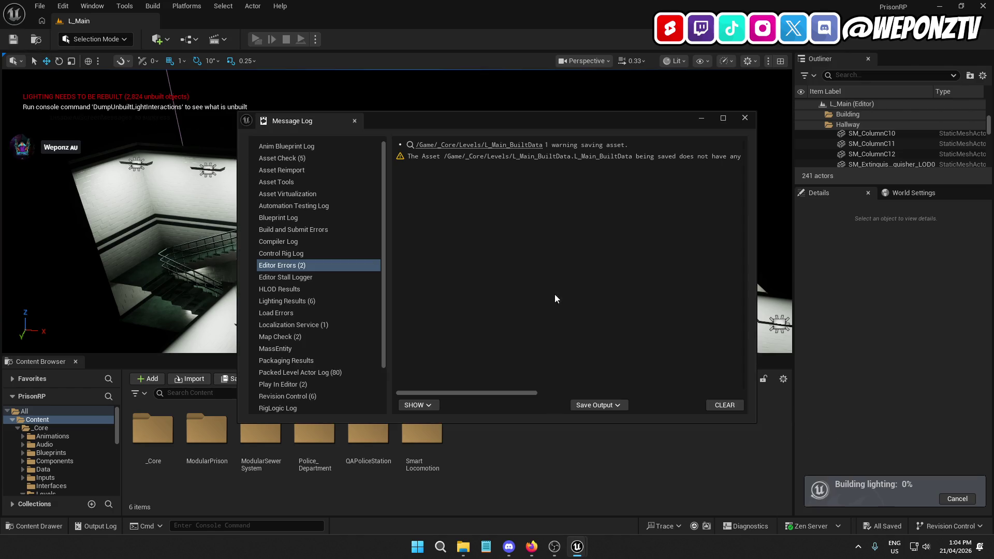
click(744, 118)
click(40, 6)
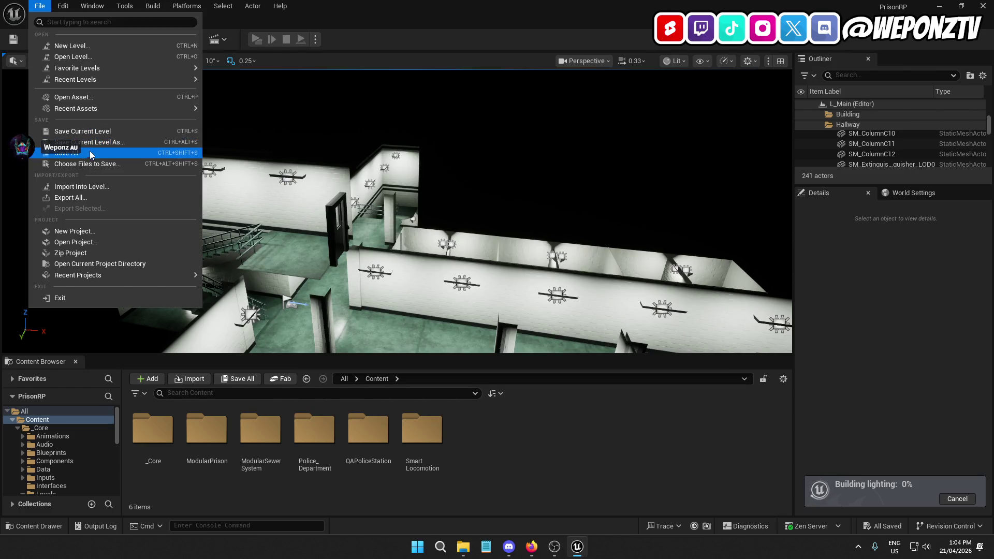
click(67, 153)
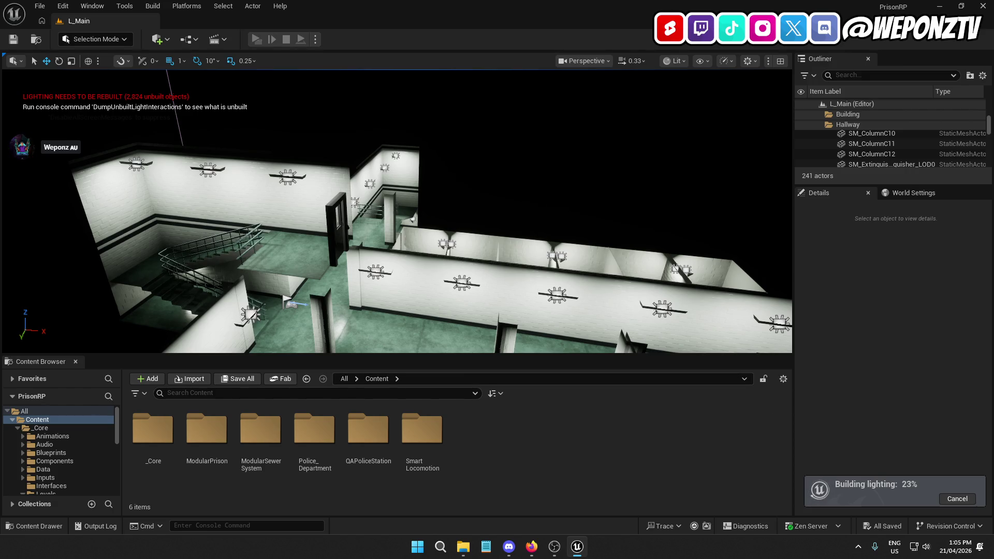
- Fly around the corridor and stairwell while the L_Main lighting build finishes
mouse_move(497, 323)
mouse_down()
mouse_move(466, 284)
mouse_move(403, 320)
mouse_move(369, 183)
mouse_up()
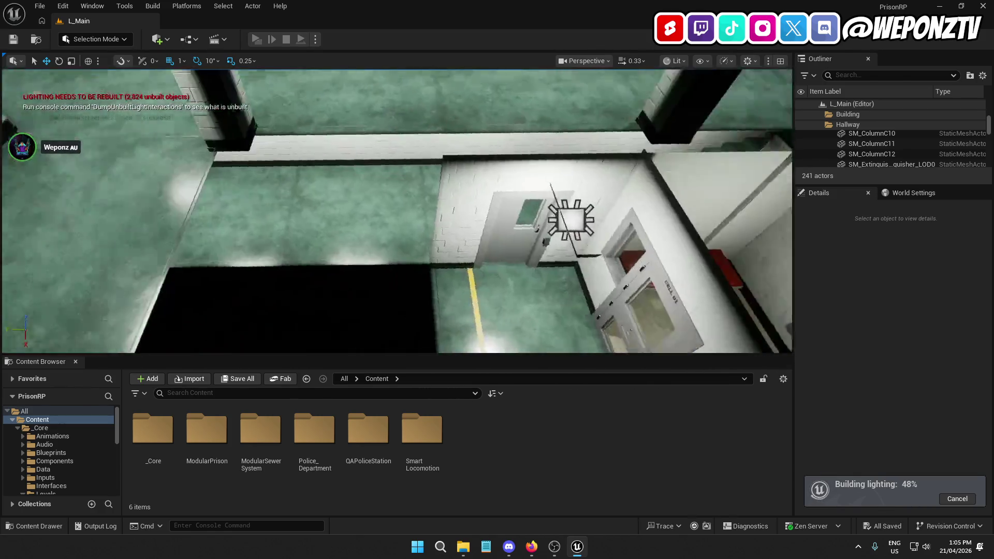
mouse_move(396, 212)
mouse_down()
mouse_move(396, 197)
mouse_move(448, 197)
mouse_up()
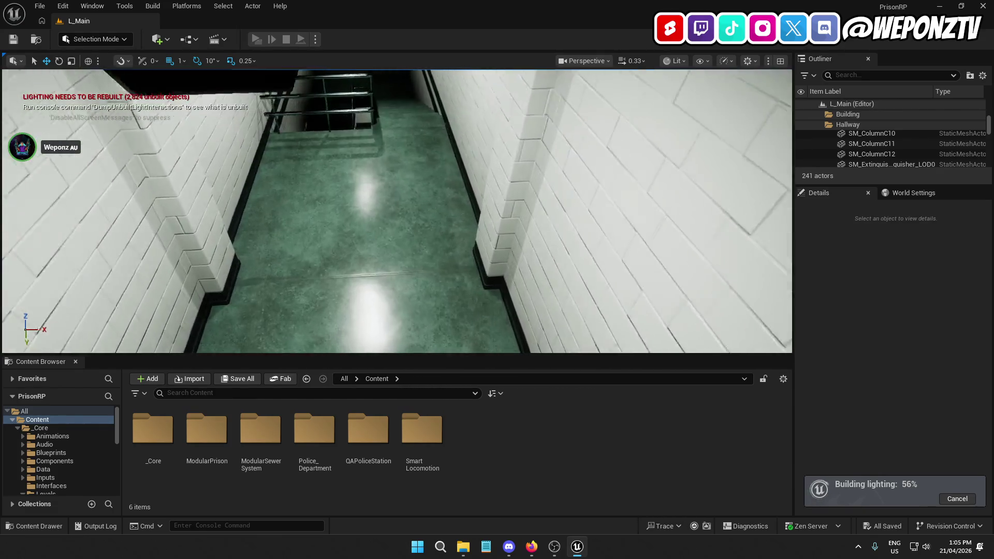
drag(586, 206, 586, 155)
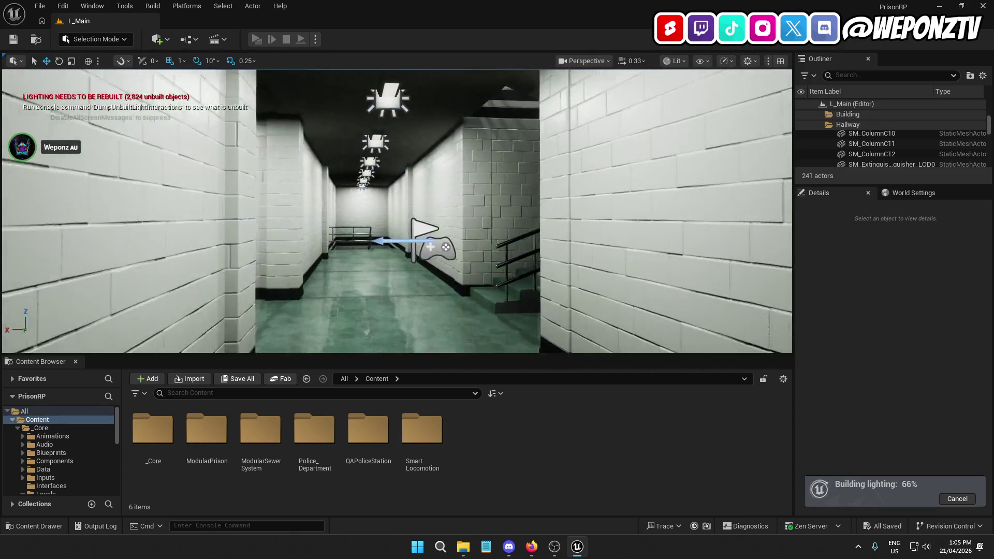
mouse_move(396, 207)
mouse_down()
mouse_move(569, 197)
mouse_move(491, 202)
mouse_move(497, 165)
mouse_move(357, 186)
mouse_move(347, 217)
mouse_move(414, 199)
mouse_move(621, 207)
mouse_up()
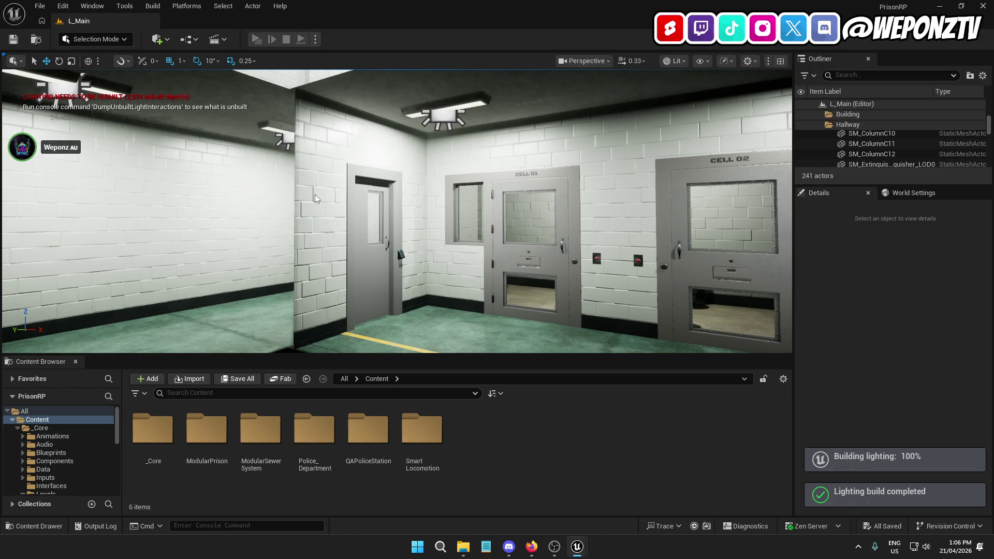
- Dismiss the lighting results log and tour the relit cell corridors toward CELL 06
drag(315, 194, 289, 162)
click(745, 118)
drag(394, 171, 376, 169)
drag(483, 171, 331, 104)
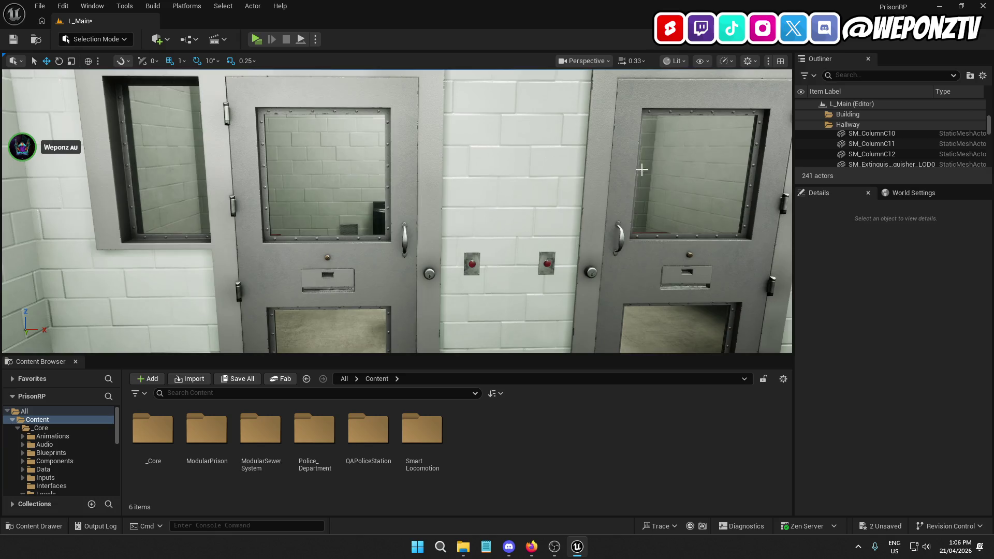
mouse_move(642, 169)
mouse_down()
mouse_move(579, 155)
mouse_move(559, 125)
mouse_move(512, 94)
mouse_move(646, 254)
mouse_move(324, 281)
mouse_up()
mouse_move(412, 222)
mouse_down()
mouse_move(372, 233)
mouse_move(548, 246)
mouse_move(321, 254)
mouse_up()
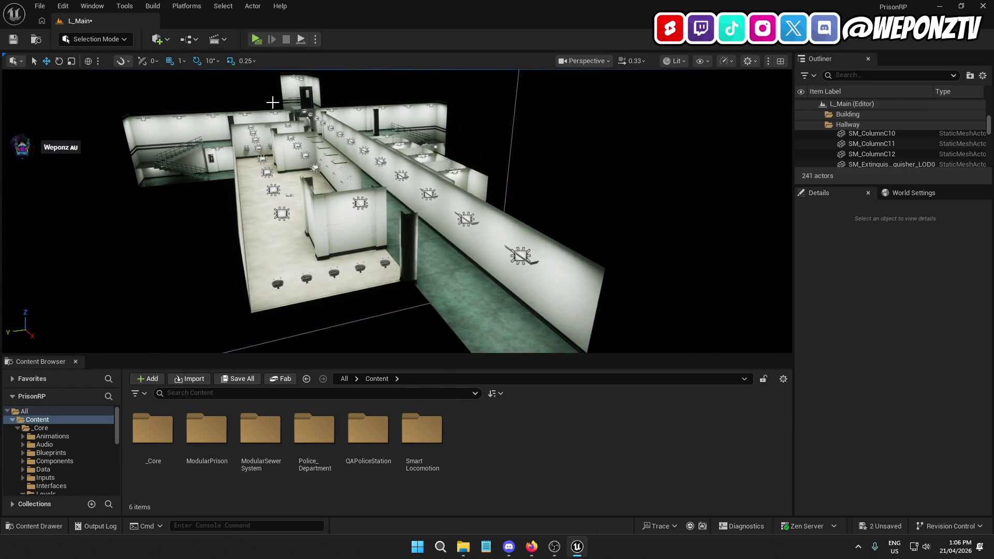
- Save L_Main and Save All project changes
click(14, 39)
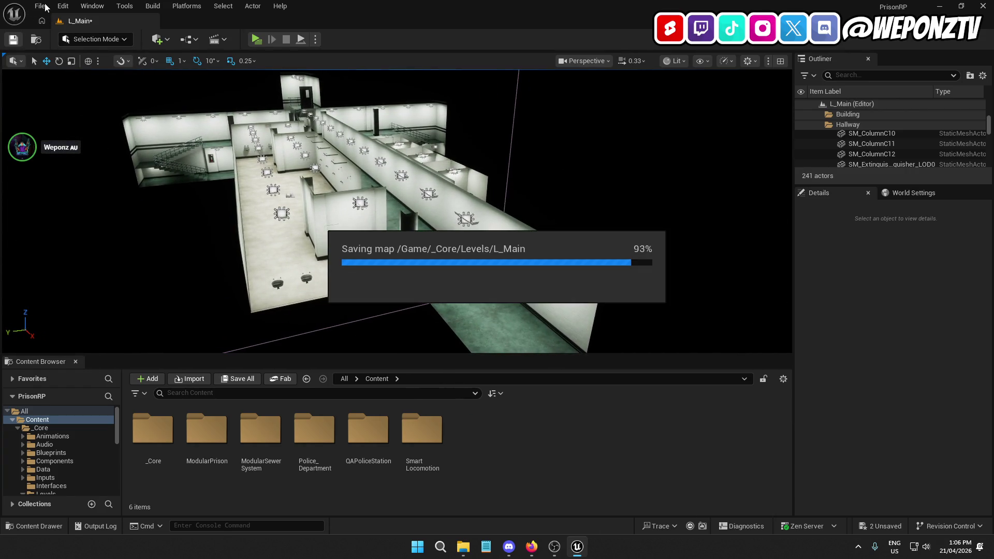
click(40, 6)
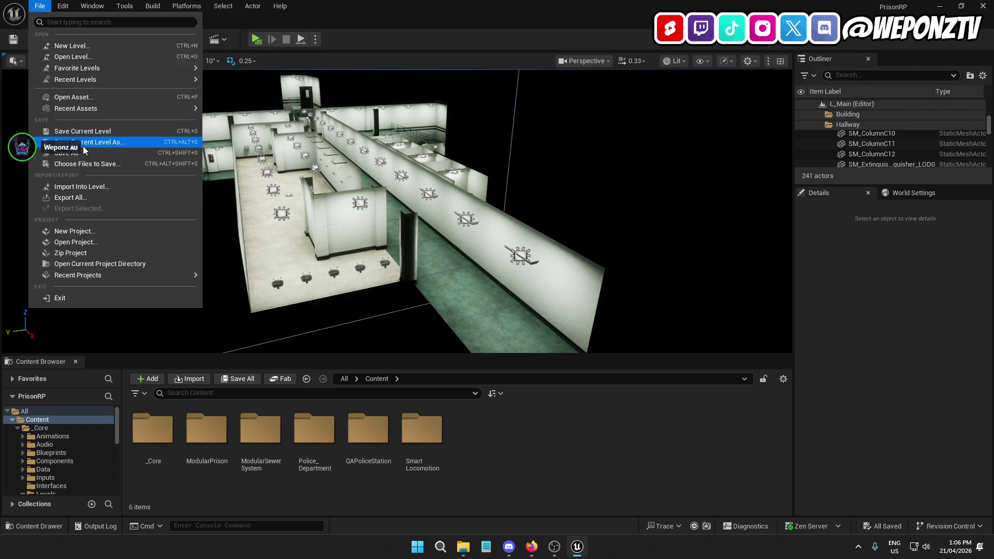
click(95, 149)
- Start Play and run the character down the long corridor toward the stairs
click(256, 40)
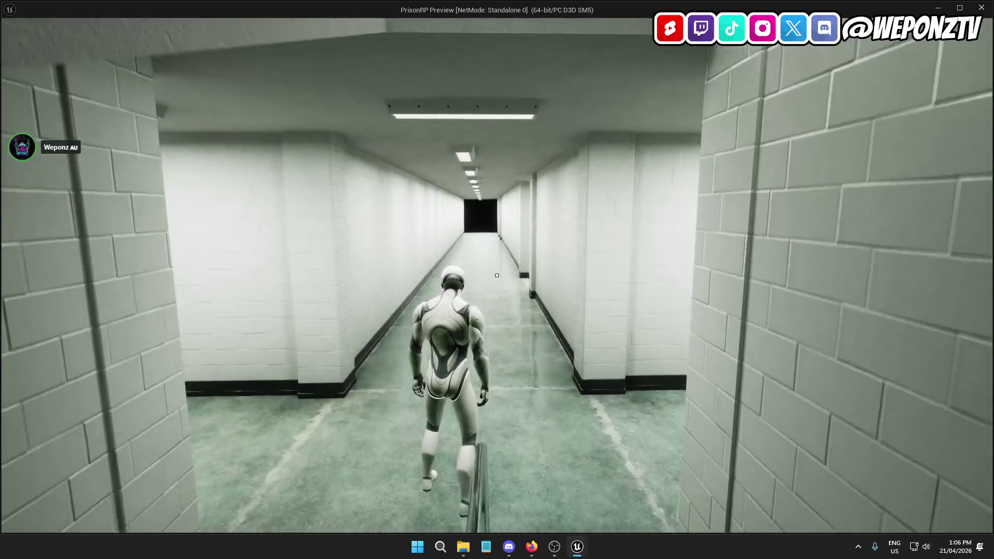
key(w)
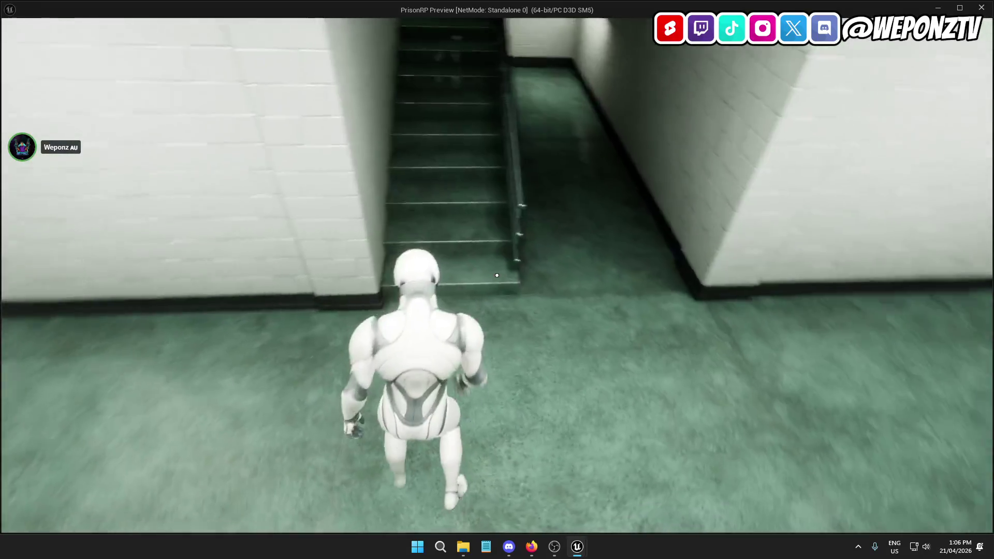
key(w)
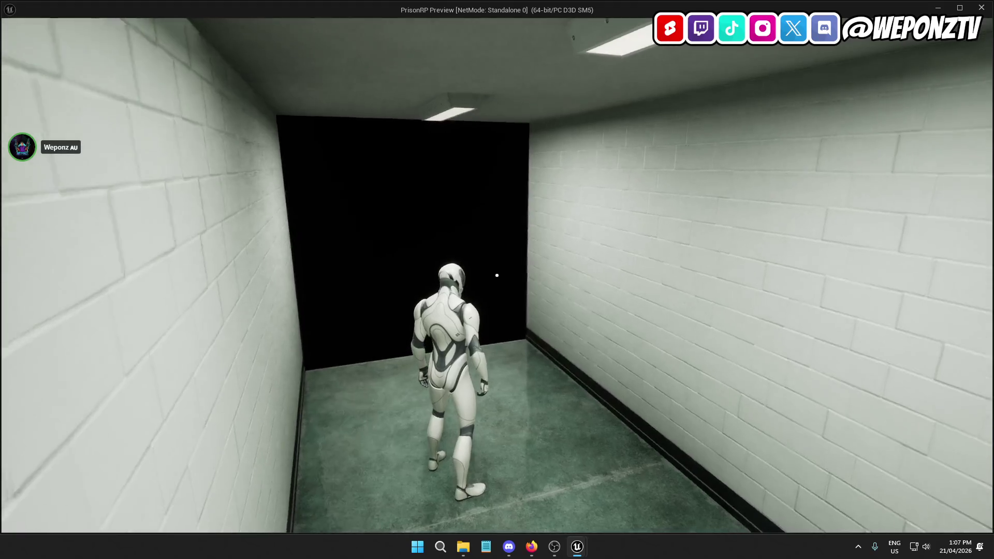
key(w)
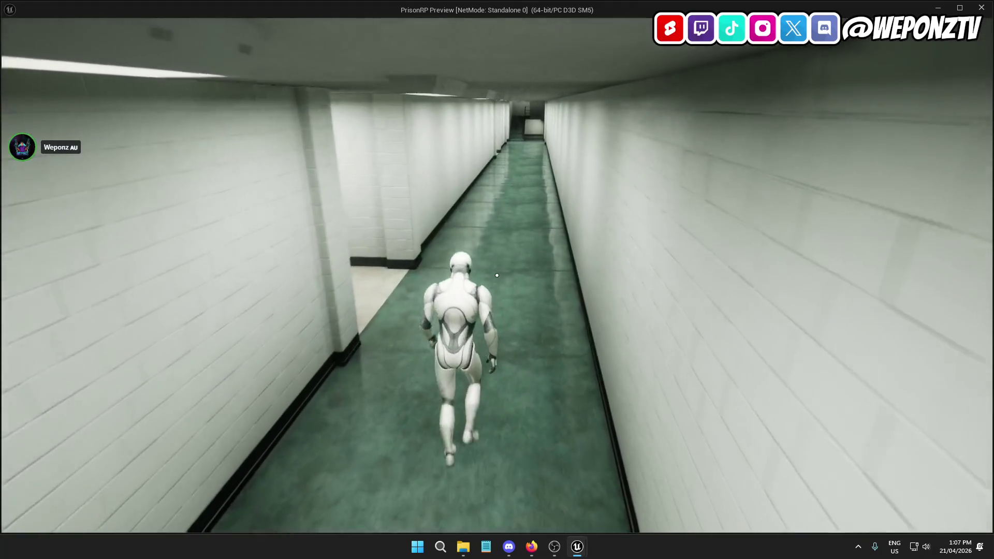
key(w)
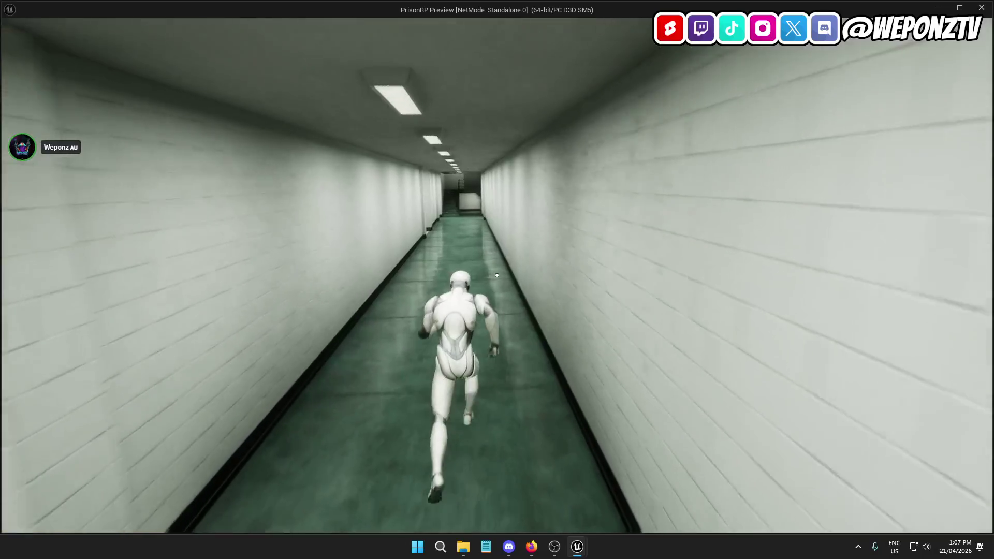
key(w)
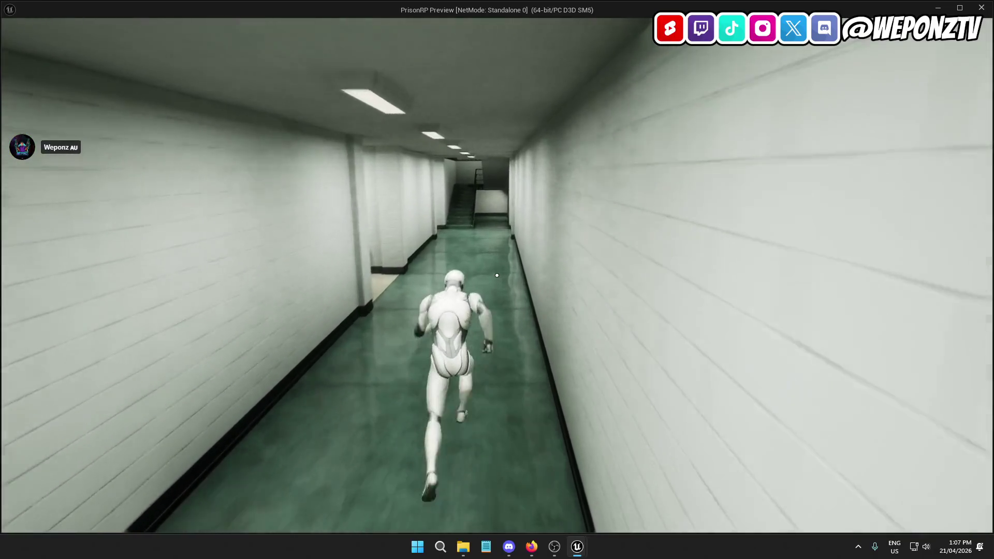
- Check the washroom and side corridor, end the play-test, and close Unreal Editor
key(w)
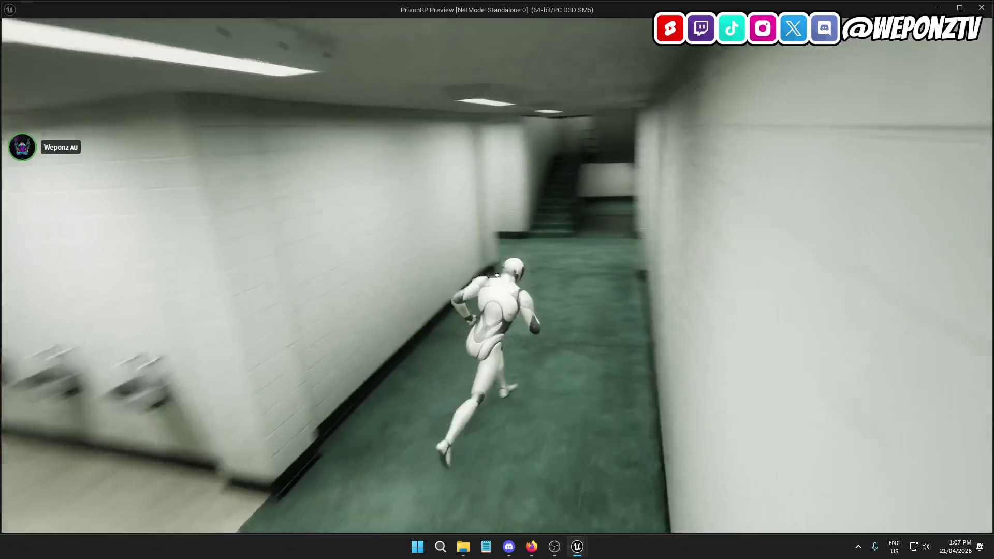
key(w)
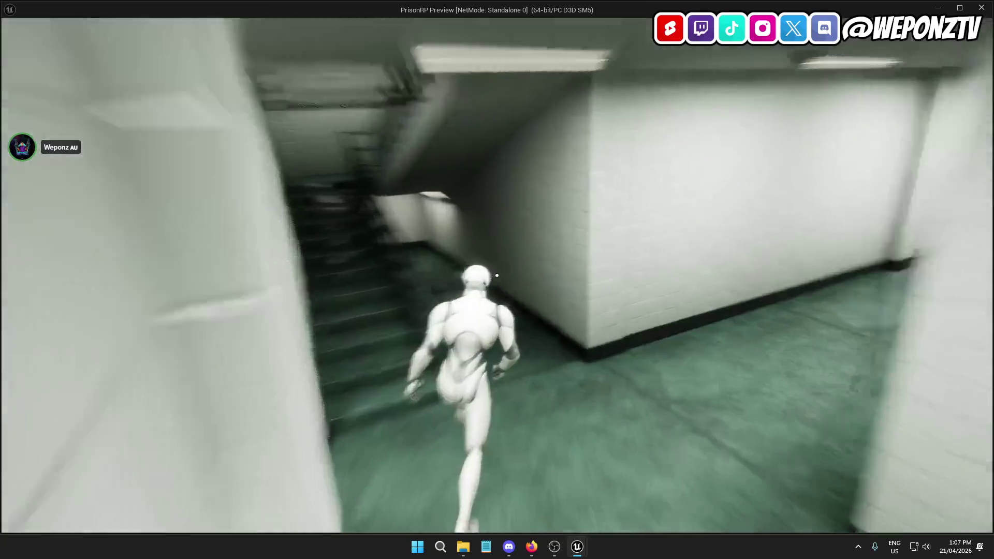
key(w)
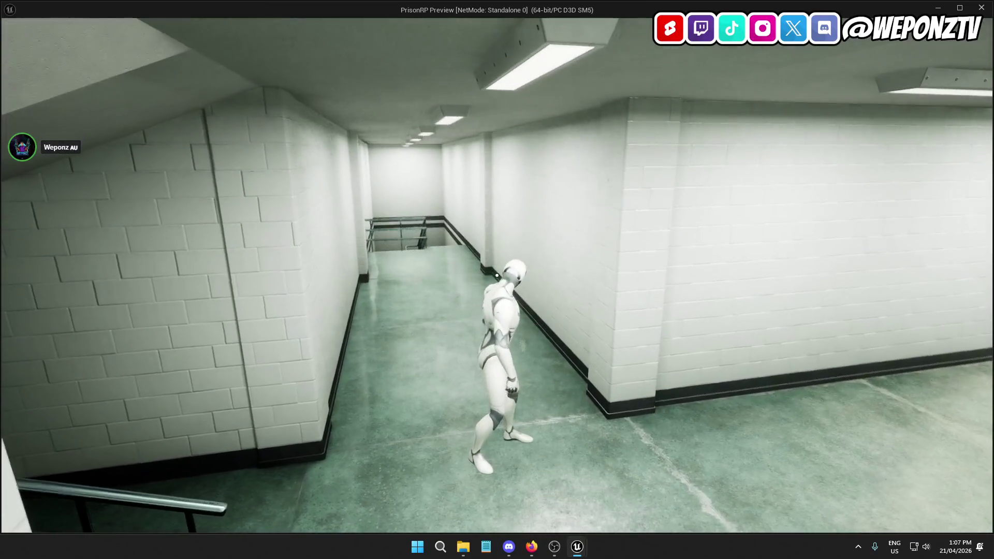
key(Escape)
click(980, 7)
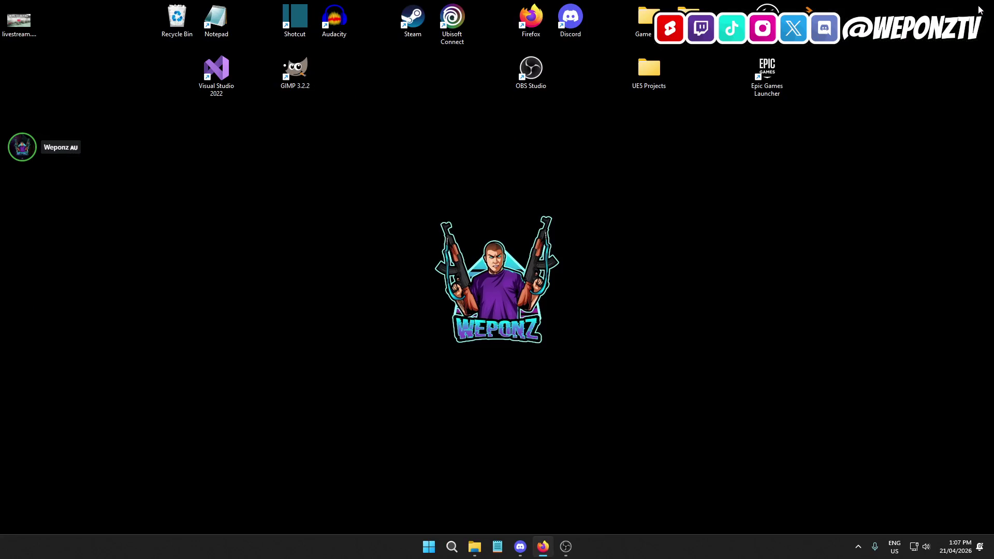
- Open UE5 Projects and delete the PrisonRP_SHOWERS_STARTED.zip backup
double_click(648, 74)
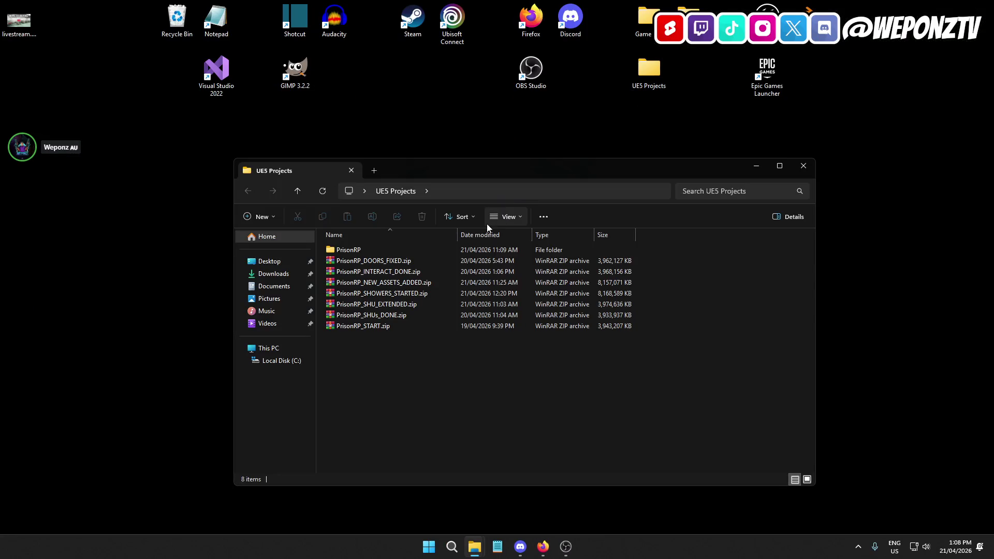
click(388, 294)
key(Delete)
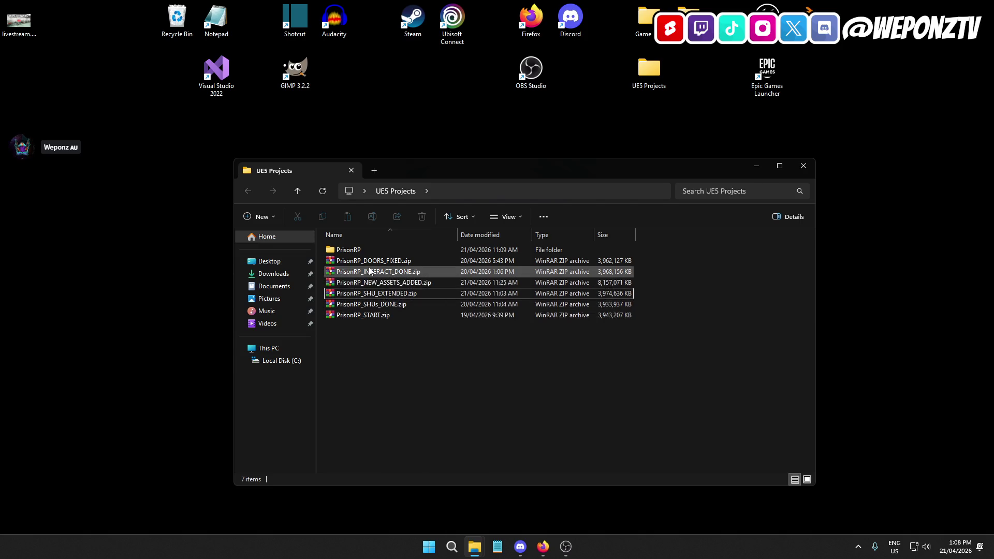
- Choose WinRAR's Add to archive for the PrisonRP project folder
right_click(355, 249)
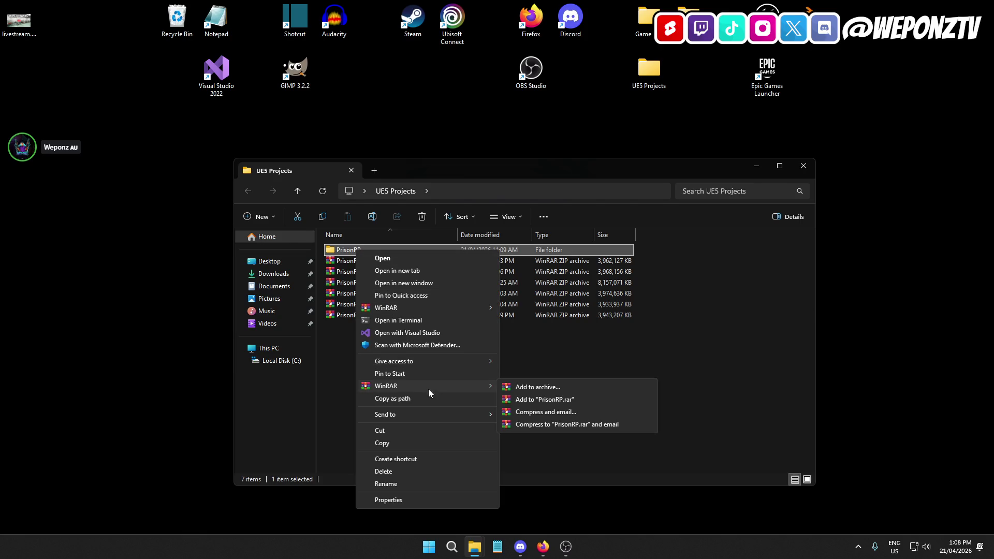
click(579, 383)
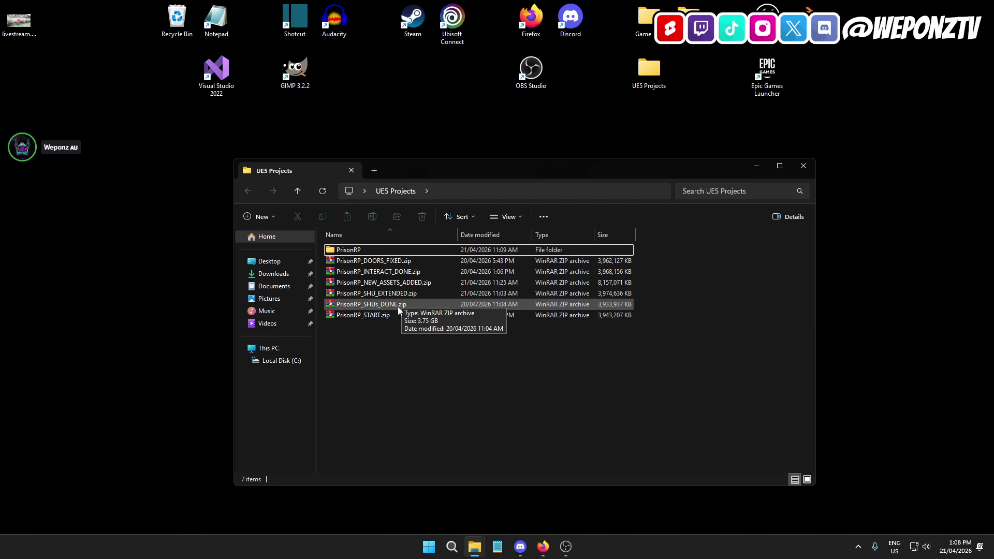
click(366, 250)
right_click(365, 251)
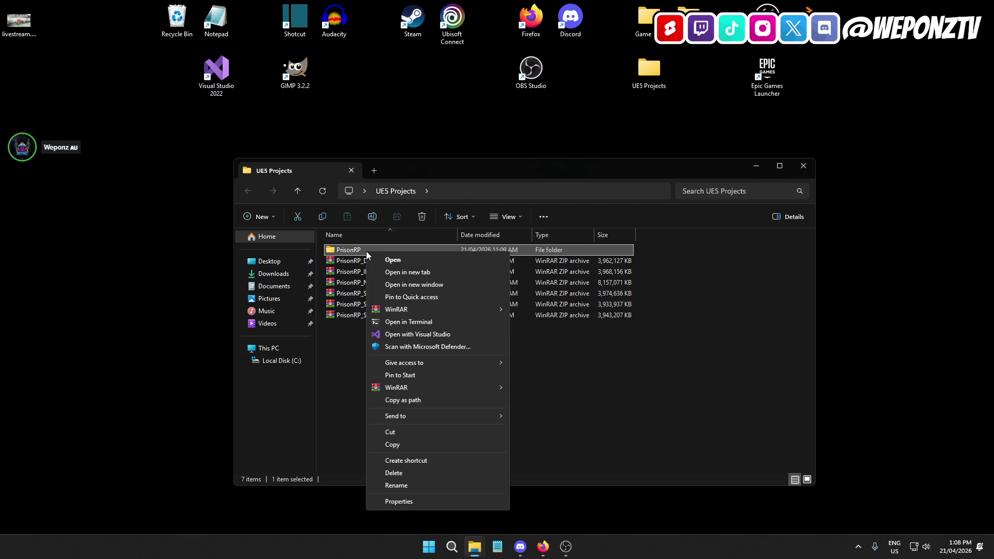
mouse_move(475, 389)
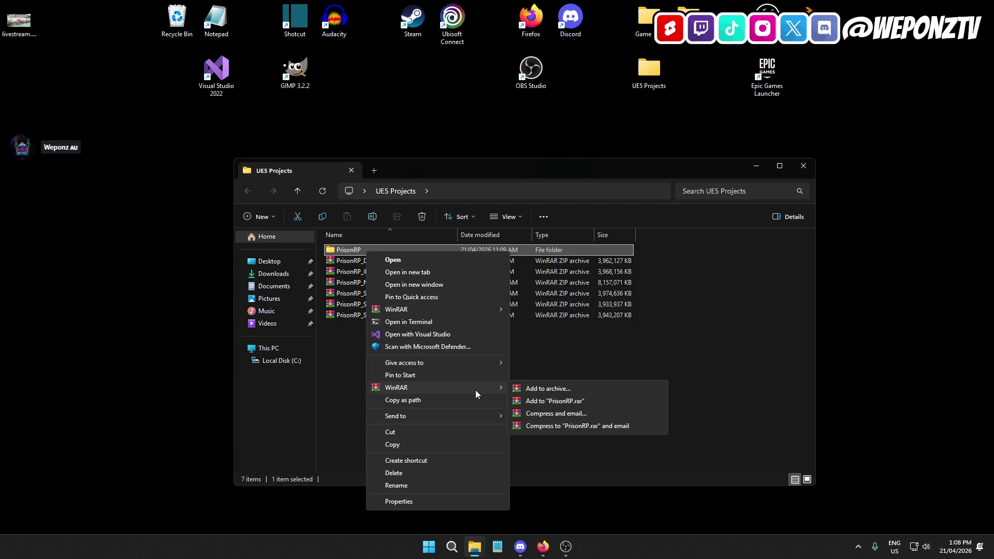
click(534, 389)
- Set the archive format to ZIP, name it PrisonRP_SHOWERS_DONE.zip, and start archiving
click(454, 271)
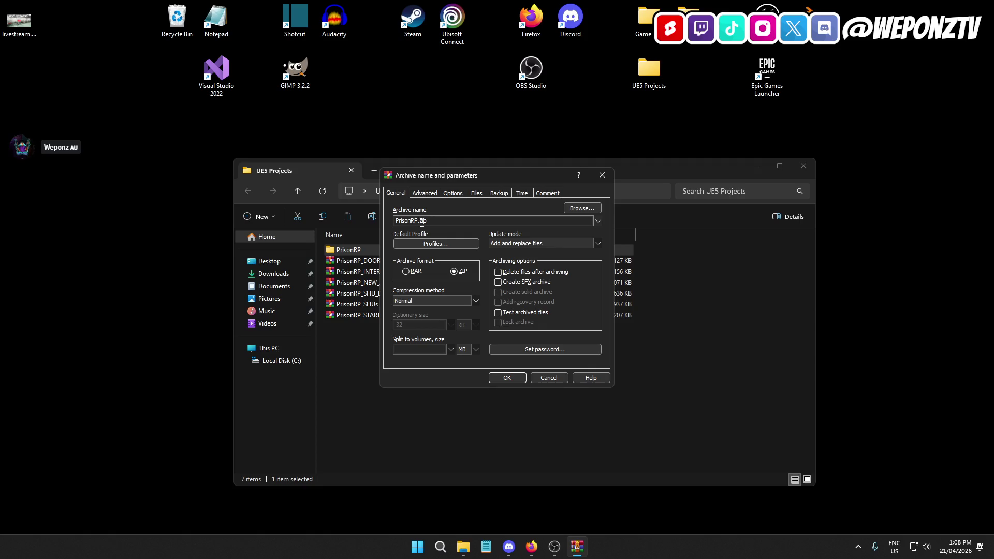
double_click(415, 222)
click(420, 221)
text(_SHOWERS)
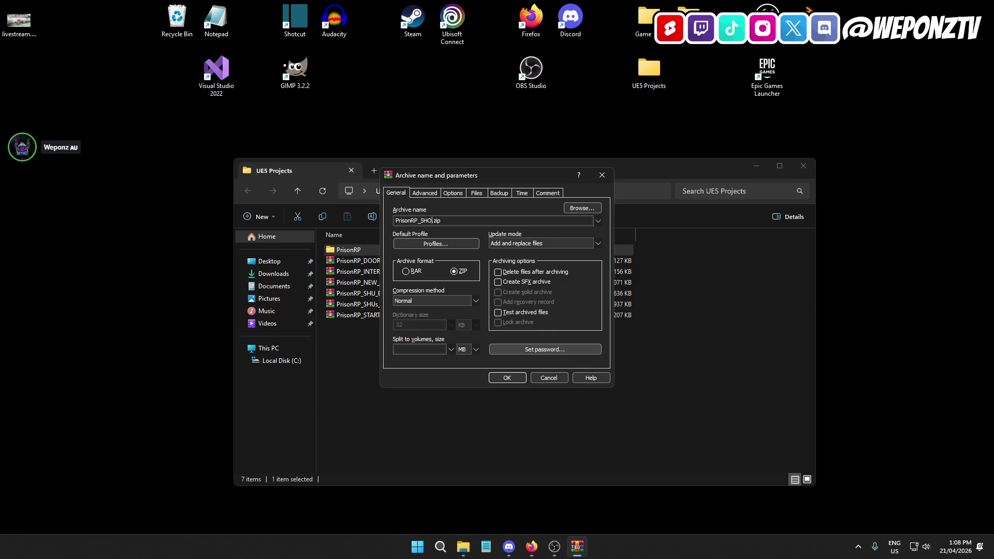
text(_DONE)
click(515, 377)
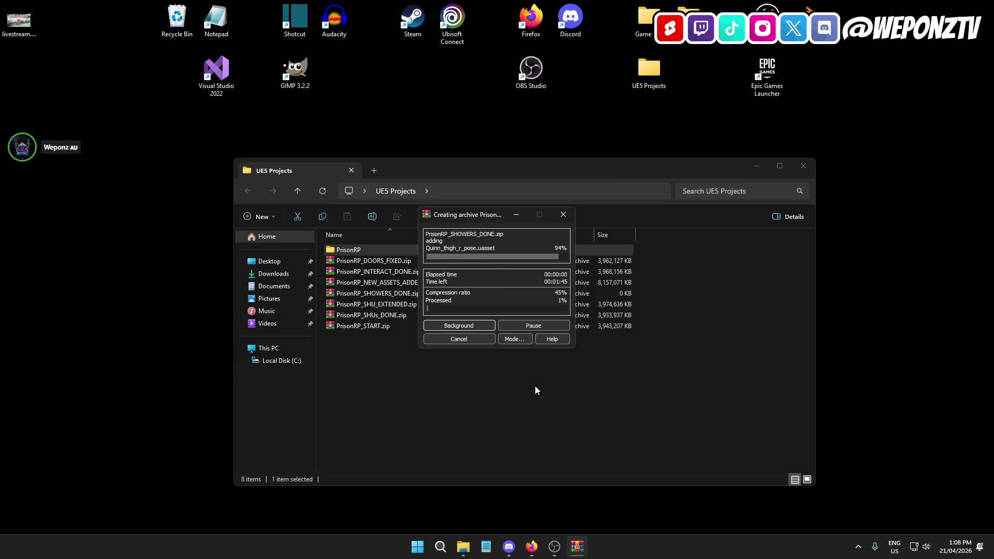